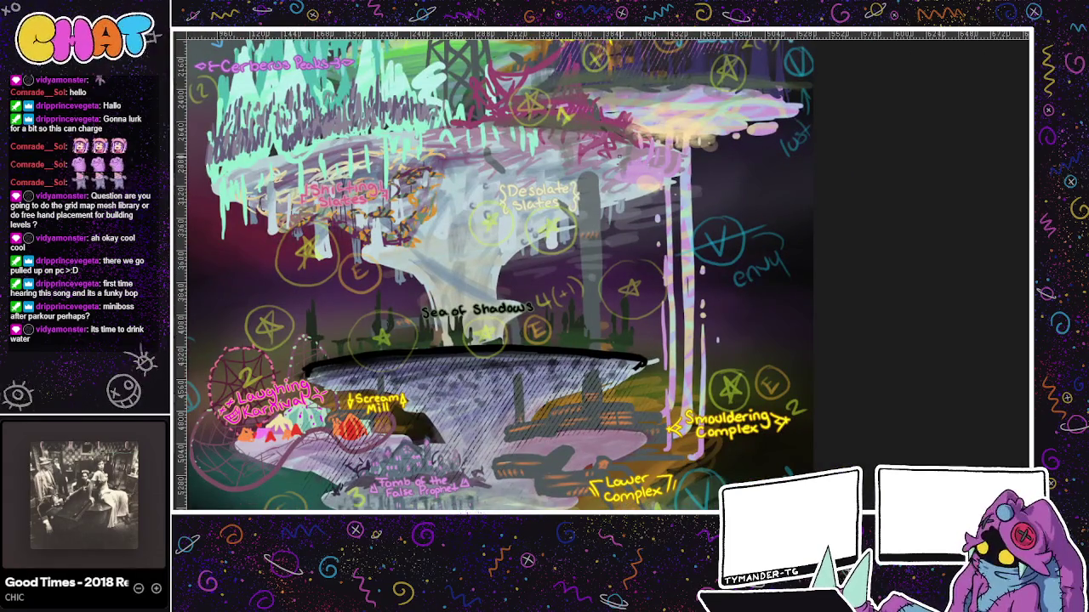
- Handwrite the area name 'Desolate Slates' on the notes canvas
{"action": "key", "text": "ctrl+Tab"}
{"action": "mouse_move", "coordinate": [481, 112]}
{"action": "left_mouse_down"}
{"action": "mouse_move", "coordinate": [485, 121]}
{"action": "mouse_move", "coordinate": [549, 80]}
{"action": "left_mouse_up"}
{"action": "mouse_move", "coordinate": [543, 71]}
{"action": "left_mouse_down"}
{"action": "mouse_move", "coordinate": [559, 66]}
{"action": "mouse_move", "coordinate": [515, 114]}
{"action": "mouse_move", "coordinate": [528, 129]}
{"action": "left_mouse_up"}
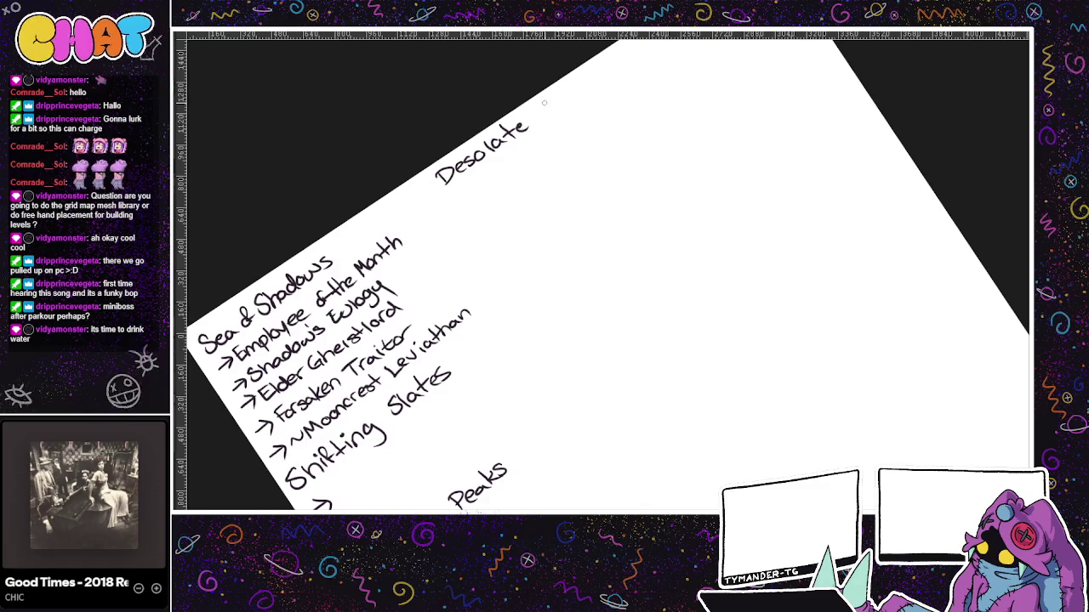
{"action": "left_click_drag", "start_coordinate": [601, 72], "coordinate": [593, 84]}
- Add '→ Lost Automaton (some robo)' beneath it, then show the world map
{"action": "left_click_drag", "start_coordinate": [456, 192], "coordinate": [472, 186]}
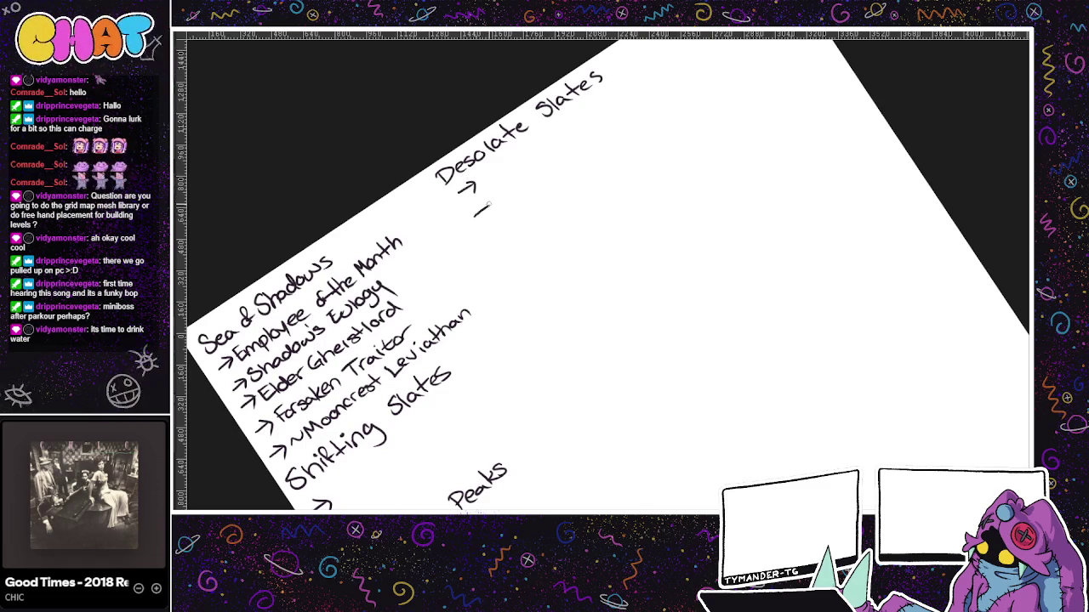
{"action": "scroll", "coordinate": [552, 133], "scroll_direction": "up", "scroll_amount": 2}
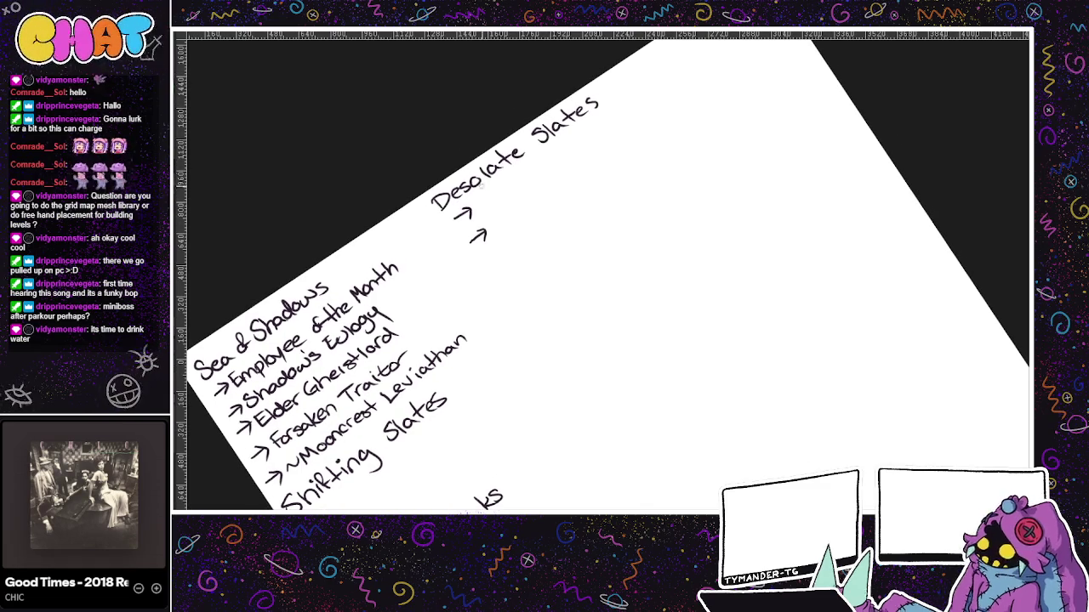
{"action": "mouse_move", "coordinate": [478, 201]}
{"action": "left_mouse_down"}
{"action": "mouse_move", "coordinate": [488, 211]}
{"action": "mouse_move", "coordinate": [545, 168]}
{"action": "left_mouse_up"}
{"action": "left_click_drag", "start_coordinate": [538, 163], "coordinate": [599, 134]}
{"action": "left_click_drag", "start_coordinate": [593, 129], "coordinate": [604, 125]}
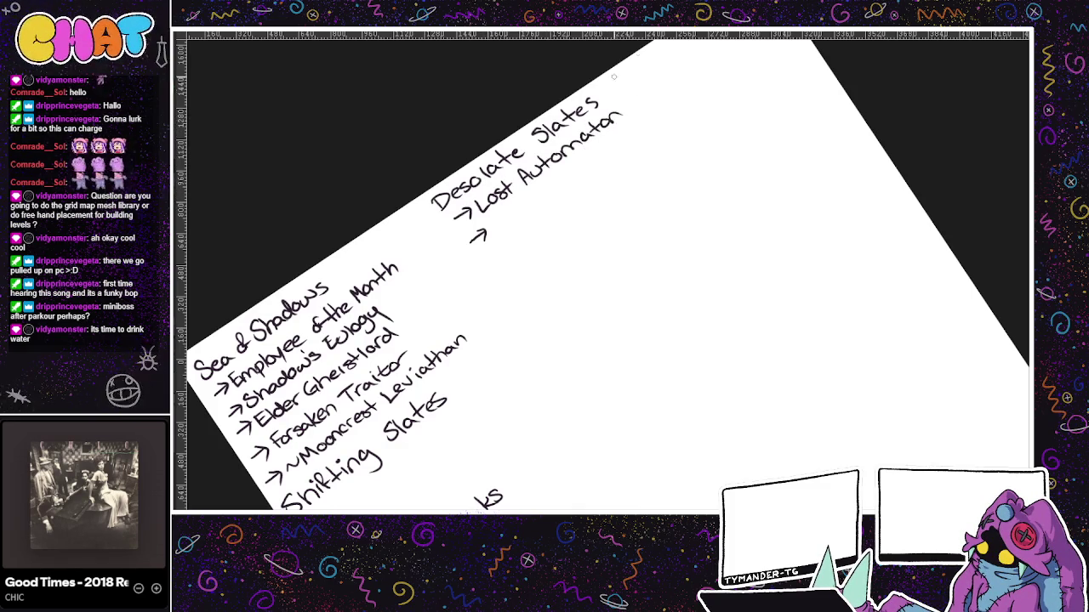
{"action": "mouse_move", "coordinate": [643, 94]}
{"action": "left_mouse_down"}
{"action": "mouse_move", "coordinate": [636, 104]}
{"action": "mouse_move", "coordinate": [648, 91]}
{"action": "left_mouse_up"}
{"action": "mouse_move", "coordinate": [655, 95]}
{"action": "left_mouse_down"}
{"action": "mouse_move", "coordinate": [705, 54]}
{"action": "mouse_move", "coordinate": [645, 117]}
{"action": "left_mouse_up"}
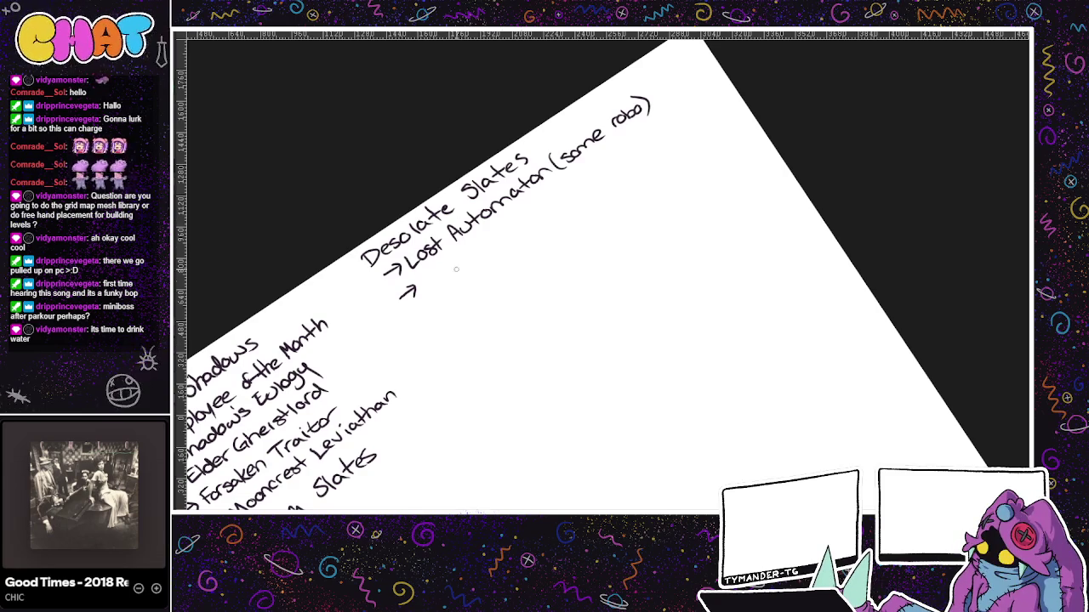
{"action": "mouse_move", "coordinate": [462, 275]}
{"action": "left_mouse_down"}
{"action": "mouse_move", "coordinate": [497, 194]}
{"action": "mouse_move", "coordinate": [518, 45]}
{"action": "mouse_move", "coordinate": [440, 66]}
{"action": "mouse_move", "coordinate": [452, 256]}
{"action": "mouse_move", "coordinate": [473, 110]}
{"action": "left_mouse_up"}
{"action": "key", "text": "ctrl+Tab"}
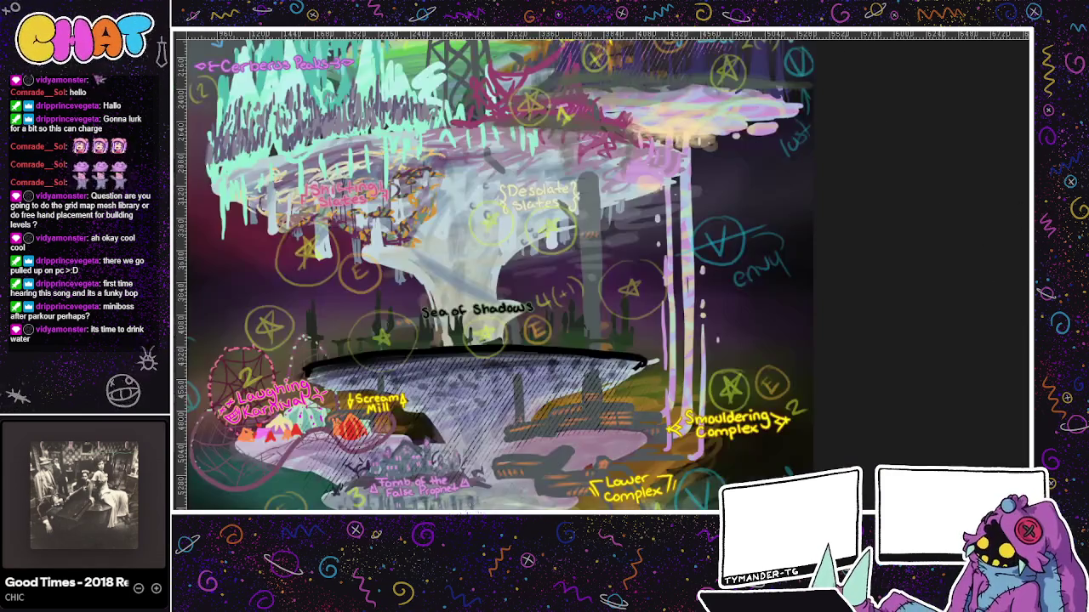
- After surveying the map, handwrite 'Smouldering Complex' on the notes list
{"action": "mouse_move", "coordinate": [752, 202]}
{"action": "left_mouse_down"}
{"action": "mouse_move", "coordinate": [718, 124]}
{"action": "mouse_move", "coordinate": [745, 142]}
{"action": "left_mouse_up"}
{"action": "mouse_move", "coordinate": [276, 212]}
{"action": "left_mouse_down"}
{"action": "mouse_move", "coordinate": [219, 275]}
{"action": "mouse_move", "coordinate": [291, 346]}
{"action": "mouse_move", "coordinate": [267, 361]}
{"action": "left_mouse_up"}
{"action": "mouse_move", "coordinate": [544, 294]}
{"action": "left_mouse_down"}
{"action": "mouse_move", "coordinate": [607, 129]}
{"action": "mouse_move", "coordinate": [536, 138]}
{"action": "left_mouse_up"}
{"action": "key", "text": "ctrl+Tab"}
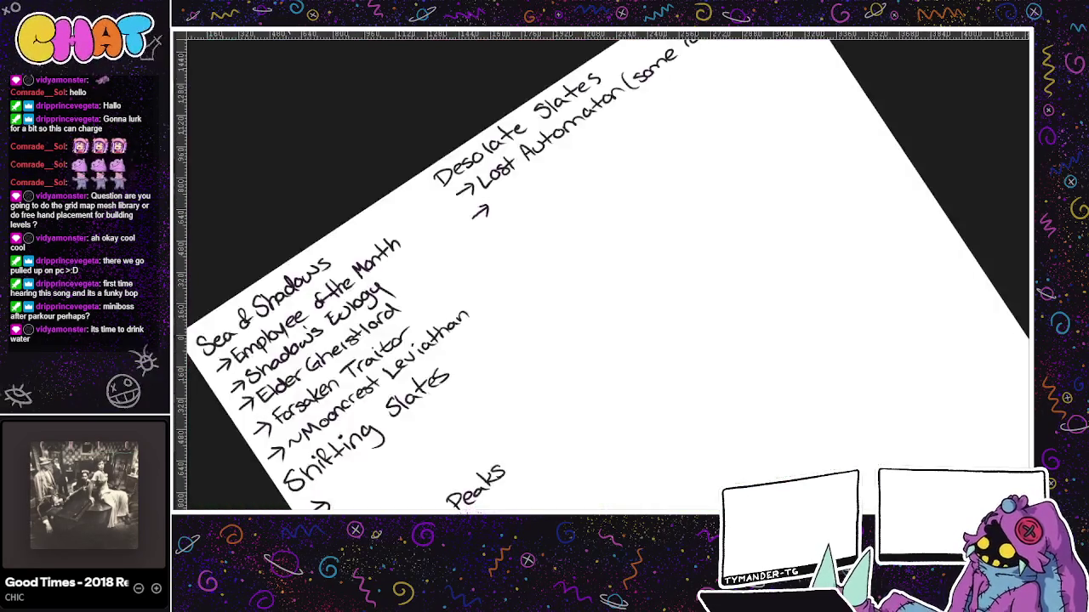
{"action": "mouse_move", "coordinate": [503, 239]}
{"action": "left_mouse_down"}
{"action": "mouse_move", "coordinate": [492, 248]}
{"action": "mouse_move", "coordinate": [551, 213]}
{"action": "left_mouse_up"}
{"action": "mouse_move", "coordinate": [555, 198]}
{"action": "left_mouse_down"}
{"action": "mouse_move", "coordinate": [556, 218]}
{"action": "mouse_move", "coordinate": [573, 187]}
{"action": "mouse_move", "coordinate": [645, 153]}
{"action": "left_mouse_up"}
{"action": "left_click", "coordinate": [618, 159]}
{"action": "left_click_drag", "start_coordinate": [655, 141], "coordinate": [700, 109]}
{"action": "mouse_move", "coordinate": [701, 102]}
{"action": "left_mouse_down"}
{"action": "mouse_move", "coordinate": [711, 113]}
{"action": "mouse_move", "coordinate": [701, 116]}
{"action": "left_mouse_up"}
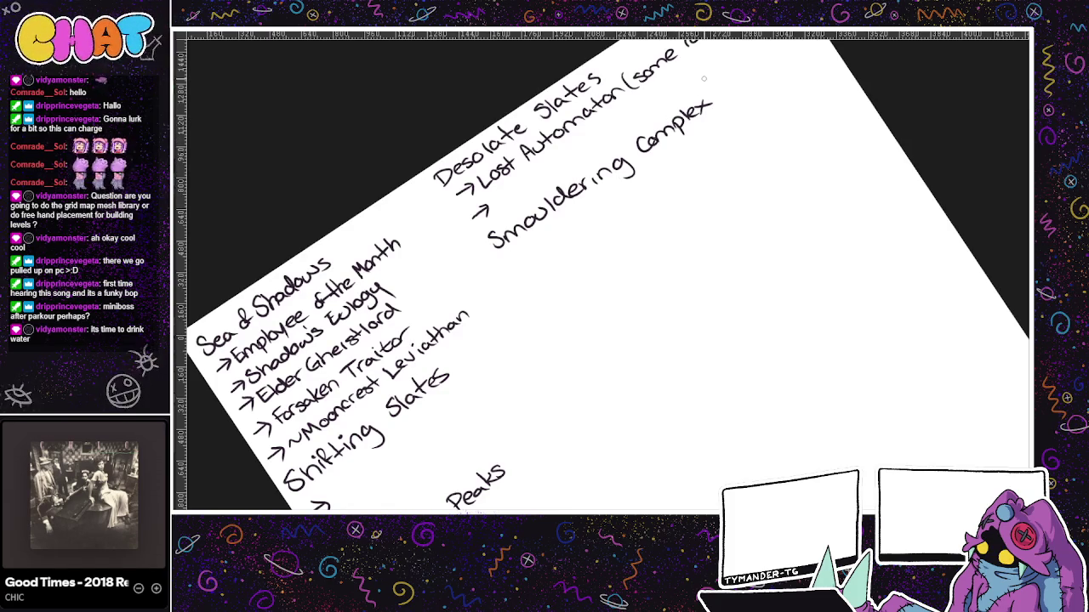
- Draw two arrows under Smouldering Complex, begin 'Lower', and show the map
{"action": "left_click_drag", "start_coordinate": [510, 263], "coordinate": [528, 255]}
{"action": "mouse_move", "coordinate": [520, 250]}
{"action": "left_mouse_down"}
{"action": "mouse_move", "coordinate": [566, 314]}
{"action": "mouse_move", "coordinate": [590, 285]}
{"action": "left_mouse_up"}
{"action": "left_click_drag", "start_coordinate": [587, 290], "coordinate": [604, 272]}
{"action": "key", "text": "ctrl+Tab"}
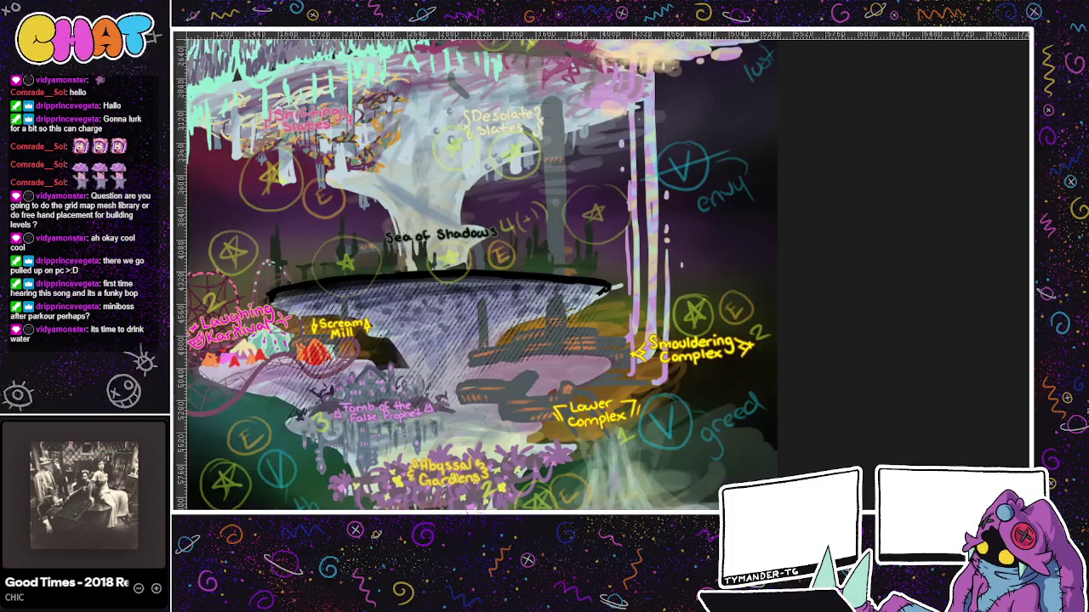
- Write 'Lower Complex' with an arrow beneath it on the notes
{"action": "key", "text": "ctrl+Tab"}
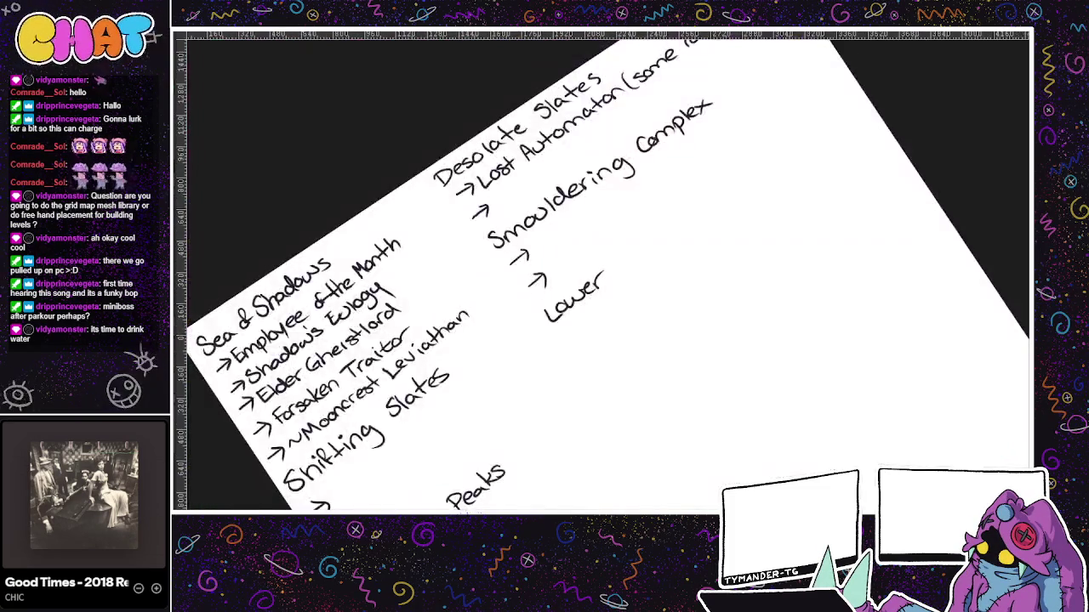
{"action": "mouse_move", "coordinate": [626, 260]}
{"action": "left_mouse_down"}
{"action": "mouse_move", "coordinate": [619, 282]}
{"action": "mouse_move", "coordinate": [677, 219]}
{"action": "mouse_move", "coordinate": [691, 224]}
{"action": "left_mouse_up"}
{"action": "left_click_drag", "start_coordinate": [691, 223], "coordinate": [703, 208]}
{"action": "left_click_drag", "start_coordinate": [690, 209], "coordinate": [701, 221]}
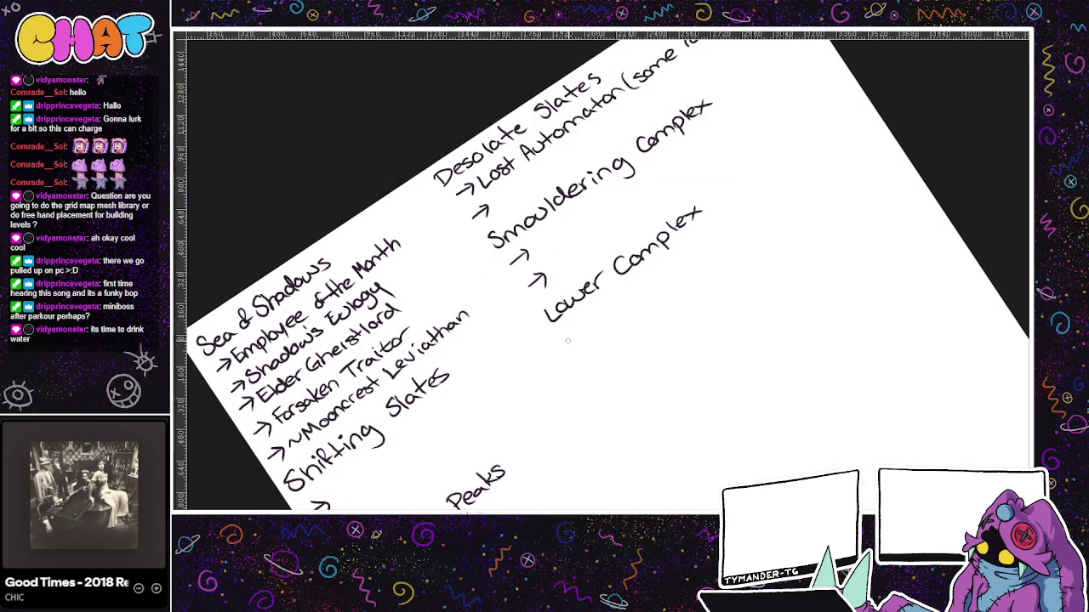
{"action": "left_click_drag", "start_coordinate": [570, 339], "coordinate": [587, 332]}
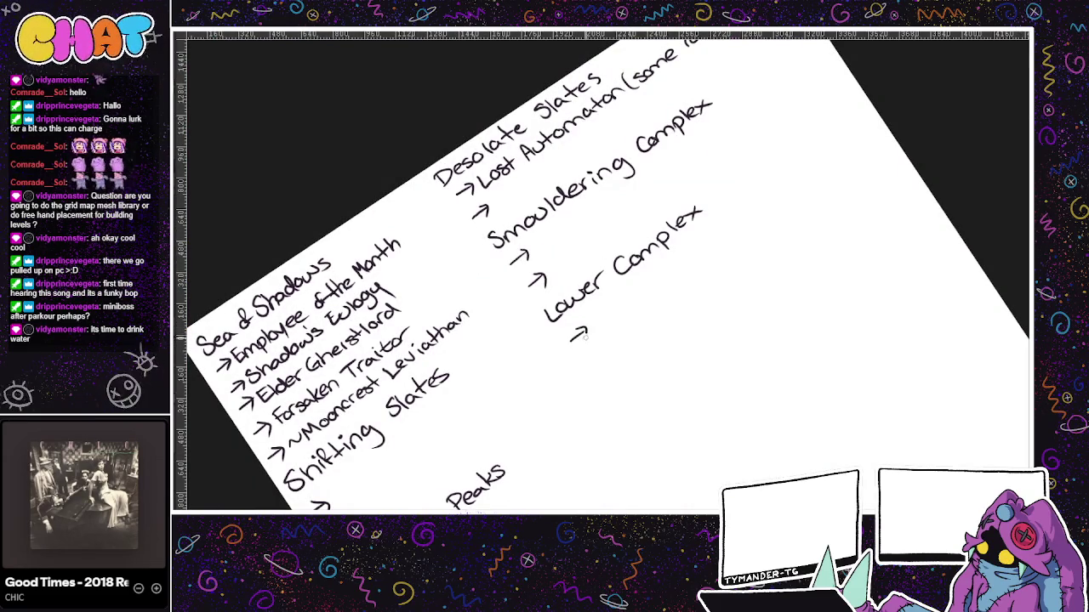
- Check the map's lower areas, then start writing 'Laughing' below Lower Complex
{"action": "key", "text": "ctrl+Tab"}
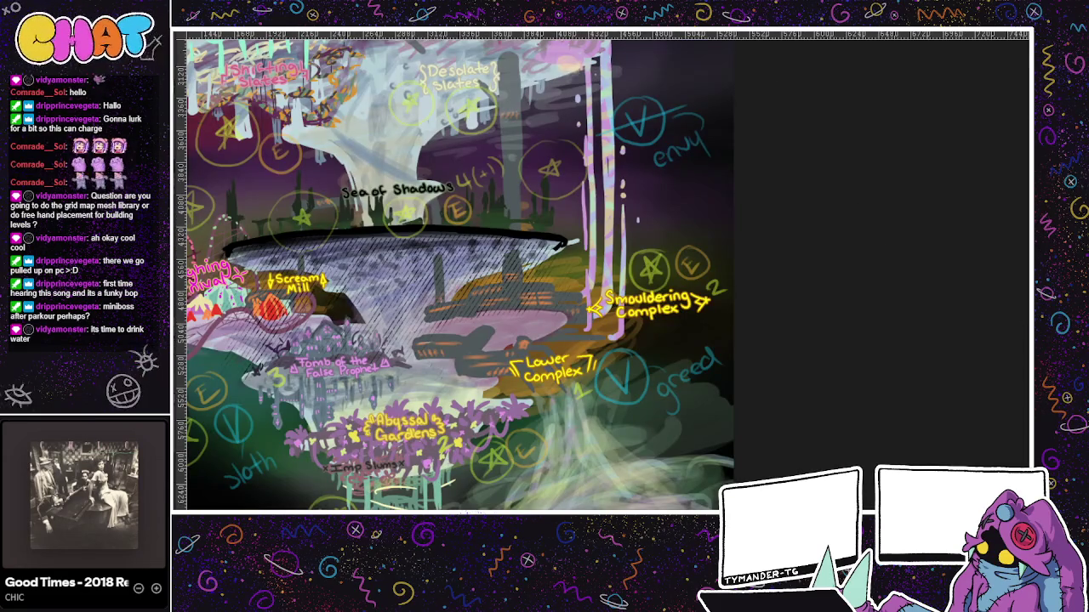
{"action": "left_click_drag", "start_coordinate": [493, 299], "coordinate": [646, 256]}
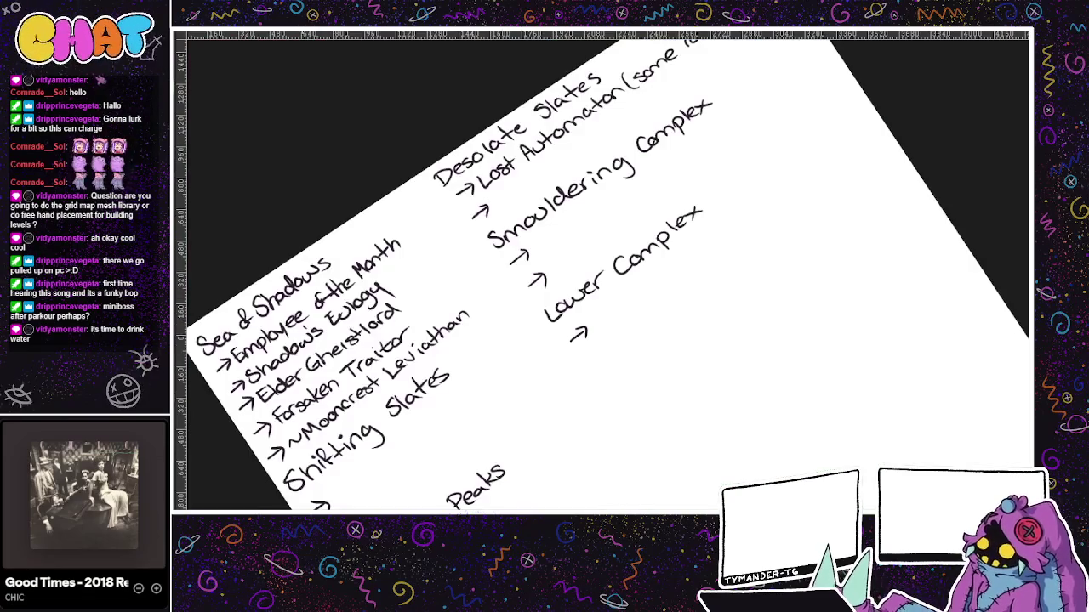
{"action": "key", "text": "ctrl+Tab"}
{"action": "mouse_move", "coordinate": [587, 350]}
{"action": "left_mouse_down"}
{"action": "mouse_move", "coordinate": [595, 367]}
{"action": "mouse_move", "coordinate": [628, 340]}
{"action": "left_mouse_up"}
{"action": "mouse_move", "coordinate": [644, 336]}
{"action": "left_mouse_down"}
{"action": "mouse_move", "coordinate": [640, 352]}
{"action": "mouse_move", "coordinate": [657, 323]}
{"action": "mouse_move", "coordinate": [684, 322]}
{"action": "left_mouse_up"}
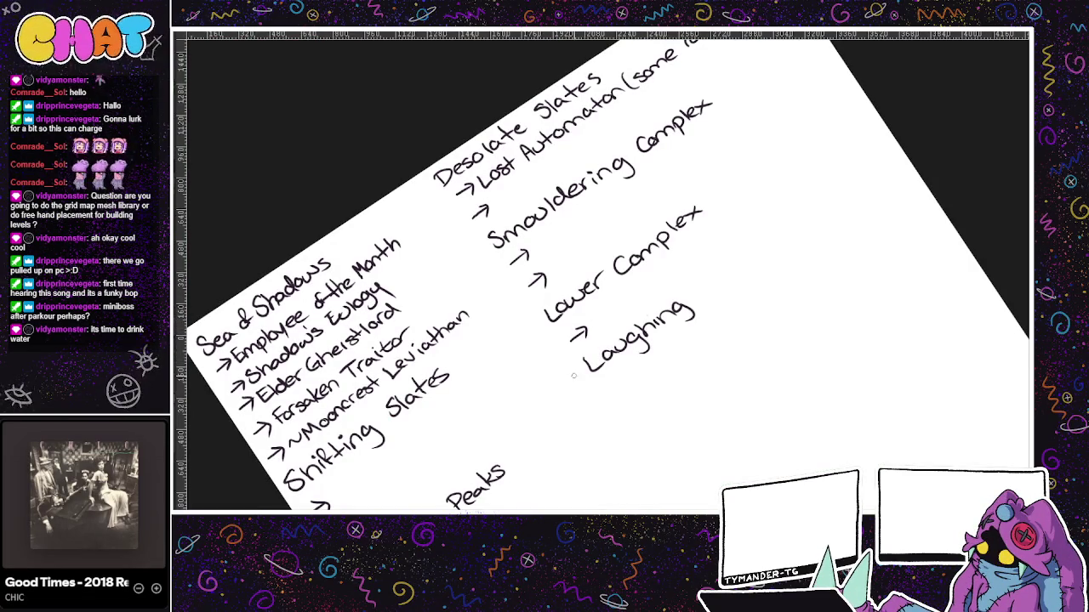
- Write 'Karni…' after Laughing, undoing a mistaken stroke, then show the map
{"action": "left_click_drag", "start_coordinate": [498, 448], "coordinate": [461, 447]}
{"action": "mouse_move", "coordinate": [660, 283]}
{"action": "left_mouse_down"}
{"action": "mouse_move", "coordinate": [657, 298]}
{"action": "mouse_move", "coordinate": [673, 284]}
{"action": "mouse_move", "coordinate": [657, 299]}
{"action": "mouse_move", "coordinate": [681, 291]}
{"action": "left_mouse_up"}
{"action": "key", "text": "ctrl+z"}
{"action": "key", "text": "ctrl+z"}
{"action": "left_click_drag", "start_coordinate": [686, 277], "coordinate": [687, 288]}
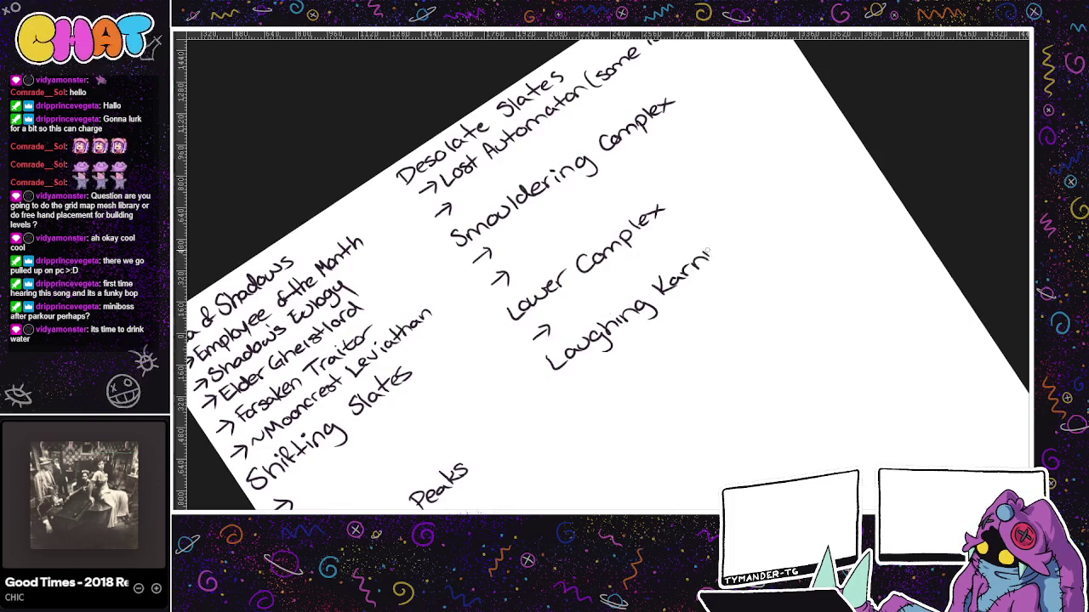
{"action": "key", "text": "ctrl+Tab"}
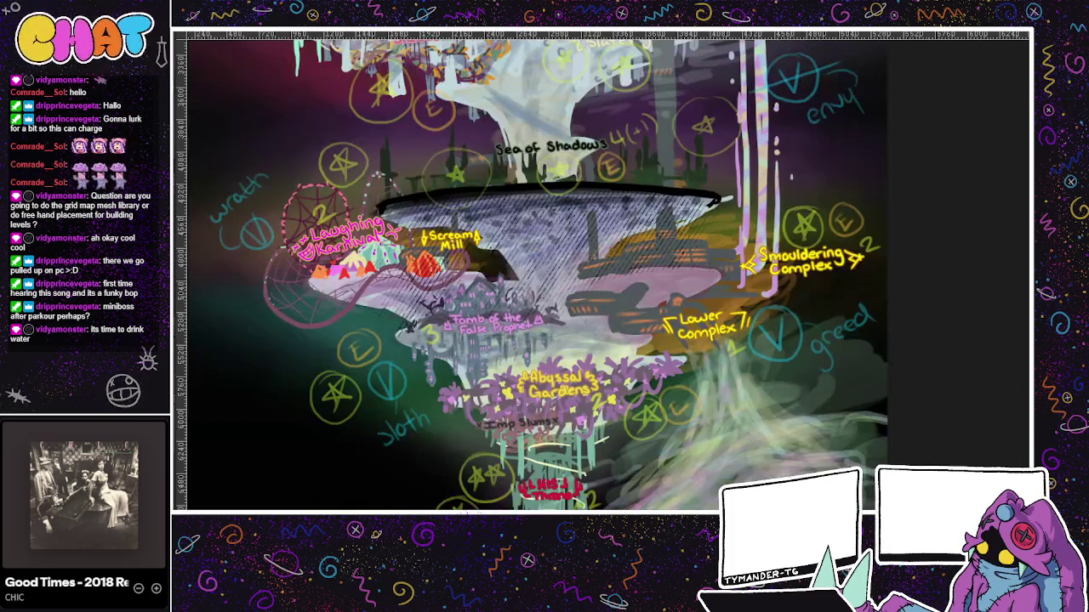
- Complete 'Laughing Karnival' with '→ Opening Act' and '→ Funfetti' beneath, then show the map
{"action": "key", "text": "ctrl+Tab"}
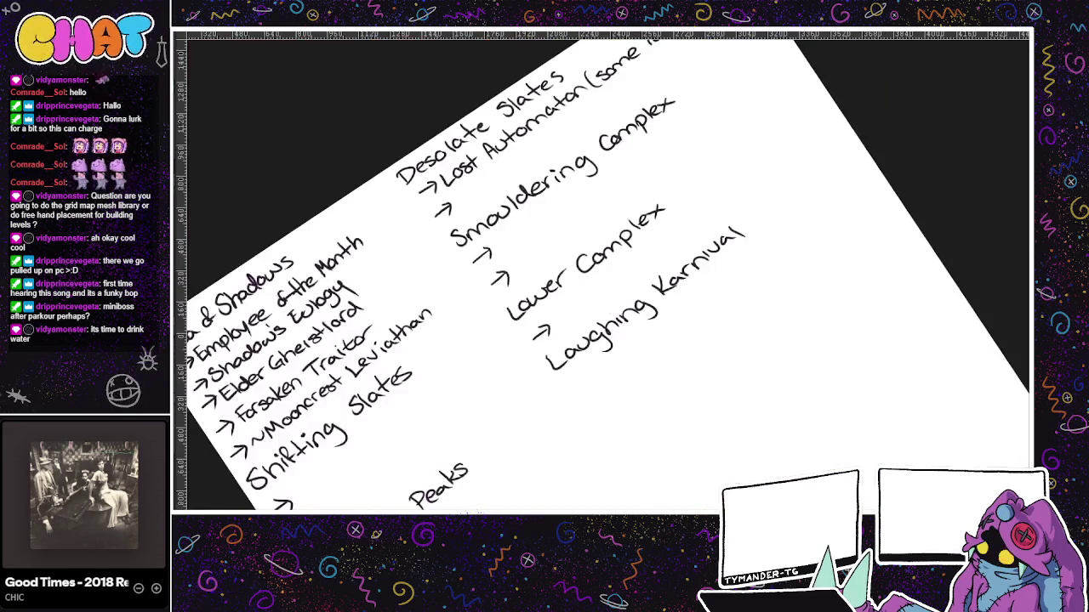
{"action": "left_click_drag", "start_coordinate": [576, 384], "coordinate": [593, 376]}
{"action": "mouse_move", "coordinate": [583, 371]}
{"action": "left_mouse_down"}
{"action": "mouse_move", "coordinate": [586, 388]}
{"action": "mouse_move", "coordinate": [672, 310]}
{"action": "mouse_move", "coordinate": [689, 312]}
{"action": "left_mouse_up"}
{"action": "left_click_drag", "start_coordinate": [683, 303], "coordinate": [691, 299]}
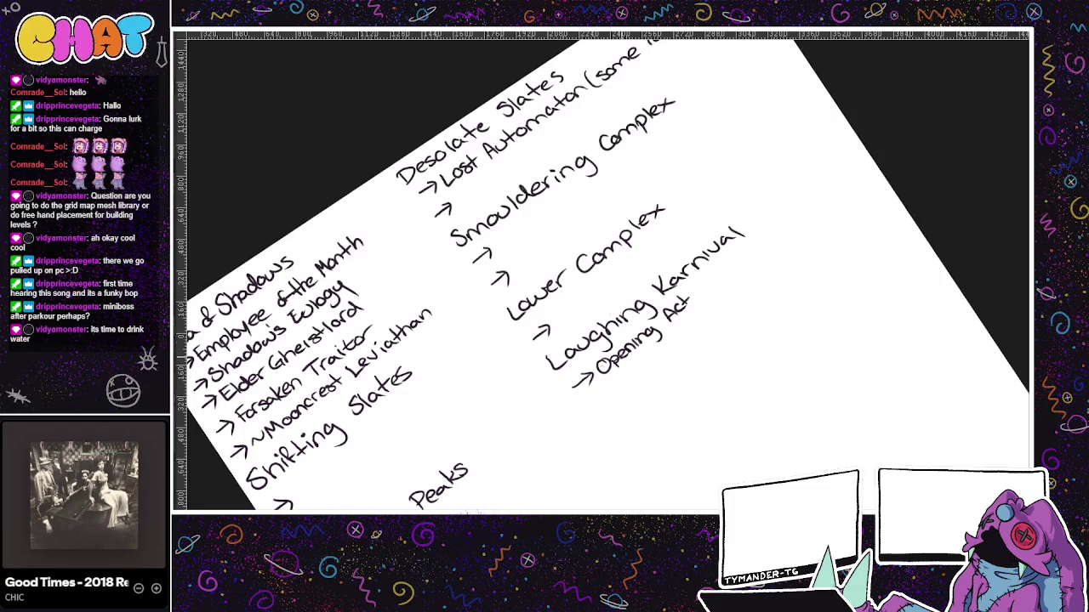
{"action": "left_click_drag", "start_coordinate": [593, 408], "coordinate": [627, 379]}
{"action": "left_click_drag", "start_coordinate": [617, 389], "coordinate": [665, 342]}
{"action": "left_click_drag", "start_coordinate": [666, 356], "coordinate": [679, 345]}
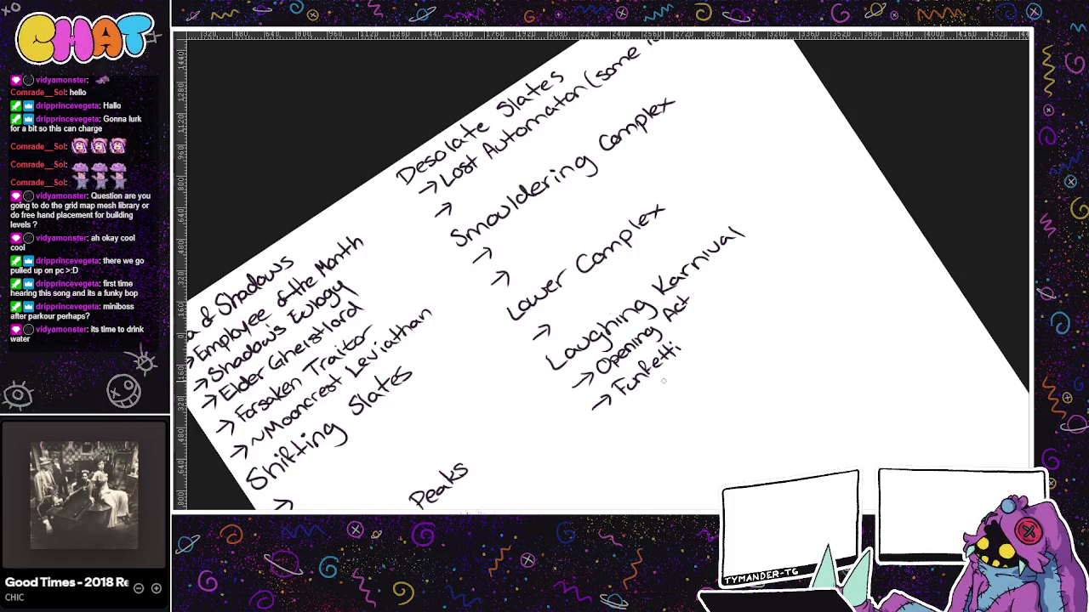
{"action": "key", "text": "ctrl+Tab"}
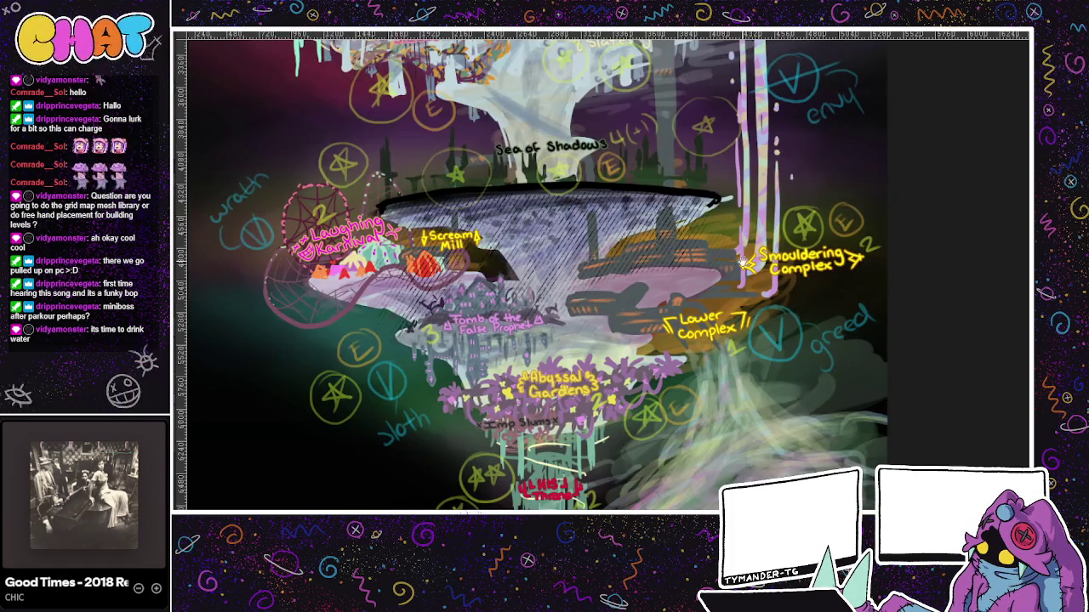
- Write 'Tomb' with two empty arrows beneath it, then show the Tombkeeper sketch
{"action": "left_click_drag", "start_coordinate": [739, 262], "coordinate": [725, 260]}
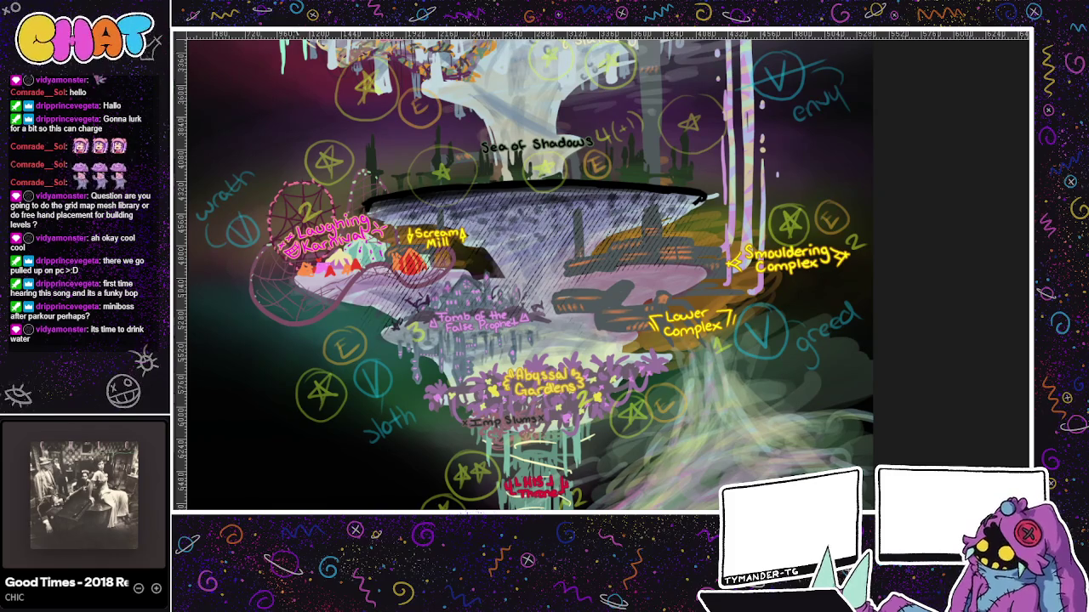
{"action": "key", "text": "ctrl+Tab"}
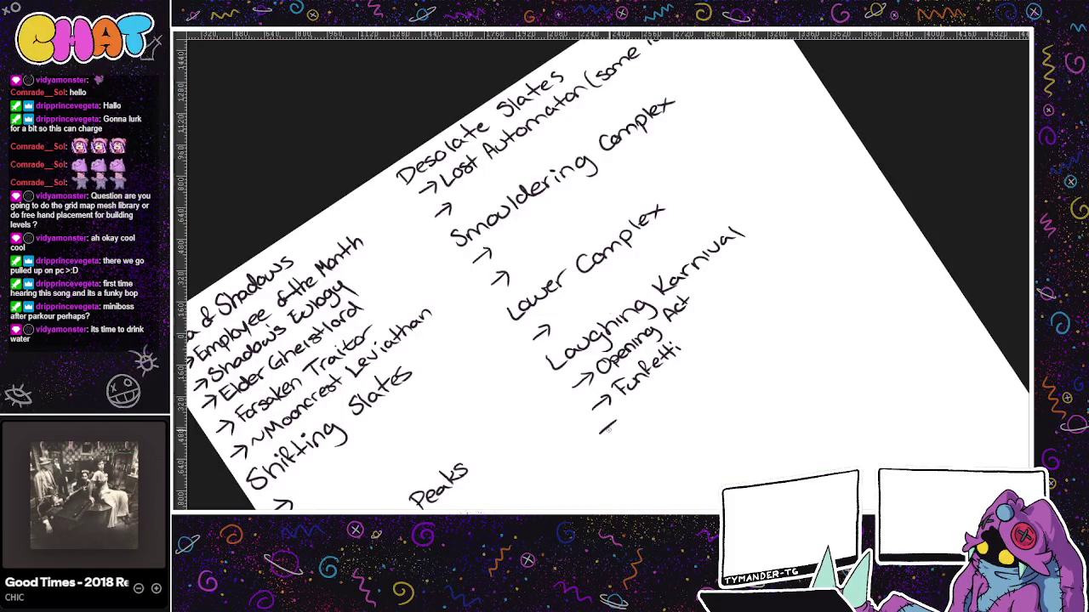
{"action": "left_click_drag", "start_coordinate": [630, 425], "coordinate": [657, 415]}
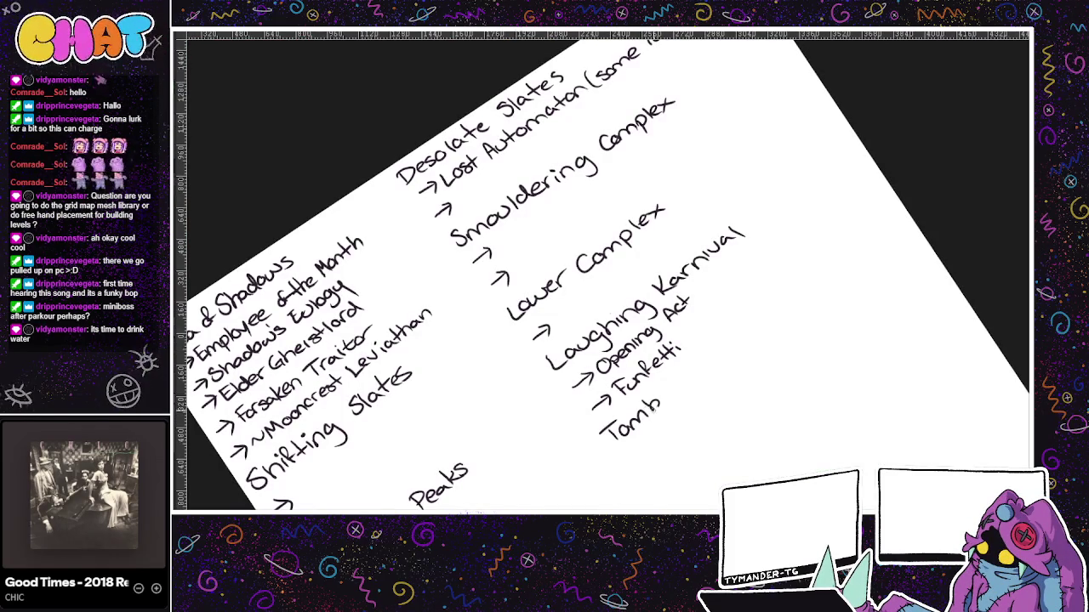
{"action": "mouse_move", "coordinate": [638, 473]}
{"action": "left_mouse_down"}
{"action": "mouse_move", "coordinate": [651, 467]}
{"action": "mouse_move", "coordinate": [669, 492]}
{"action": "left_mouse_up"}
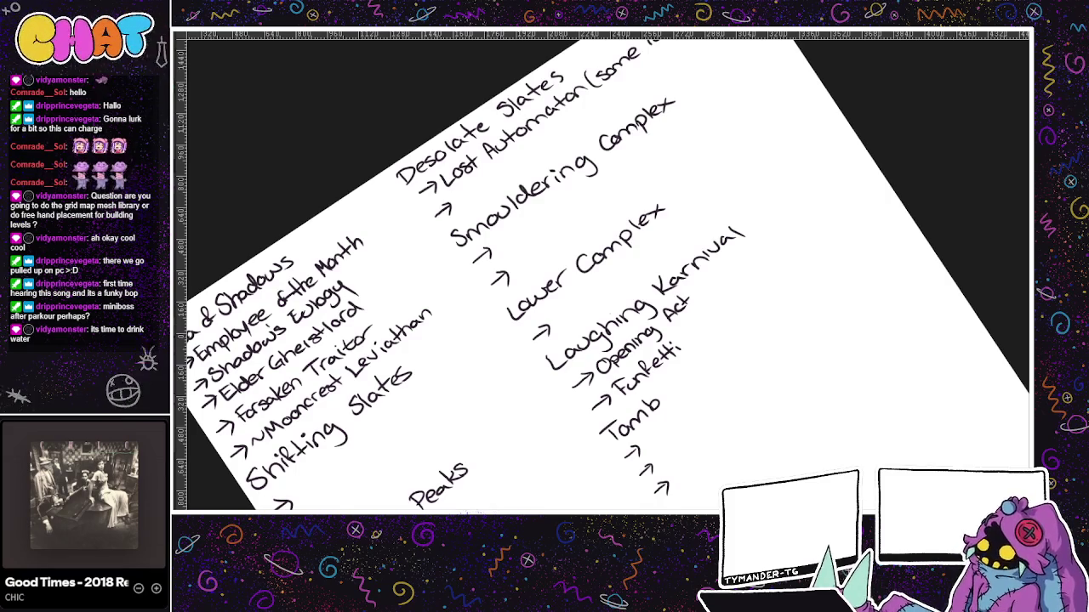
{"action": "key", "text": "ctrl+Tab"}
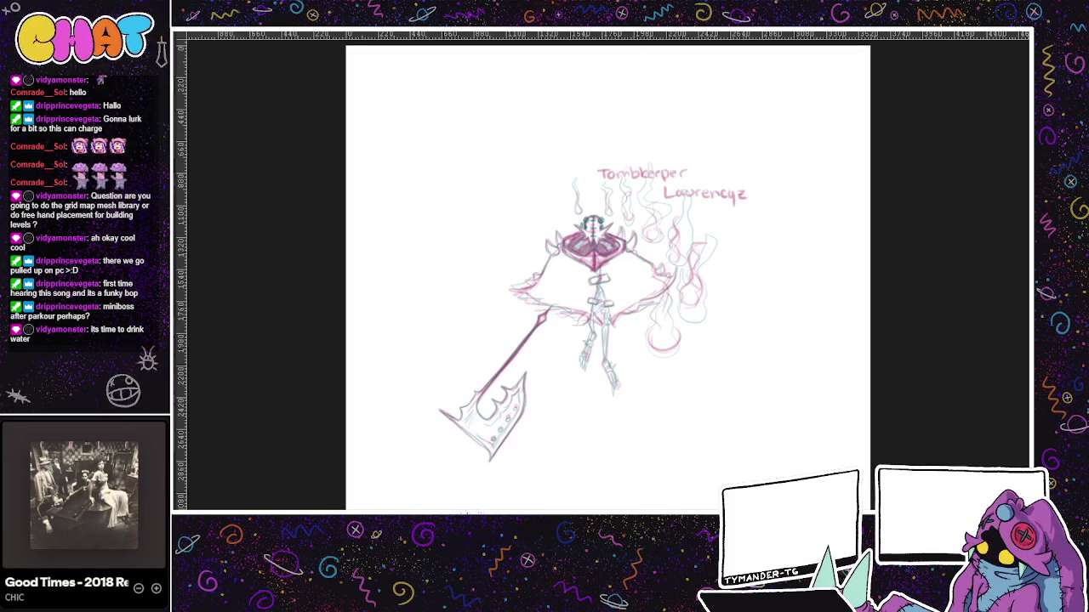
- Write the boss name 'Tombkeeper' on the first arrow under Tomb
{"action": "key", "text": "ctrl+Tab"}
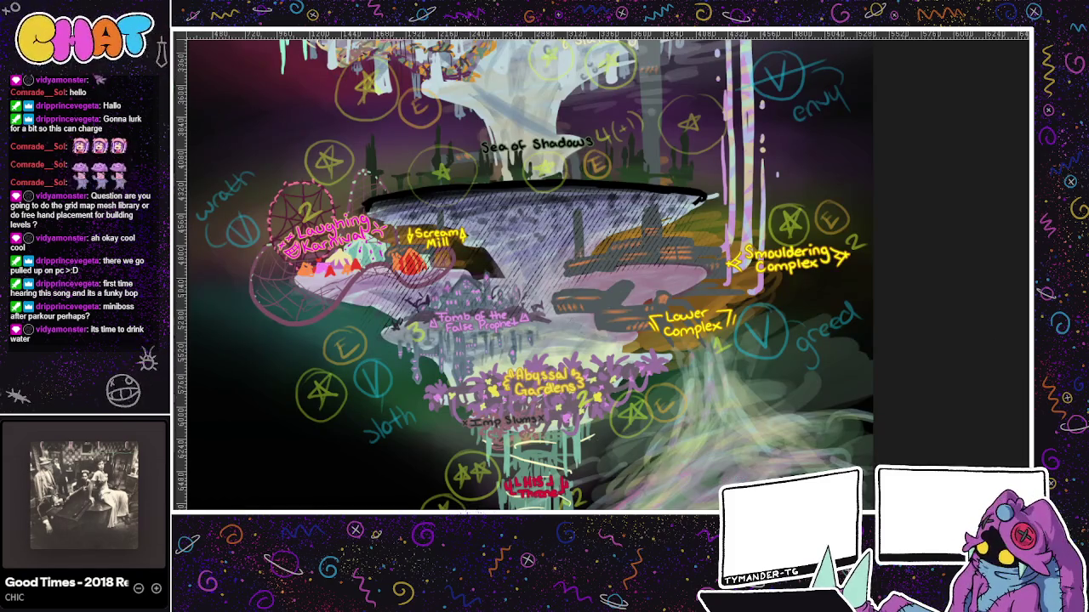
{"action": "key", "text": "ctrl+Tab"}
{"action": "left_click_drag", "start_coordinate": [675, 296], "coordinate": [629, 219]}
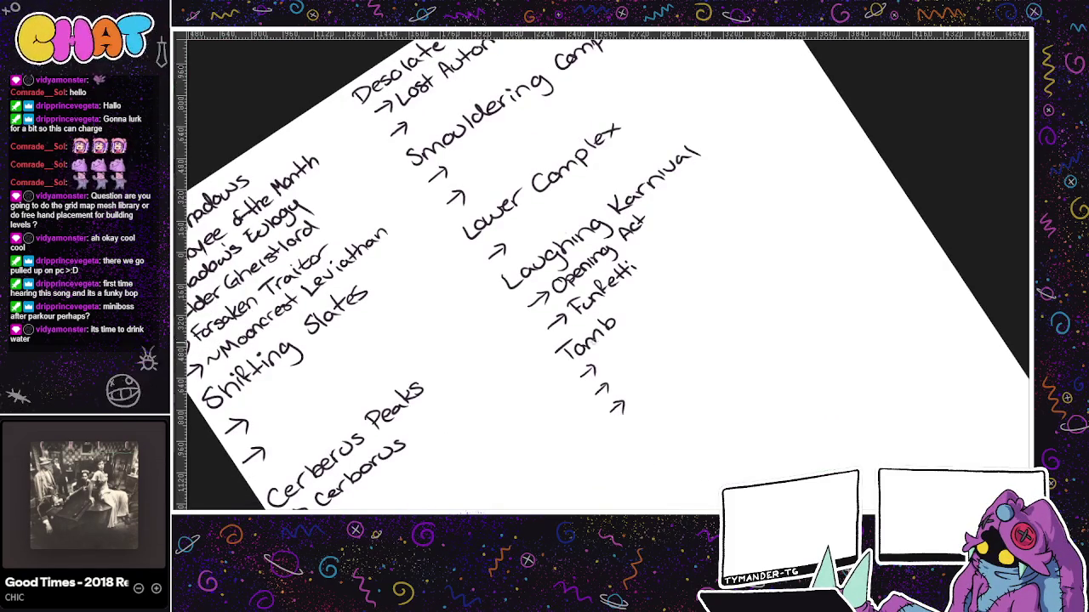
{"action": "mouse_move", "coordinate": [595, 347]}
{"action": "left_mouse_down"}
{"action": "mouse_move", "coordinate": [611, 358]}
{"action": "mouse_move", "coordinate": [677, 299]}
{"action": "left_mouse_up"}
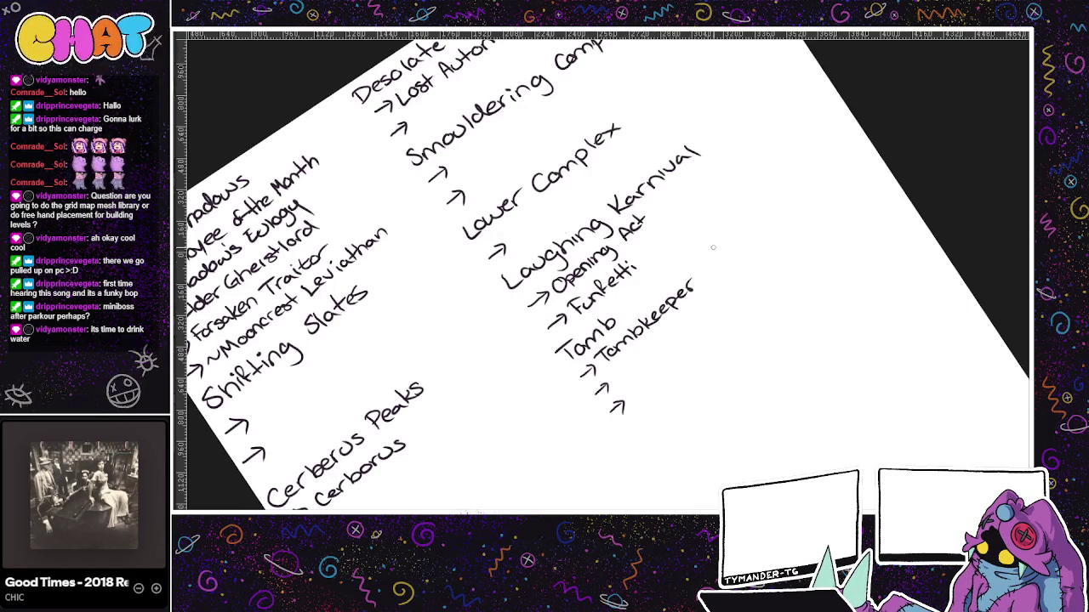
- Rotate the notes page to a better tilt, then display the world map
{"action": "scroll", "coordinate": [672, 263], "scroll_direction": "right", "scroll_amount": 2}
{"action": "scroll", "coordinate": [596, 323], "scroll_direction": "down", "scroll_amount": 2}
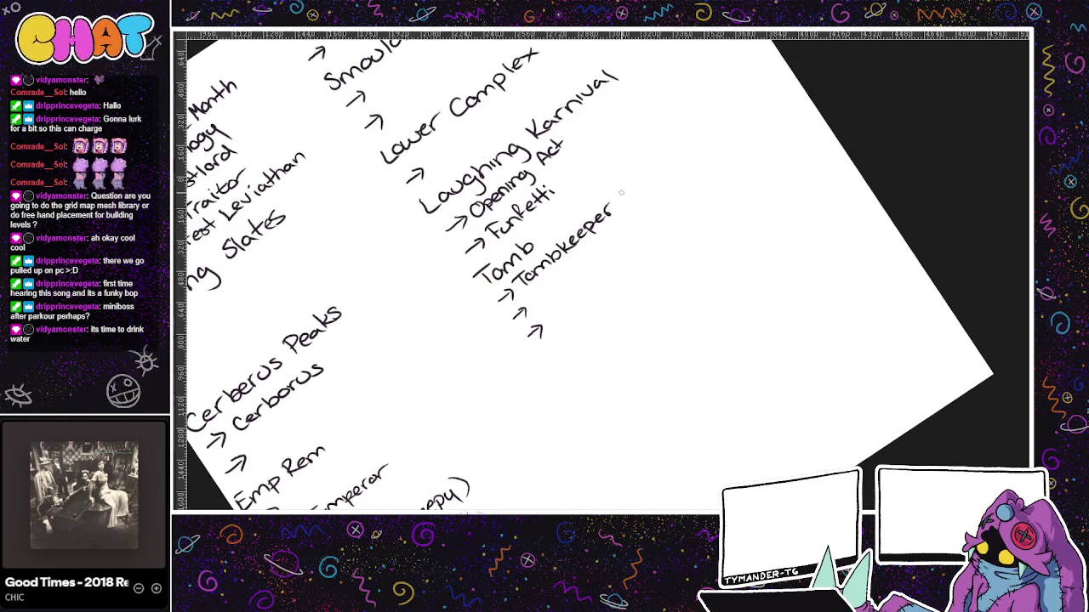
{"action": "scroll", "coordinate": [643, 164], "scroll_direction": "right", "scroll_amount": 1}
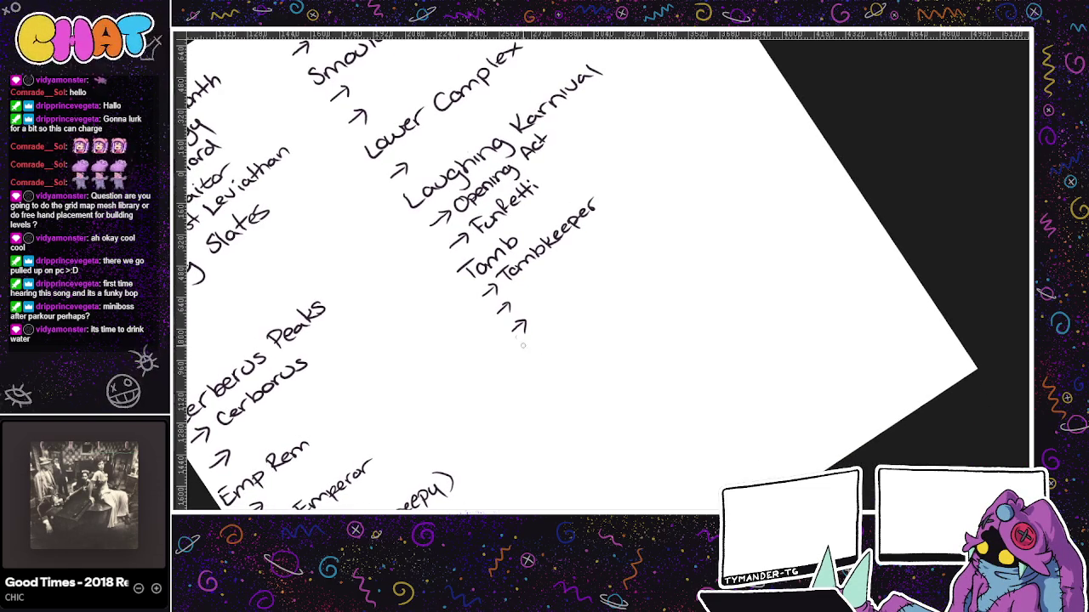
{"action": "left_click_drag", "start_coordinate": [553, 306], "coordinate": [568, 250]}
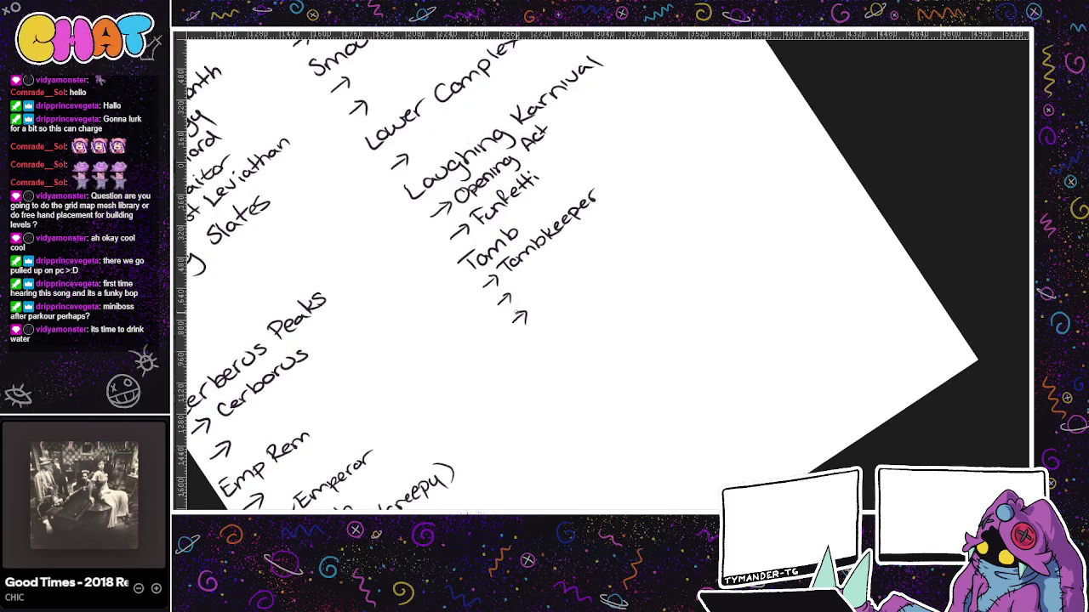
{"action": "left_click_drag", "start_coordinate": [527, 316], "coordinate": [505, 118]}
{"action": "key", "text": "ctrl+Tab"}
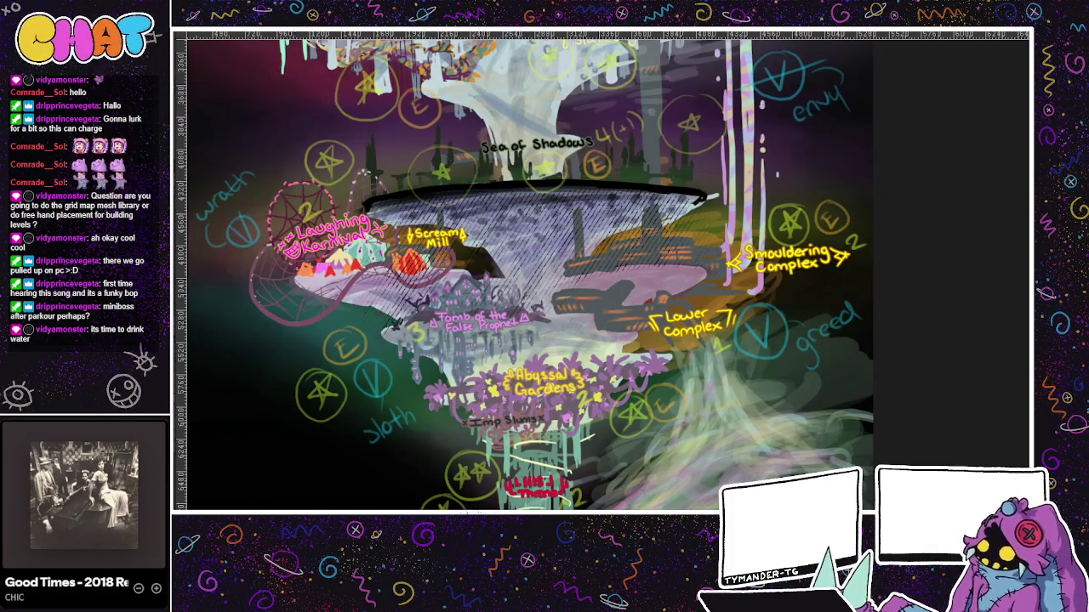
- Write 'Abyssal Gardens' with arrow entries beneath it
{"action": "key", "text": "ctrl+Tab"}
{"action": "mouse_move", "coordinate": [539, 360]}
{"action": "left_mouse_down"}
{"action": "mouse_move", "coordinate": [586, 330]}
{"action": "mouse_move", "coordinate": [590, 315]}
{"action": "left_mouse_up"}
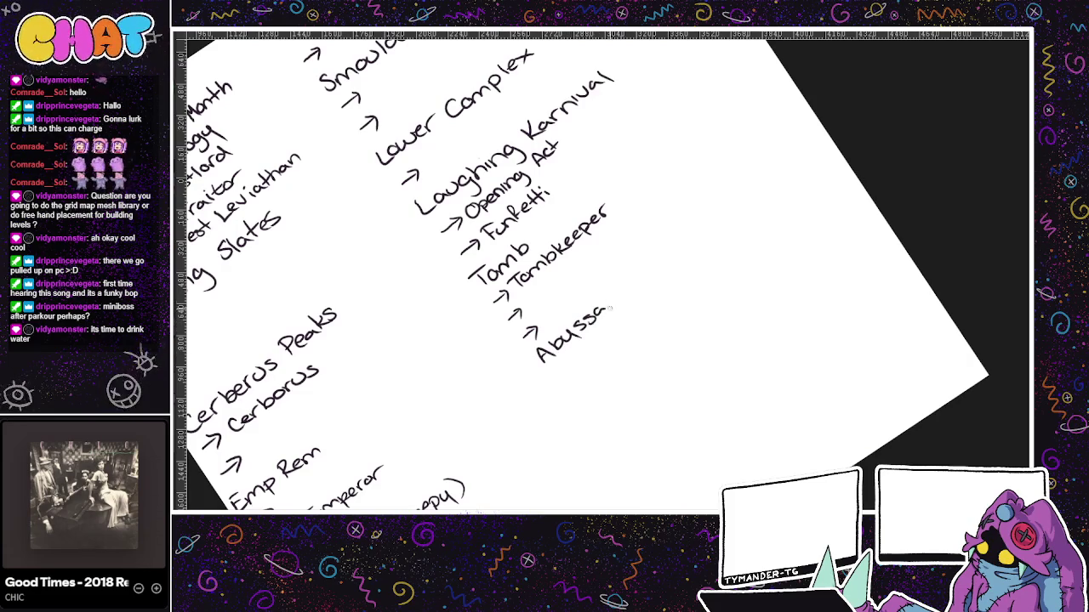
{"action": "left_click_drag", "start_coordinate": [633, 284], "coordinate": [672, 246]}
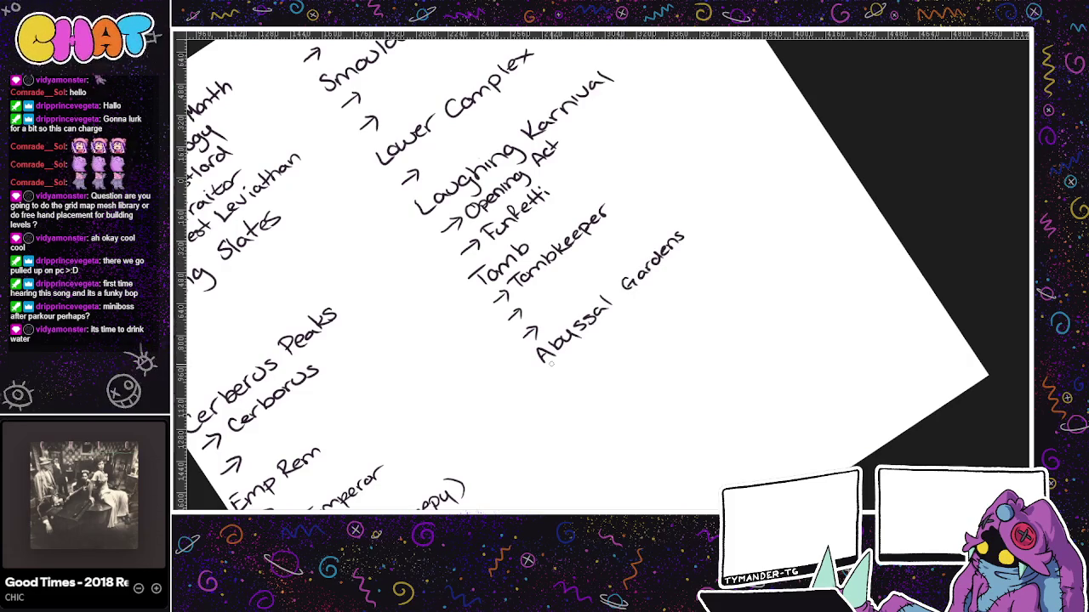
{"action": "mouse_move", "coordinate": [577, 388]}
{"action": "left_mouse_down"}
{"action": "mouse_move", "coordinate": [601, 407]}
{"action": "mouse_move", "coordinate": [666, 342]}
{"action": "left_mouse_up"}
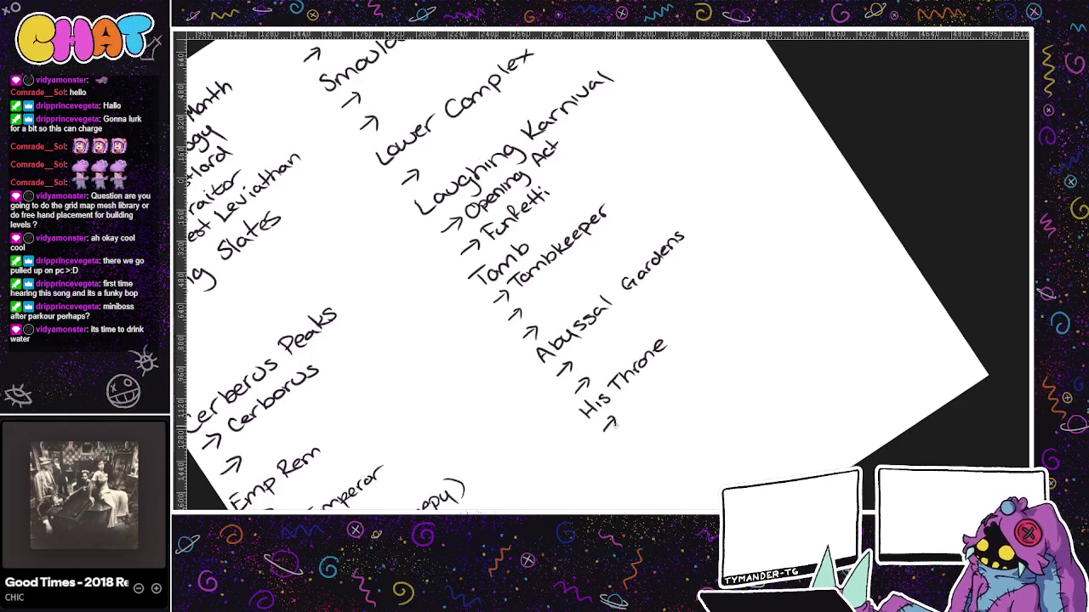
- Add 'His Throne' with '→ Twin Thronekeeper', undoing the 'keeper' ending
{"action": "left_click_drag", "start_coordinate": [606, 427], "coordinate": [682, 364]}
{"action": "mouse_move", "coordinate": [675, 369]}
{"action": "left_mouse_down"}
{"action": "mouse_move", "coordinate": [679, 383]}
{"action": "mouse_move", "coordinate": [777, 290]}
{"action": "left_mouse_up"}
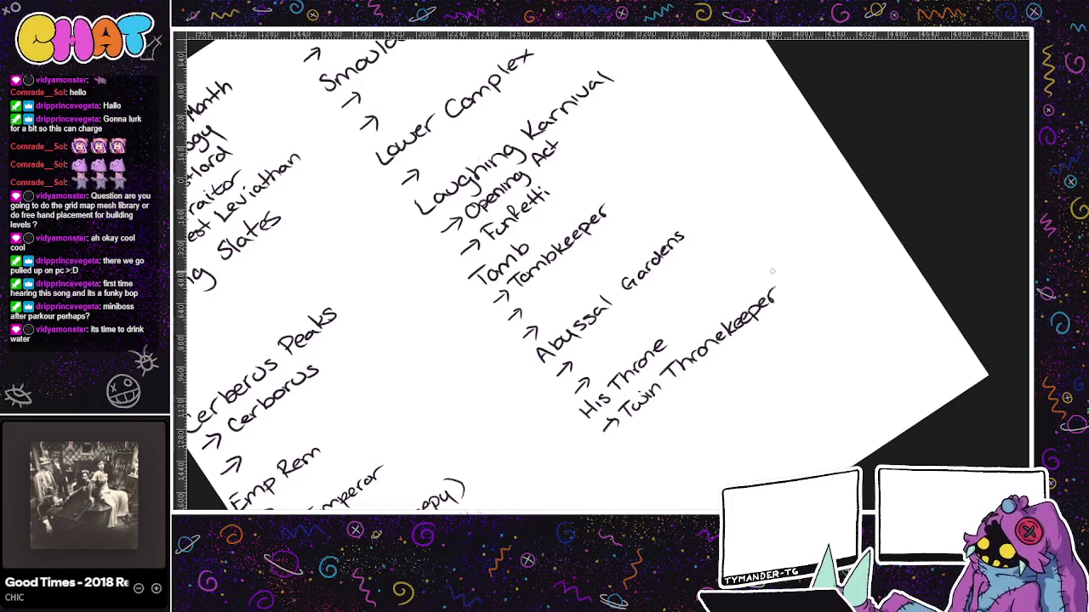
{"action": "key", "text": "ctrl+z"}
{"action": "key", "text": "ctrl+z"}
{"action": "key", "text": "ctrl+z"}
{"action": "key", "text": "ctrl+z"}
- Make the boss read 'Twin Thronewardens' and add '→ Rimmerick' below it
{"action": "left_click_drag", "start_coordinate": [735, 327], "coordinate": [755, 313]}
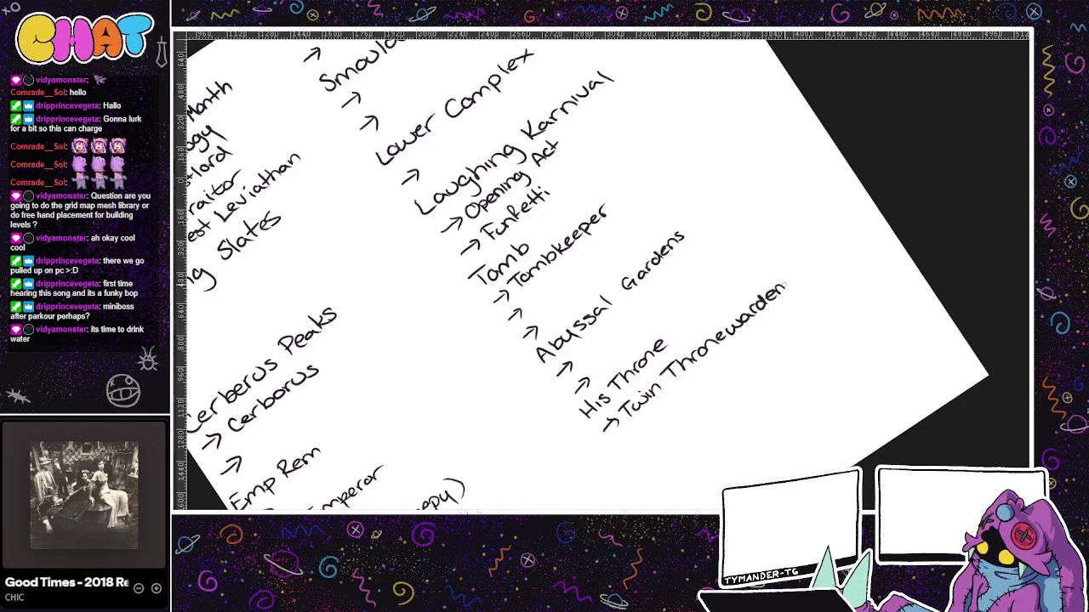
{"action": "scroll", "coordinate": [696, 278], "scroll_direction": "down", "scroll_amount": 3}
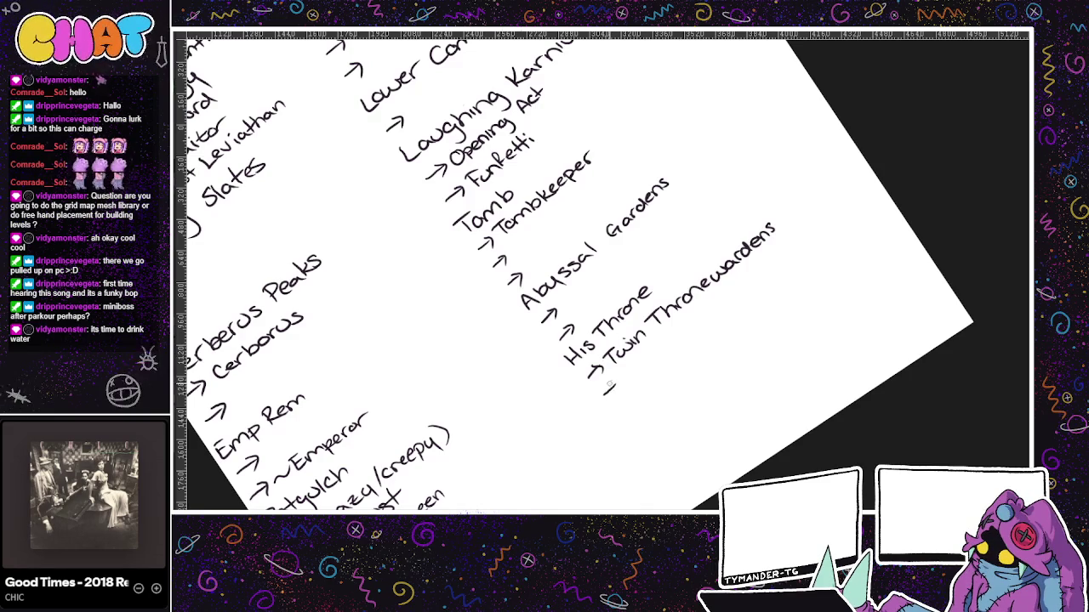
{"action": "left_click_drag", "start_coordinate": [622, 385], "coordinate": [637, 384]}
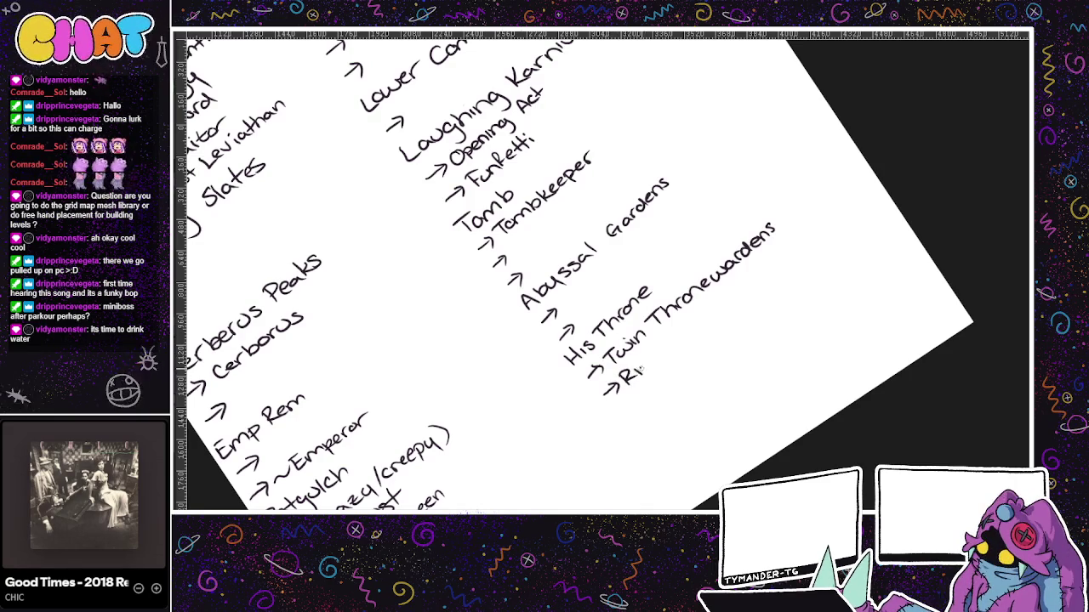
{"action": "left_click_drag", "start_coordinate": [674, 340], "coordinate": [704, 313]}
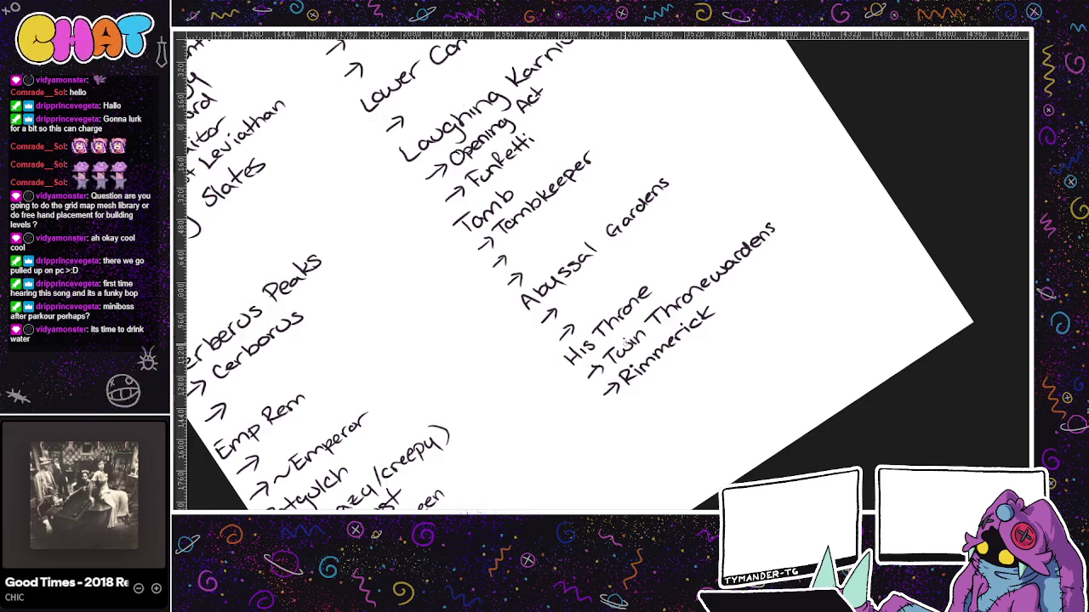
{"action": "left_click_drag", "start_coordinate": [734, 328], "coordinate": [747, 312]}
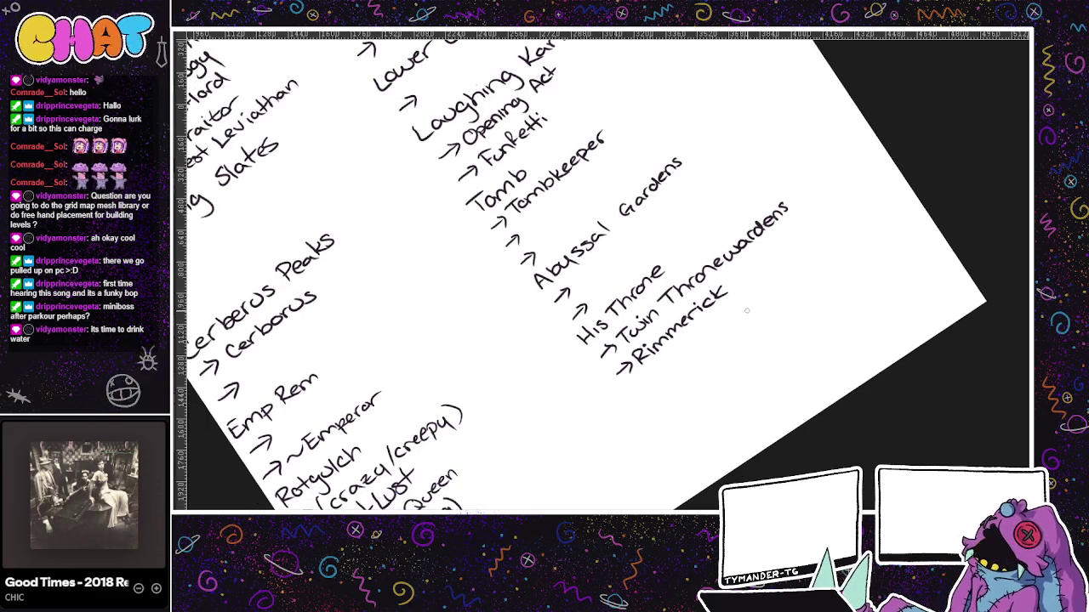
- Scroll around the world map briefly, then return to the notes
{"action": "key", "text": "ctrl+Tab"}
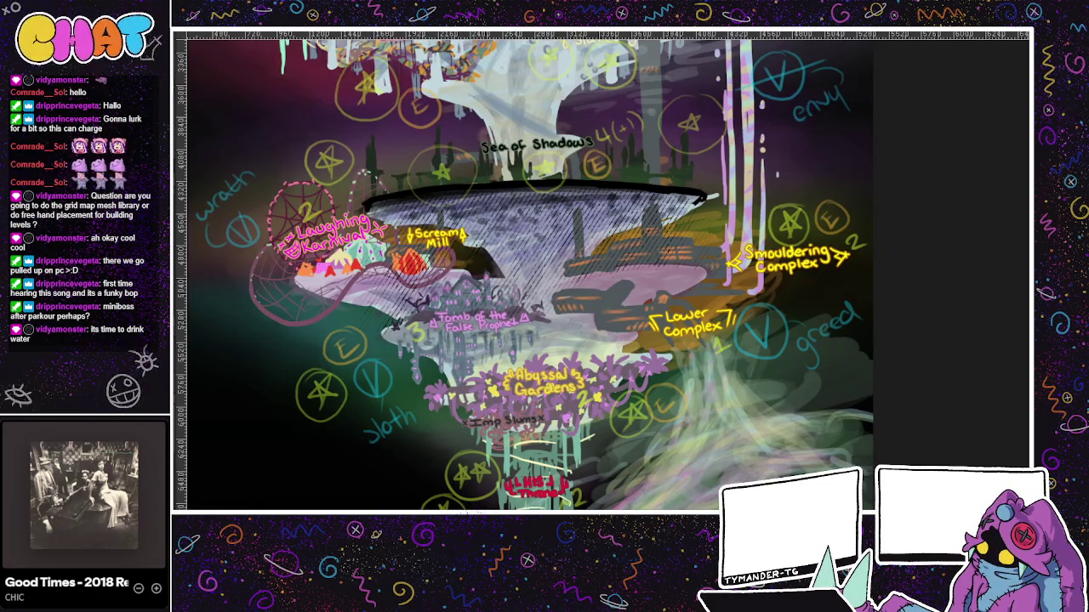
{"action": "scroll", "coordinate": [725, 357], "scroll_direction": "up", "scroll_amount": 3}
{"action": "scroll", "coordinate": [724, 357], "scroll_direction": "up", "scroll_amount": 3}
{"action": "scroll", "coordinate": [725, 357], "scroll_direction": "up", "scroll_amount": 3}
{"action": "scroll", "coordinate": [725, 357], "scroll_direction": "up", "scroll_amount": 3}
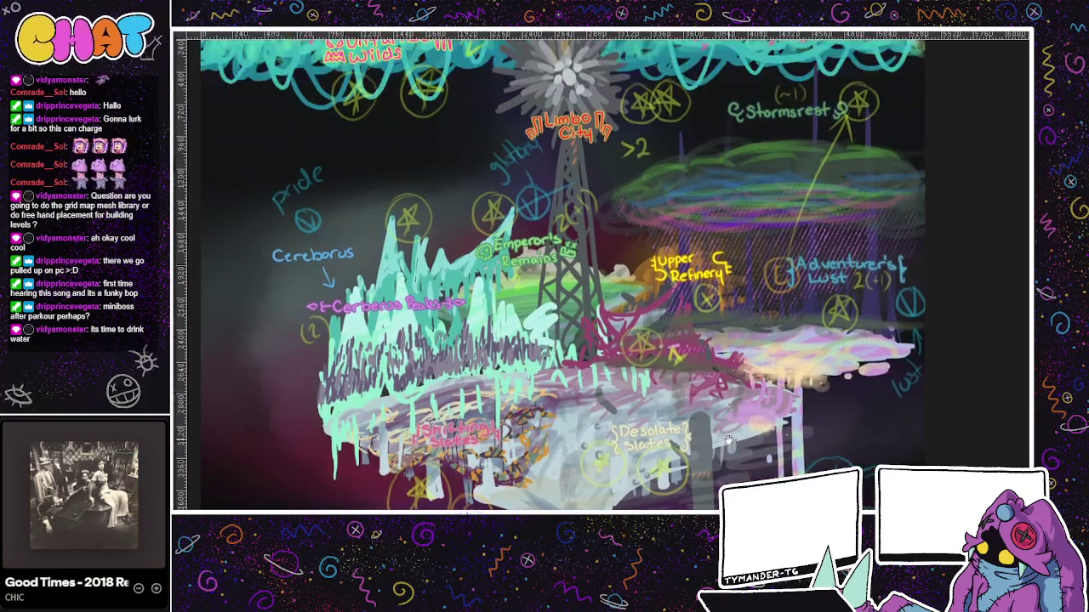
{"action": "scroll", "coordinate": [739, 416], "scroll_direction": "up", "scroll_amount": 1}
{"action": "scroll", "coordinate": [739, 417], "scroll_direction": "up", "scroll_amount": 1}
{"action": "scroll", "coordinate": [739, 417], "scroll_direction": "up", "scroll_amount": 1}
{"action": "scroll", "coordinate": [739, 417], "scroll_direction": "up", "scroll_amount": 1}
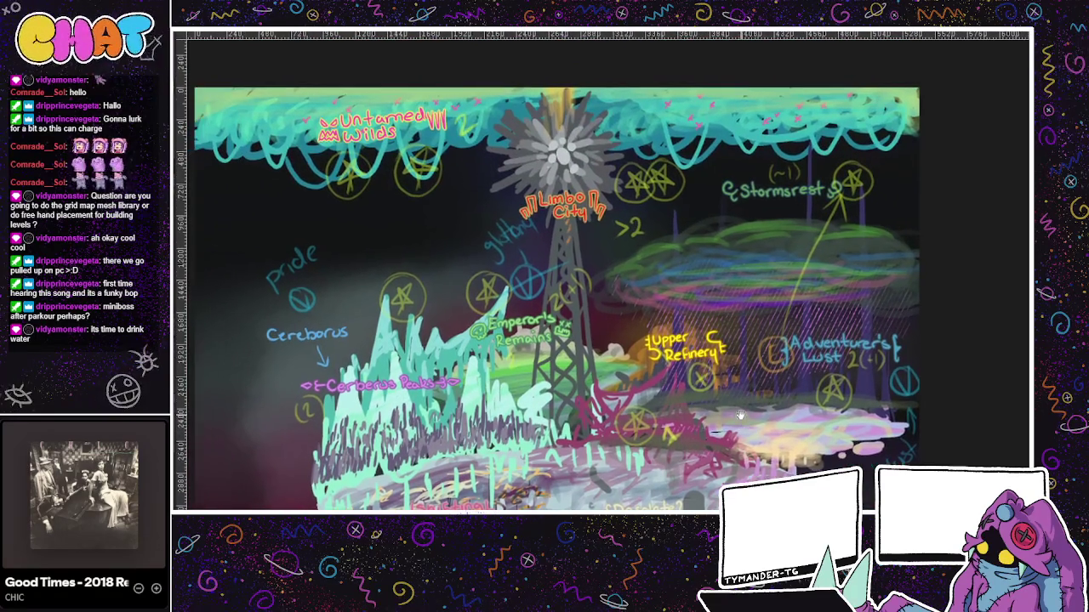
{"action": "key", "text": "ctrl+Tab"}
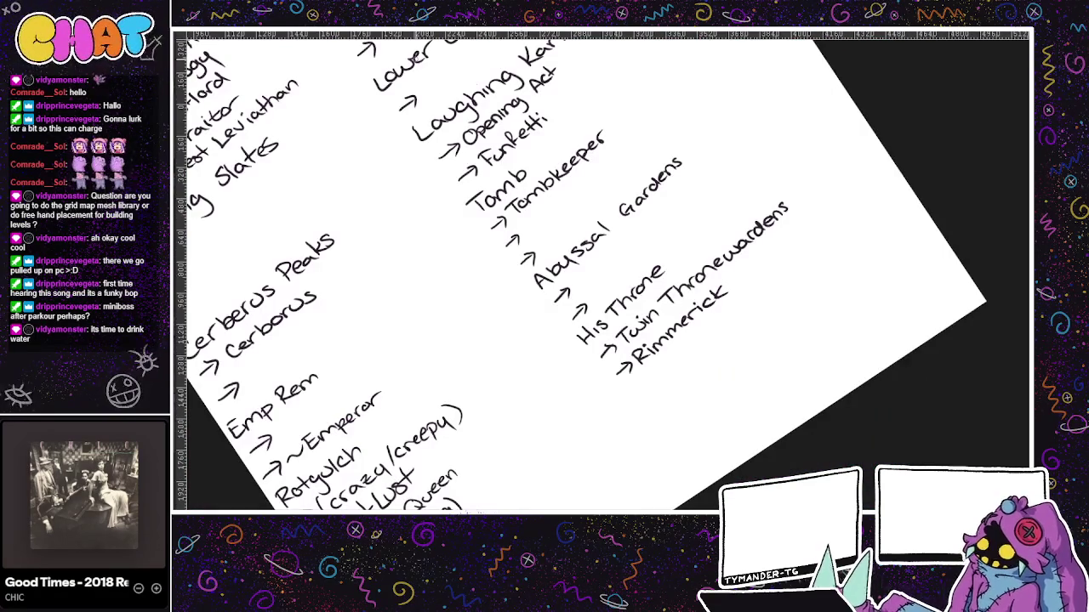
- Write 'Untamed Wilds' with '→ Ancient Behemoth', undoing stray strokes
{"action": "left_click_drag", "start_coordinate": [624, 385], "coordinate": [640, 383]}
{"action": "left_click_drag", "start_coordinate": [640, 392], "coordinate": [655, 384]}
{"action": "mouse_move", "coordinate": [670, 367]}
{"action": "left_mouse_down"}
{"action": "mouse_move", "coordinate": [672, 377]}
{"action": "mouse_move", "coordinate": [702, 340]}
{"action": "left_mouse_up"}
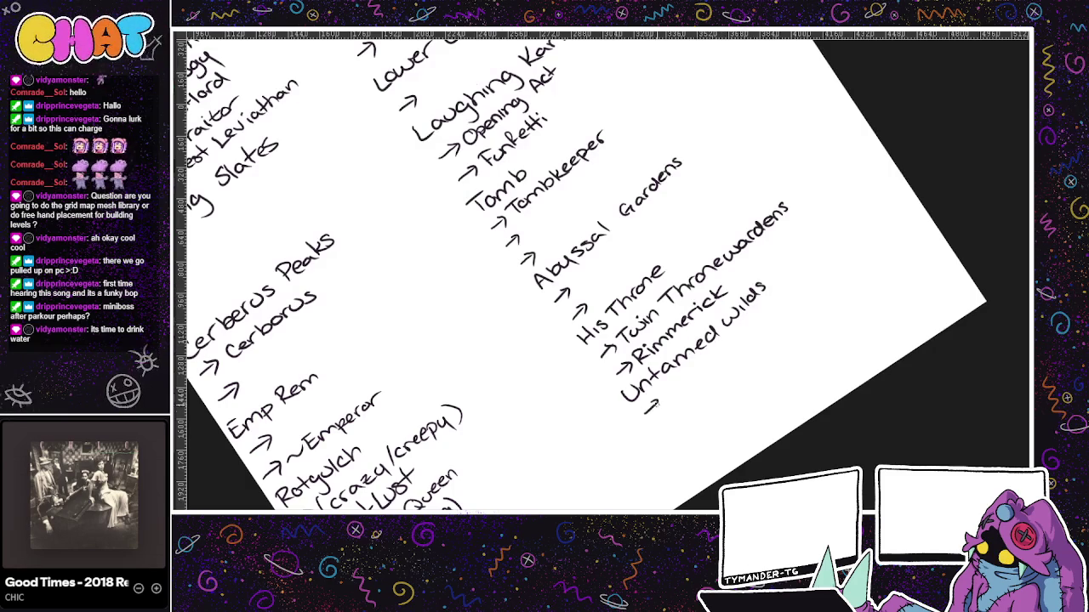
{"action": "key", "text": "ctrl+z"}
{"action": "key", "text": "ctrl+z"}
{"action": "left_click_drag", "start_coordinate": [646, 407], "coordinate": [657, 409]}
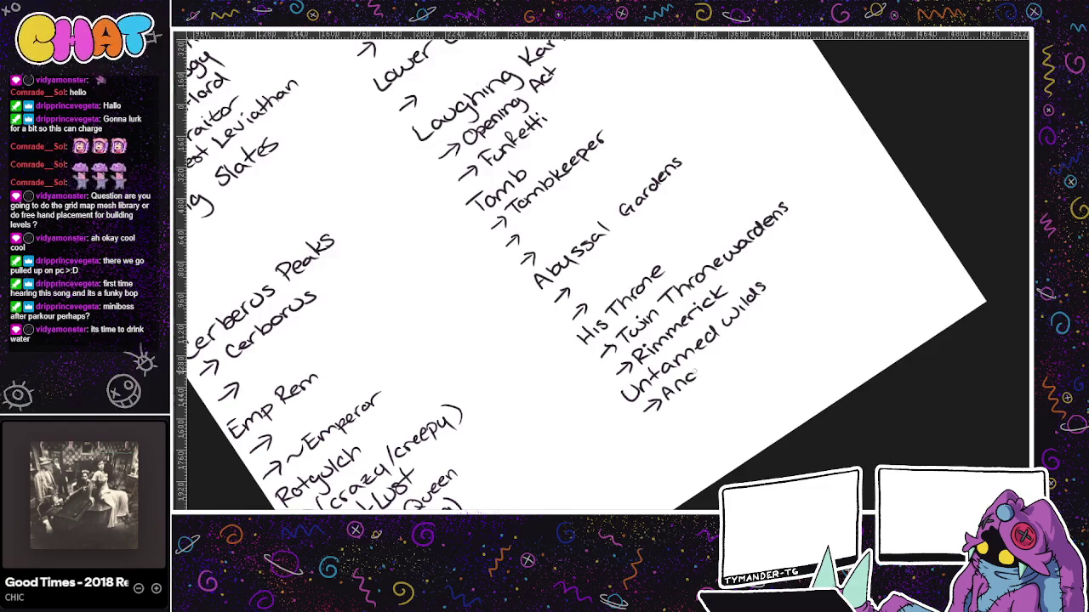
{"action": "left_click_drag", "start_coordinate": [699, 374], "coordinate": [754, 333]}
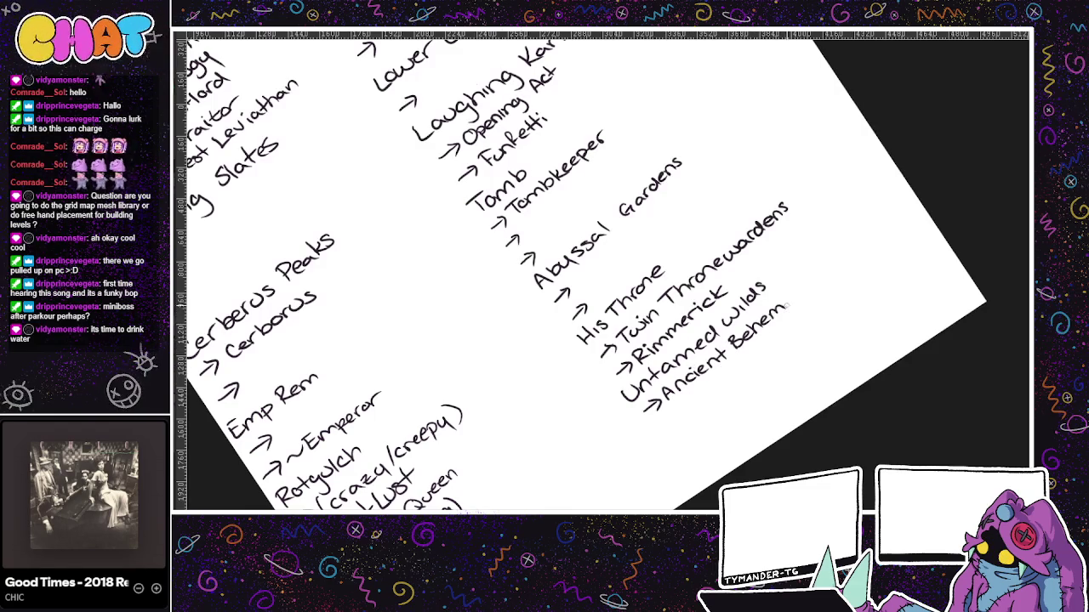
{"action": "left_click_drag", "start_coordinate": [789, 300], "coordinate": [800, 289]}
- Add a 'Limbo' section with arrow entries for its bosses Voltergast and Alcea
{"action": "mouse_move", "coordinate": [681, 387]}
{"action": "left_mouse_down"}
{"action": "mouse_move", "coordinate": [639, 393]}
{"action": "mouse_move", "coordinate": [632, 423]}
{"action": "left_mouse_up"}
{"action": "left_click_drag", "start_coordinate": [665, 387], "coordinate": [595, 350]}
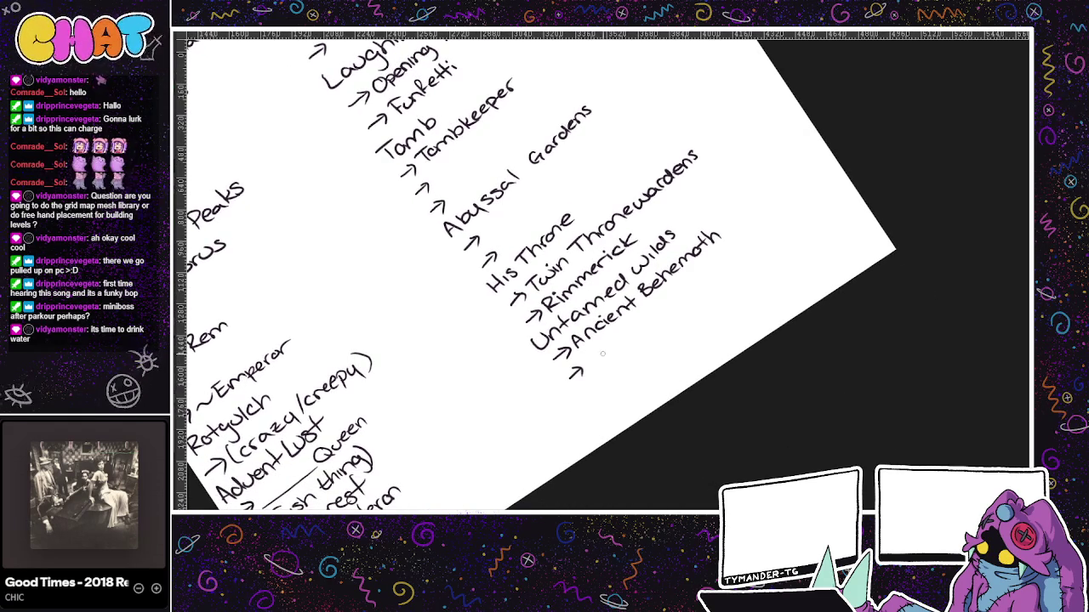
{"action": "mouse_move", "coordinate": [578, 392]}
{"action": "left_mouse_down"}
{"action": "mouse_move", "coordinate": [583, 400]}
{"action": "mouse_move", "coordinate": [636, 360]}
{"action": "left_mouse_up"}
{"action": "mouse_move", "coordinate": [596, 407]}
{"action": "left_mouse_down"}
{"action": "mouse_move", "coordinate": [614, 398]}
{"action": "mouse_move", "coordinate": [627, 410]}
{"action": "mouse_move", "coordinate": [642, 396]}
{"action": "mouse_move", "coordinate": [665, 406]}
{"action": "mouse_move", "coordinate": [693, 375]}
{"action": "left_mouse_up"}
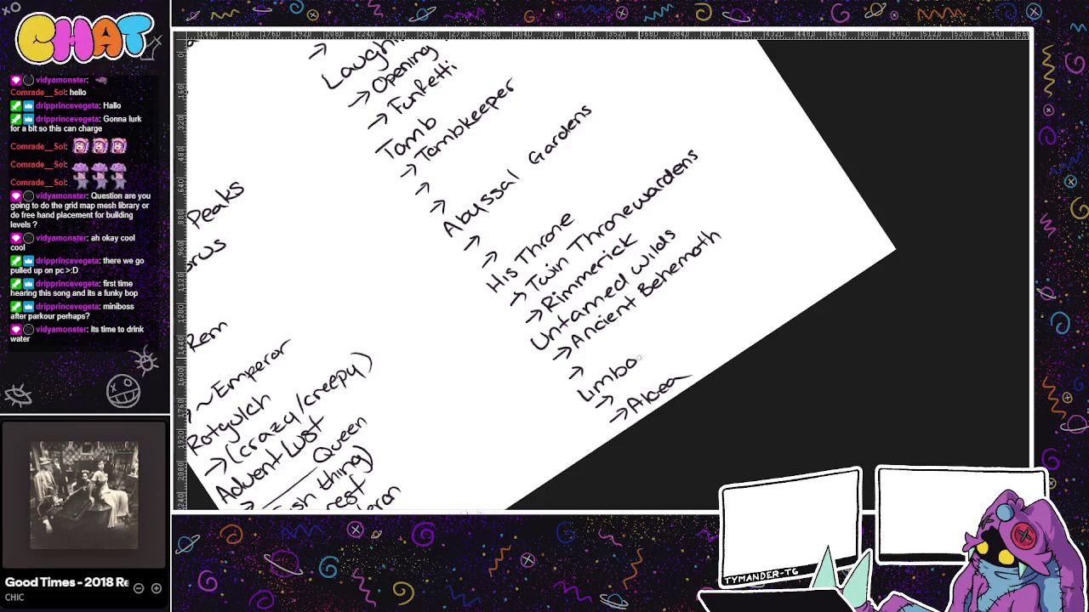
{"action": "left_click_drag", "start_coordinate": [616, 379], "coordinate": [635, 380]}
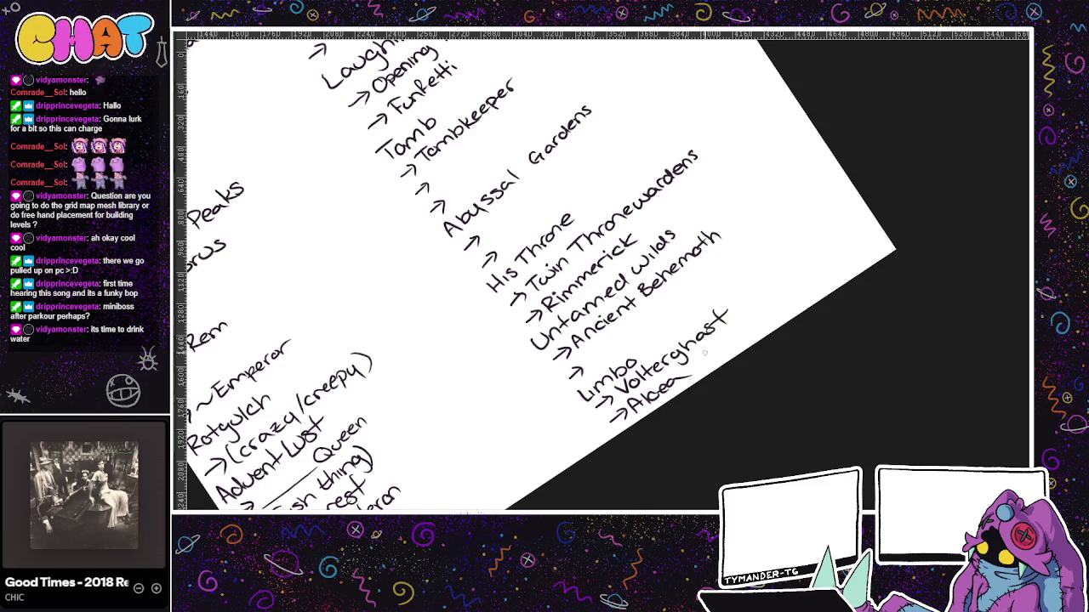
{"action": "scroll", "coordinate": [719, 365], "scroll_direction": "up", "scroll_amount": 2}
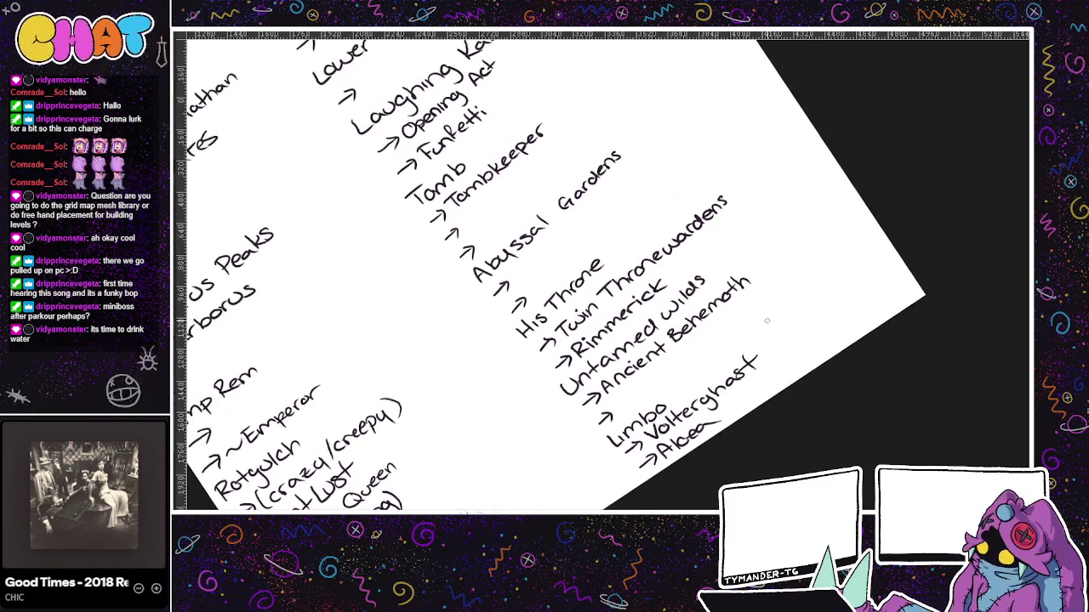
- Scroll up to Tombkeeper and handwrite '(Lock Golem)' beneath it
{"action": "scroll", "coordinate": [767, 321], "scroll_direction": "up", "scroll_amount": 2}
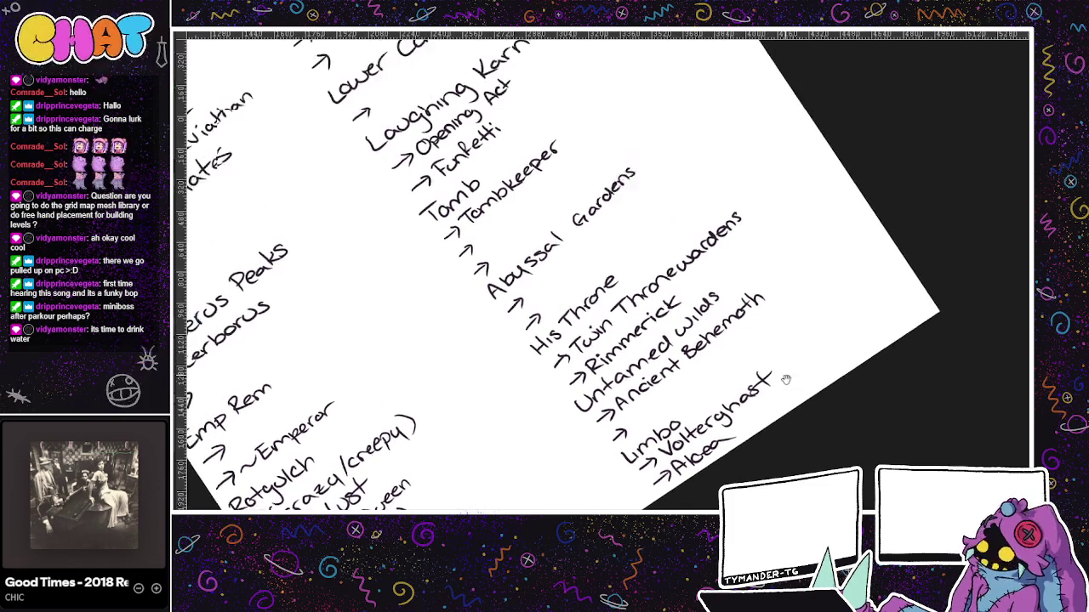
{"action": "scroll", "coordinate": [768, 348], "scroll_direction": "up", "scroll_amount": 1}
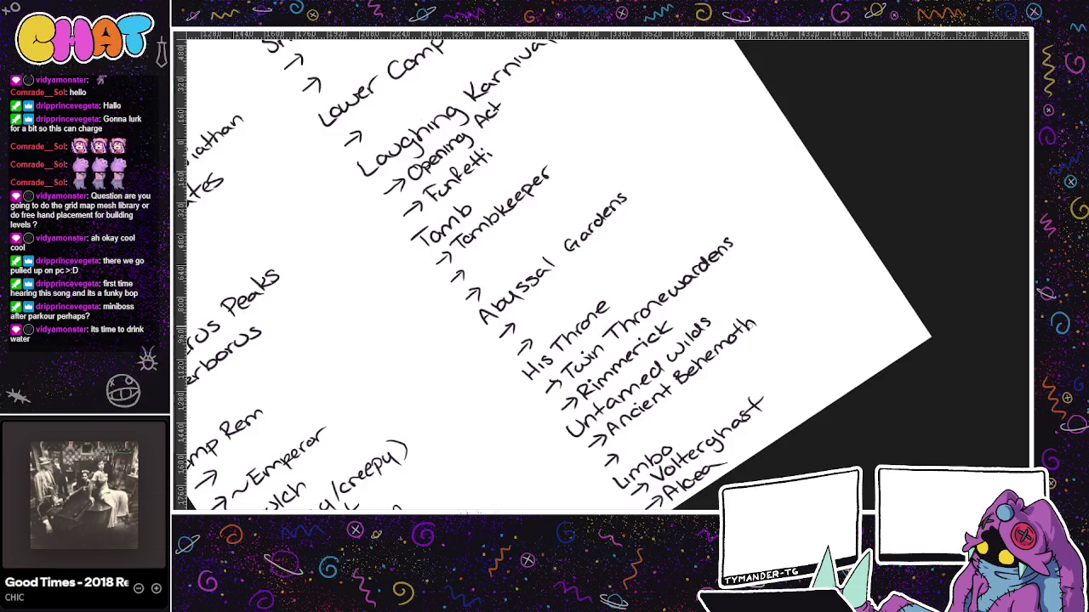
{"action": "scroll", "coordinate": [766, 369], "scroll_direction": "up", "scroll_amount": 1}
{"action": "scroll", "coordinate": [737, 364], "scroll_direction": "up", "scroll_amount": 1}
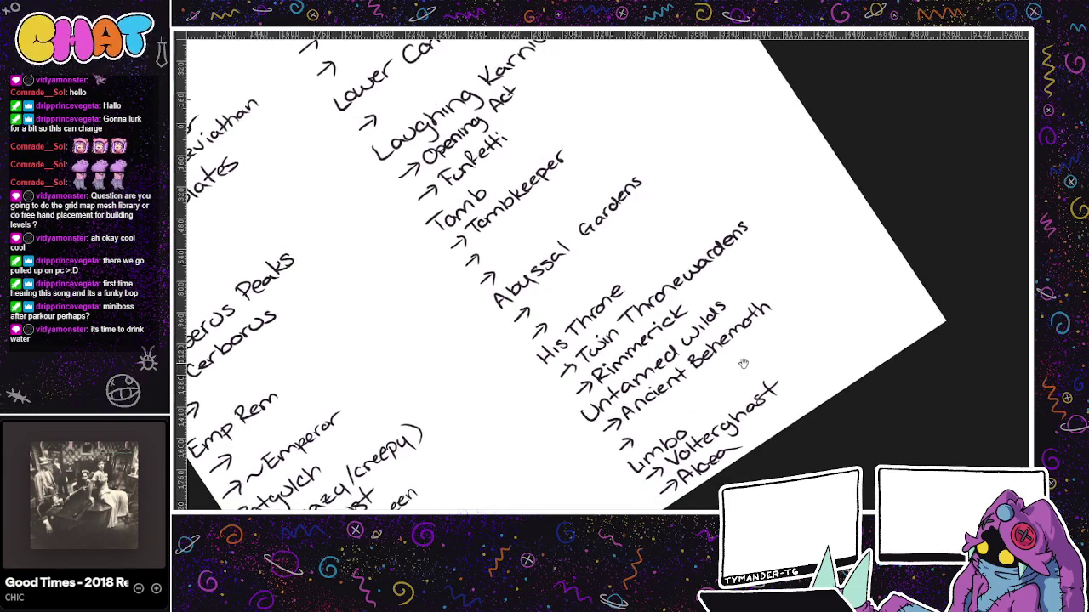
{"action": "scroll", "coordinate": [711, 374], "scroll_direction": "up", "scroll_amount": 1}
{"action": "scroll", "coordinate": [711, 374], "scroll_direction": "down", "scroll_amount": 1}
{"action": "scroll", "coordinate": [697, 378], "scroll_direction": "down", "scroll_amount": 1}
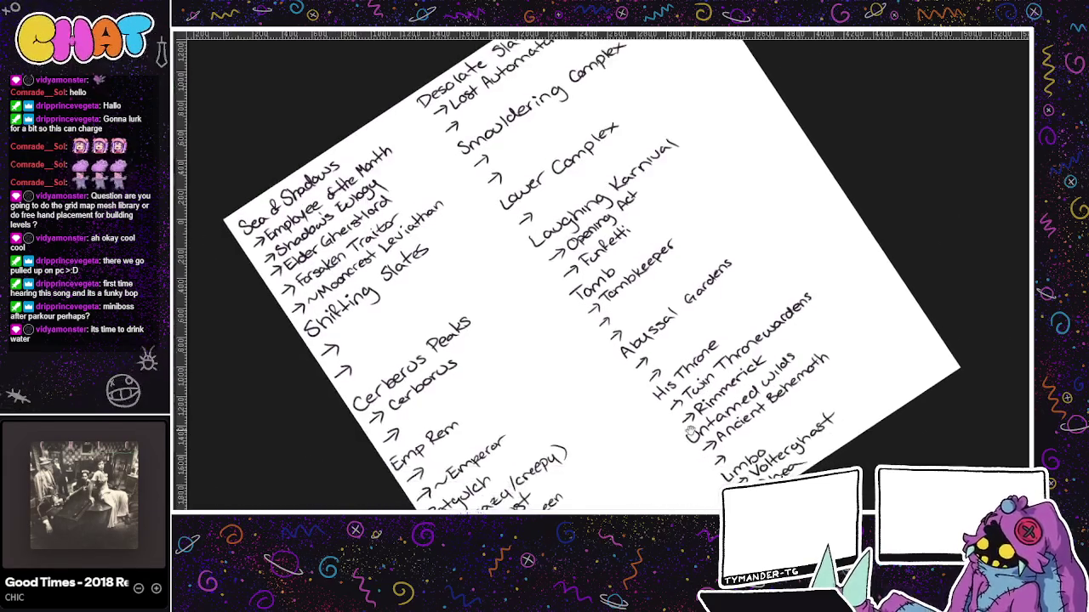
{"action": "scroll", "coordinate": [685, 381], "scroll_direction": "up", "scroll_amount": 1}
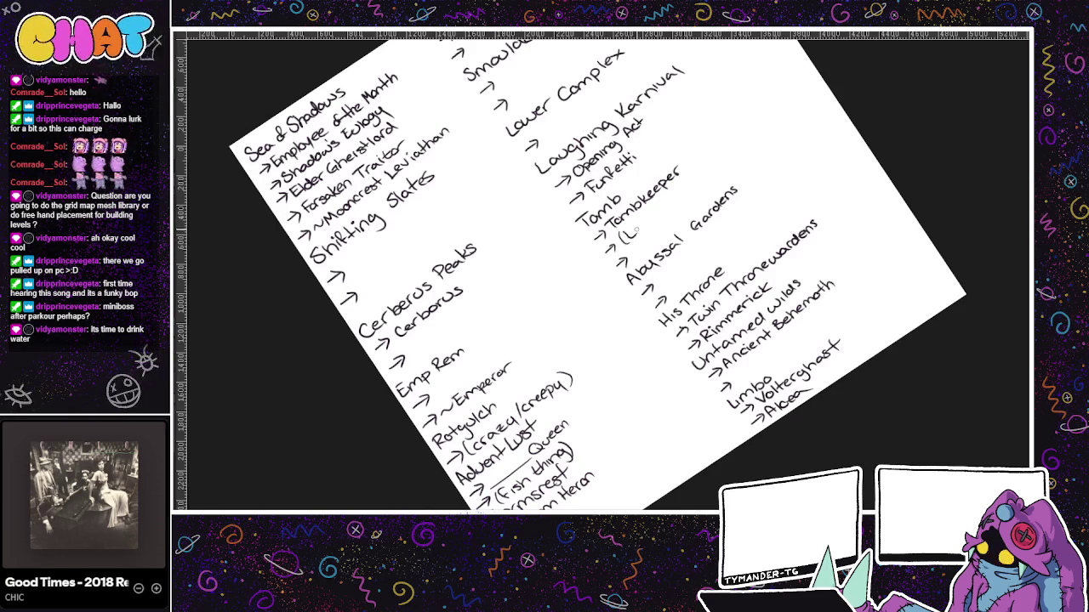
{"action": "left_click_drag", "start_coordinate": [628, 223], "coordinate": [636, 235]}
{"action": "left_click_drag", "start_coordinate": [640, 227], "coordinate": [646, 228]}
{"action": "mouse_move", "coordinate": [652, 213]}
{"action": "left_mouse_down"}
{"action": "mouse_move", "coordinate": [656, 223]}
{"action": "mouse_move", "coordinate": [684, 194]}
{"action": "left_mouse_up"}
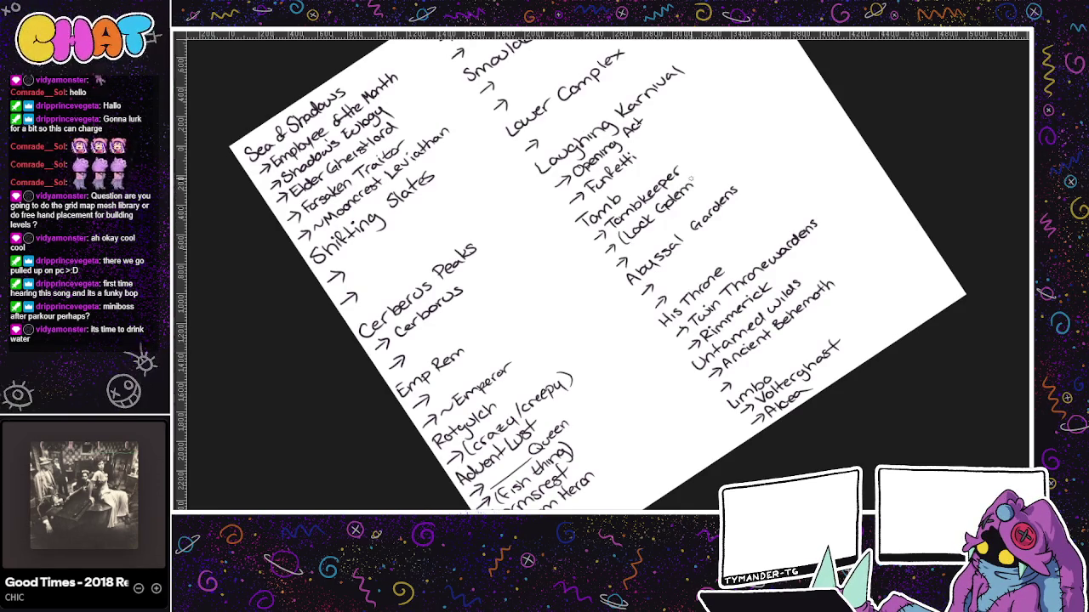
- Pan the list, then display the colourful world map
{"action": "left_click_drag", "start_coordinate": [736, 139], "coordinate": [664, 173]}
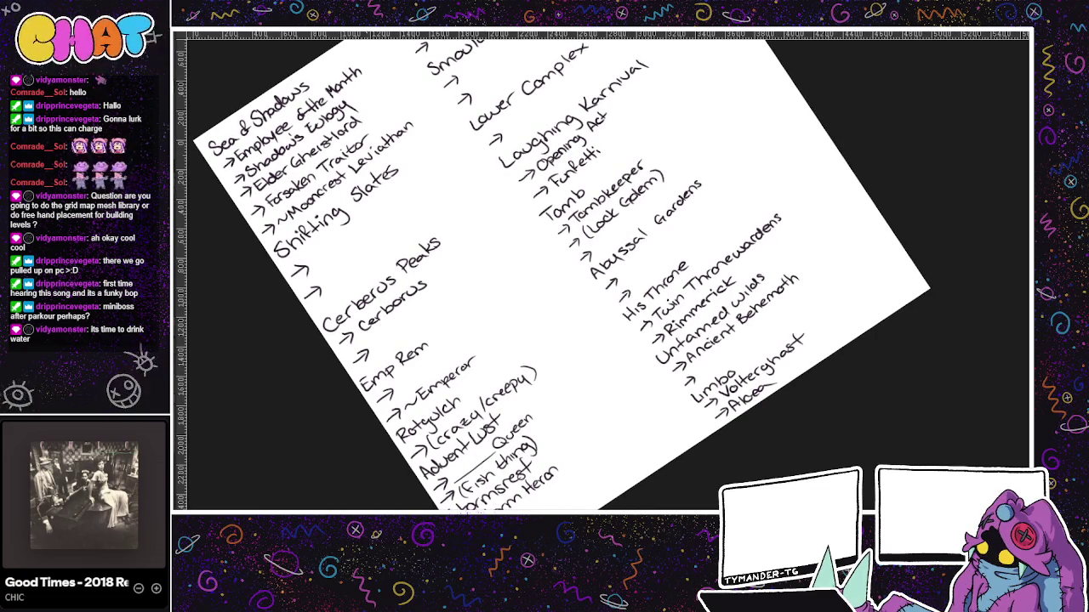
{"action": "key", "text": "ctrl+Tab"}
{"action": "scroll", "coordinate": [640, 214], "scroll_direction": "down", "scroll_amount": 3}
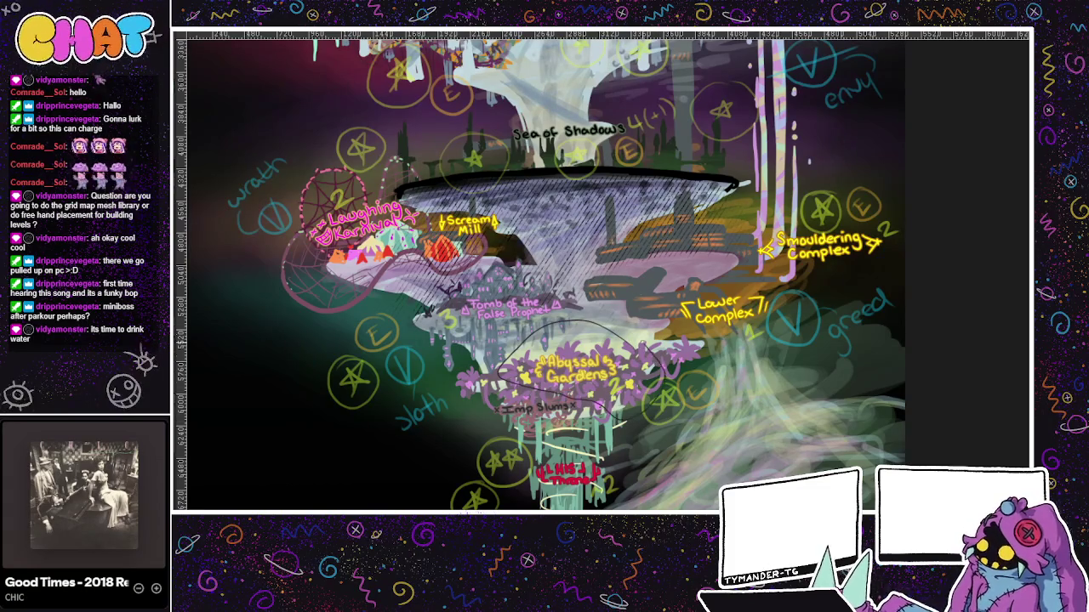
- Lasso the Abyssal Gardens area on the map, then return to the handwritten list and reposition it
{"action": "mouse_move", "coordinate": [529, 387]}
{"action": "left_mouse_down"}
{"action": "mouse_move", "coordinate": [656, 398]}
{"action": "mouse_move", "coordinate": [587, 335]}
{"action": "left_mouse_up"}
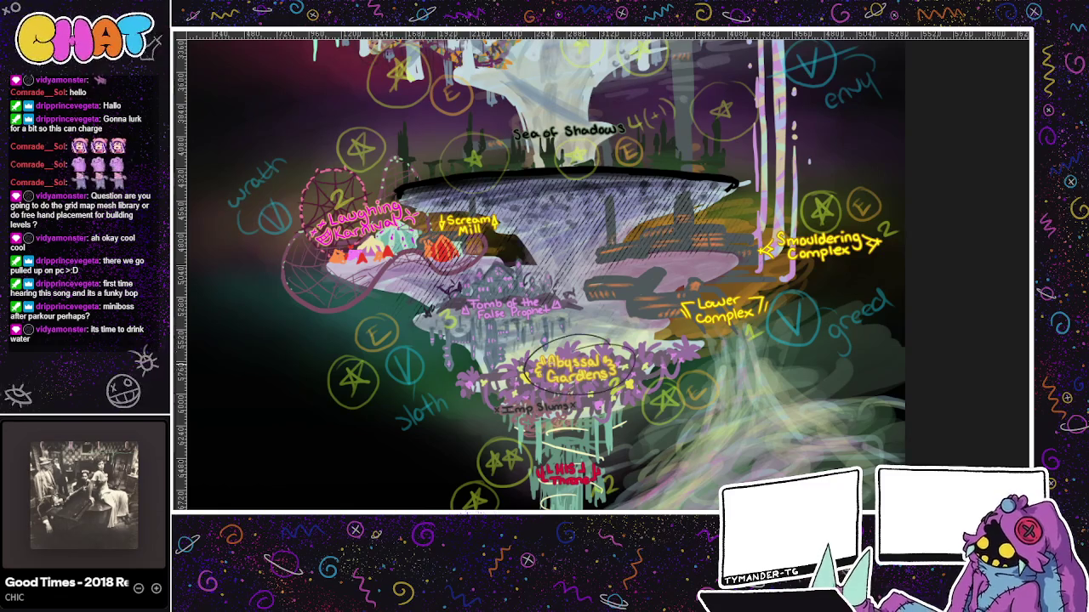
{"action": "mouse_move", "coordinate": [571, 365]}
{"action": "left_mouse_down"}
{"action": "mouse_move", "coordinate": [595, 459]}
{"action": "mouse_move", "coordinate": [592, 279]}
{"action": "left_mouse_up"}
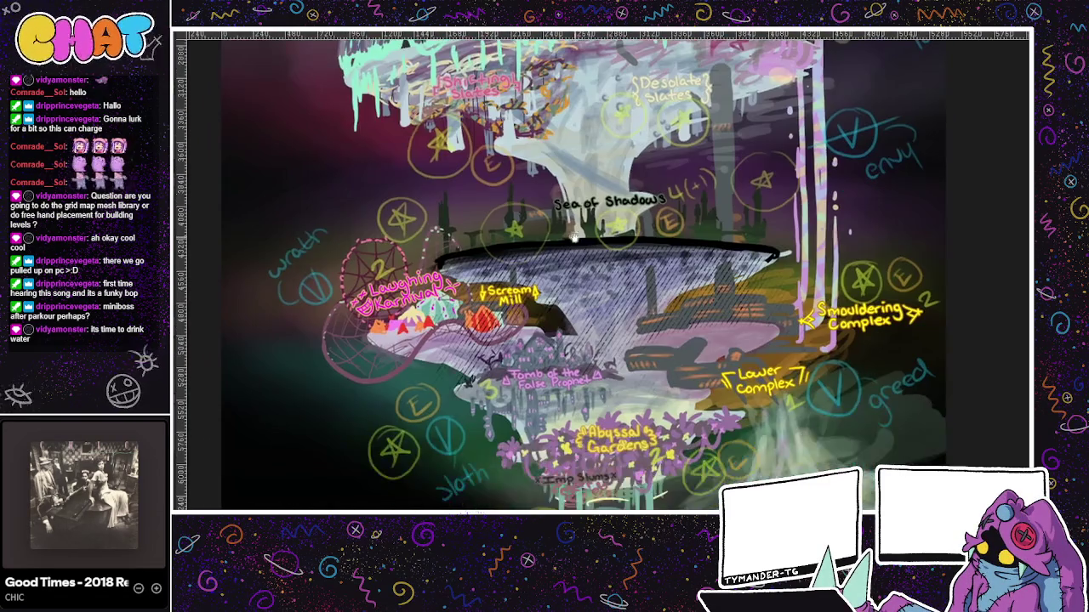
{"action": "key", "text": "ctrl+Tab"}
{"action": "mouse_move", "coordinate": [723, 222]}
{"action": "left_mouse_down"}
{"action": "mouse_move", "coordinate": [655, 208]}
{"action": "mouse_move", "coordinate": [721, 267]}
{"action": "left_mouse_up"}
{"action": "left_click_drag", "start_coordinate": [680, 208], "coordinate": [720, 261]}
{"action": "mouse_move", "coordinate": [663, 226]}
{"action": "left_mouse_down"}
{"action": "mouse_move", "coordinate": [719, 264]}
{"action": "mouse_move", "coordinate": [640, 196]}
{"action": "left_mouse_up"}
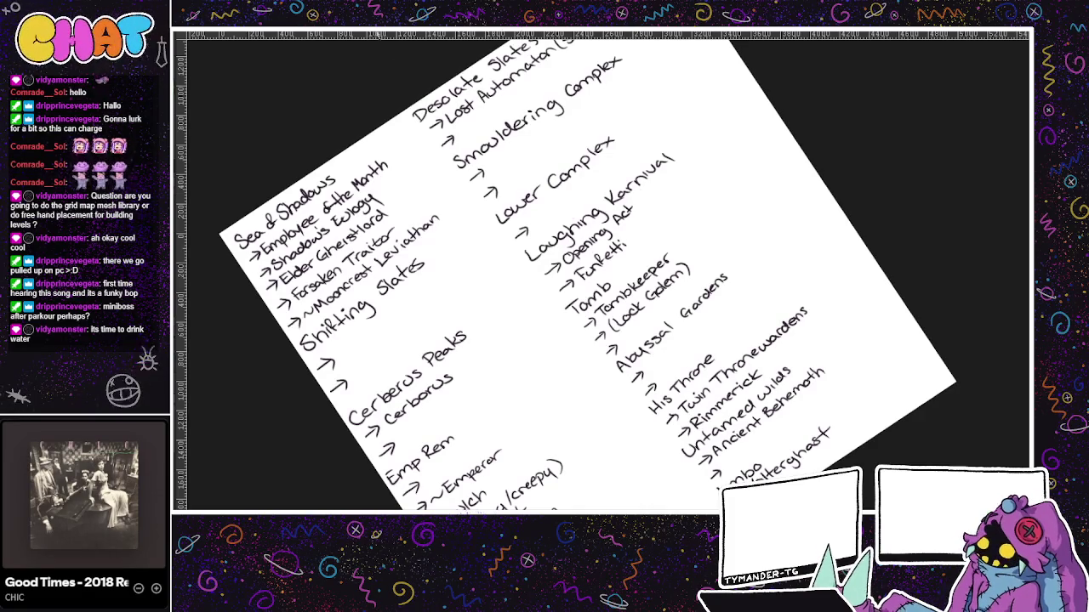
- Zoom around the colourful world map once more, then bring the handwritten list back
{"action": "key", "text": "ctrl+Tab"}
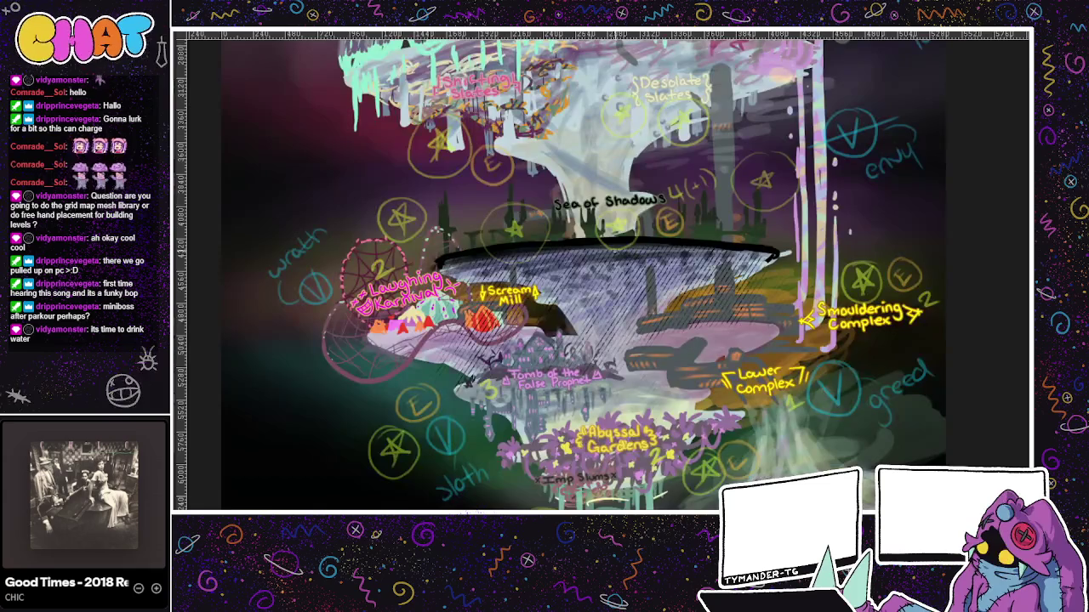
{"action": "scroll", "coordinate": [675, 396], "scroll_direction": "up", "scroll_amount": 2}
{"action": "scroll", "coordinate": [727, 326], "scroll_direction": "up", "scroll_amount": 5}
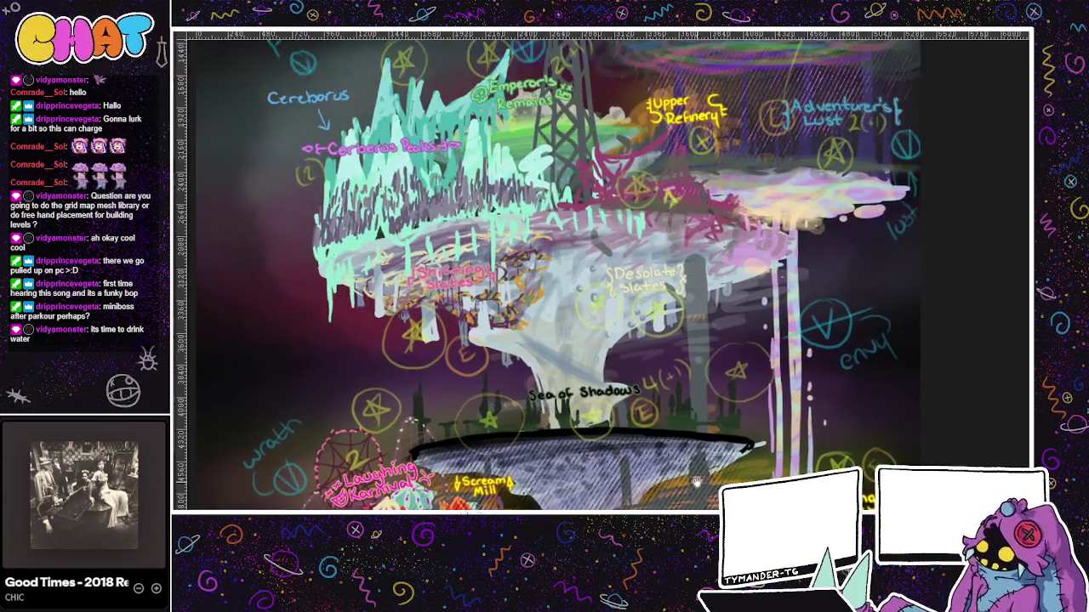
{"action": "scroll", "coordinate": [723, 383], "scroll_direction": "up", "scroll_amount": 3}
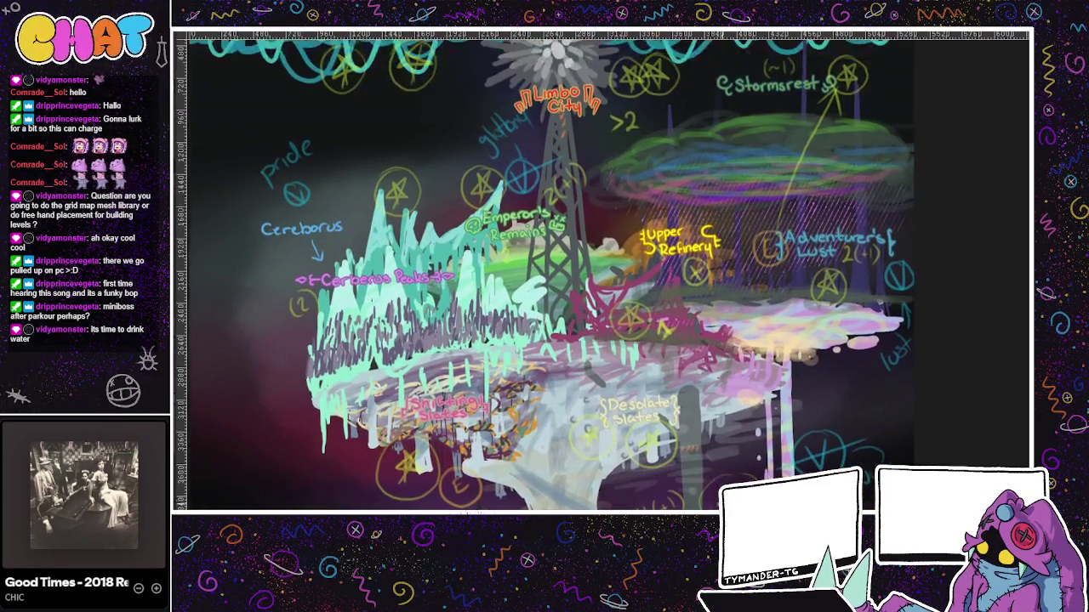
{"action": "scroll", "coordinate": [723, 417], "scroll_direction": "down", "scroll_amount": 2}
{"action": "scroll", "coordinate": [727, 391], "scroll_direction": "down", "scroll_amount": 2}
{"action": "scroll", "coordinate": [732, 366], "scroll_direction": "down", "scroll_amount": 4}
{"action": "scroll", "coordinate": [734, 351], "scroll_direction": "down", "scroll_amount": 2}
{"action": "scroll", "coordinate": [740, 344], "scroll_direction": "left", "scroll_amount": 1}
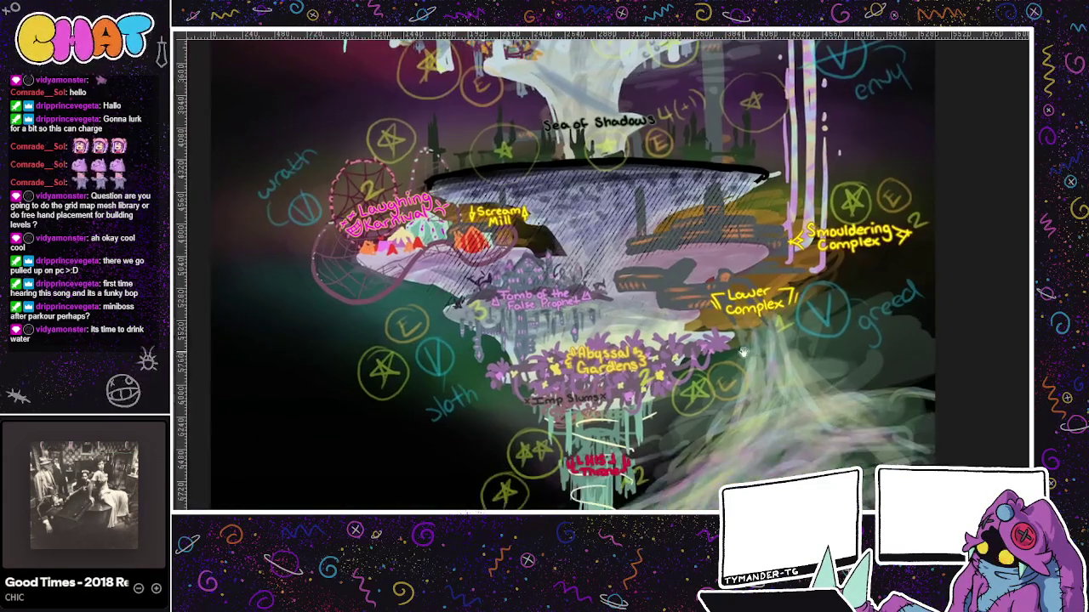
{"action": "scroll", "coordinate": [749, 341], "scroll_direction": "down", "scroll_amount": 2}
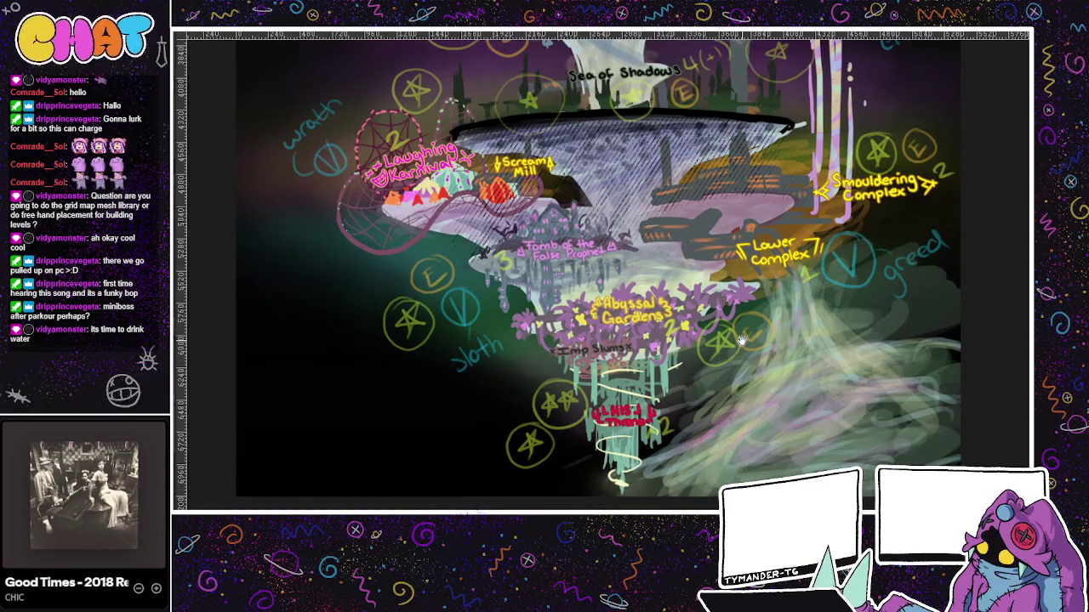
{"action": "key", "text": "ctrl+Tab"}
{"action": "scroll", "coordinate": [595, 272], "scroll_direction": "up", "scroll_amount": 2}
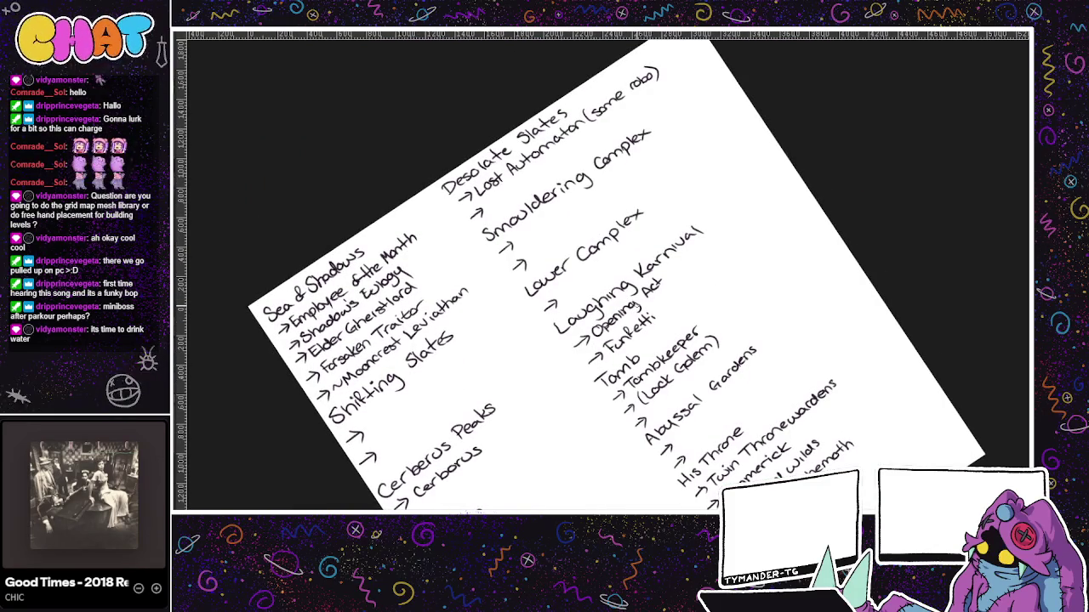
- Draw struck-through circle marks beside Lock Golem, the Lower Complex boss and Funfetti
{"action": "scroll", "coordinate": [596, 273], "scroll_direction": "down", "scroll_amount": 2}
{"action": "scroll", "coordinate": [595, 272], "scroll_direction": "up", "scroll_amount": 2}
{"action": "scroll", "coordinate": [713, 258], "scroll_direction": "down", "scroll_amount": 2}
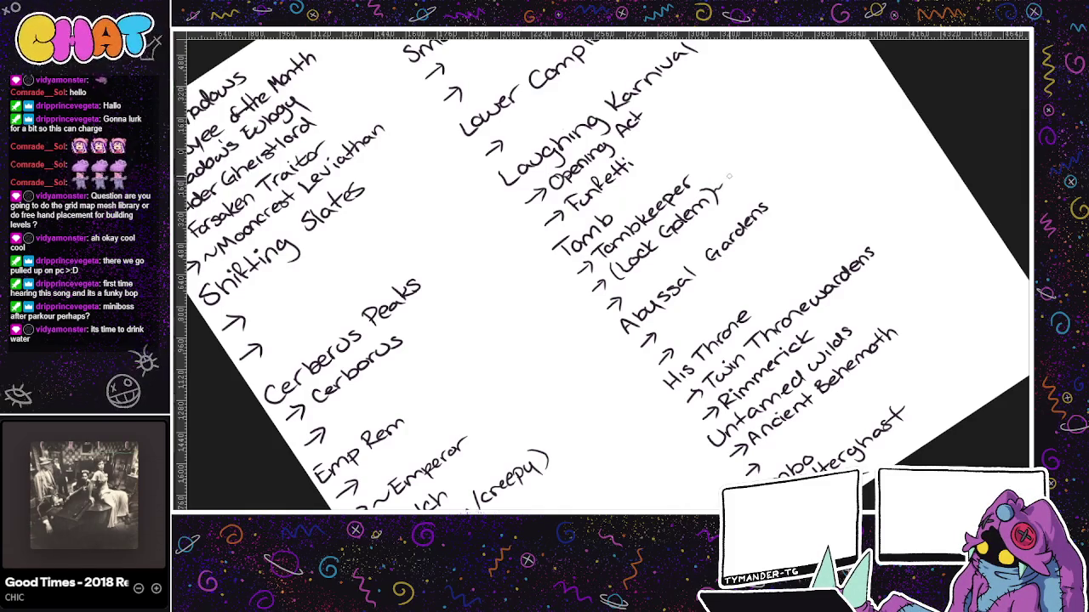
{"action": "left_click_drag", "start_coordinate": [719, 186], "coordinate": [742, 175]}
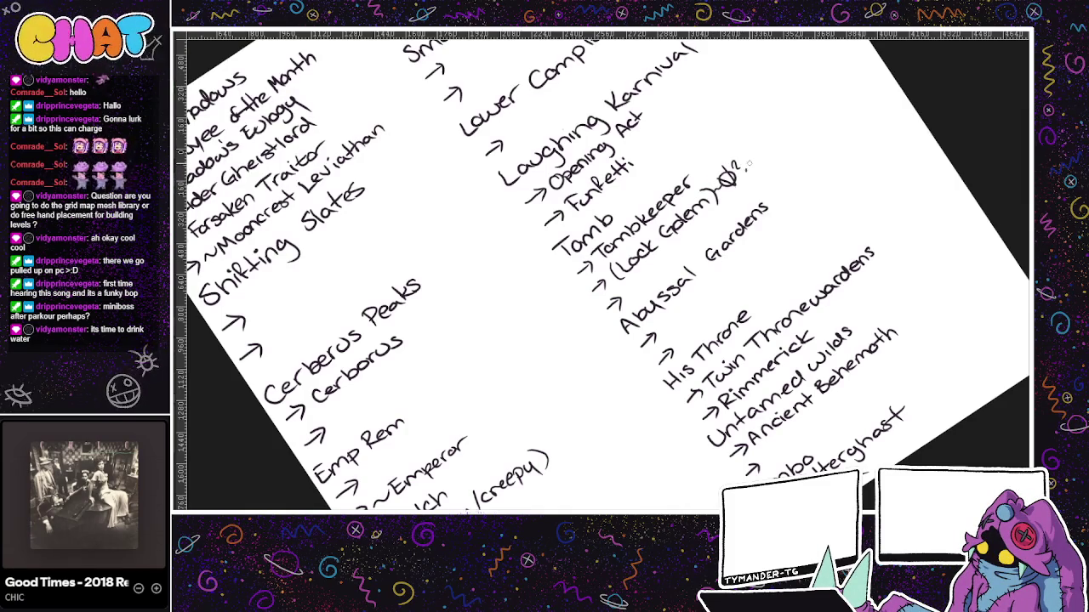
{"action": "scroll", "coordinate": [766, 194], "scroll_direction": "up", "scroll_amount": 2}
{"action": "scroll", "coordinate": [749, 174], "scroll_direction": "up", "scroll_amount": 2}
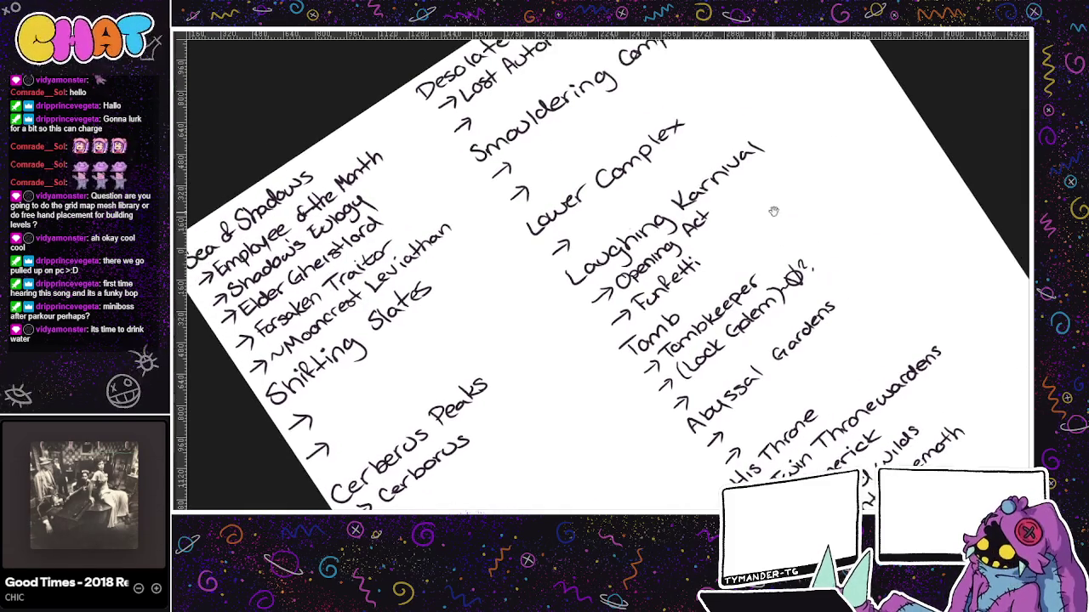
{"action": "scroll", "coordinate": [740, 168], "scroll_direction": "up", "scroll_amount": 2}
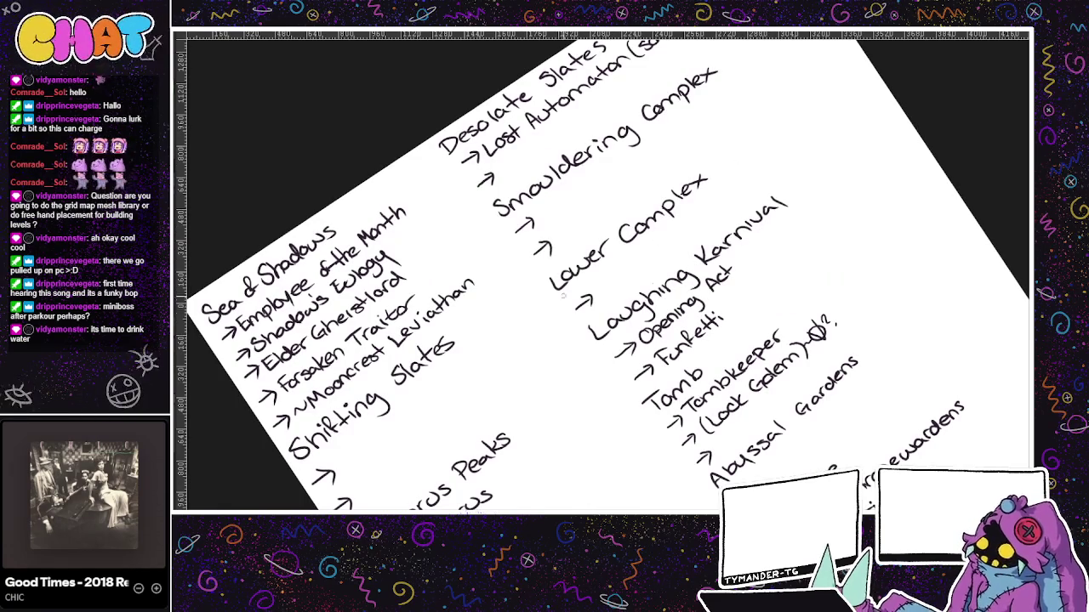
{"action": "mouse_move", "coordinate": [572, 311]}
{"action": "left_mouse_down"}
{"action": "mouse_move", "coordinate": [563, 317]}
{"action": "mouse_move", "coordinate": [560, 293]}
{"action": "left_mouse_up"}
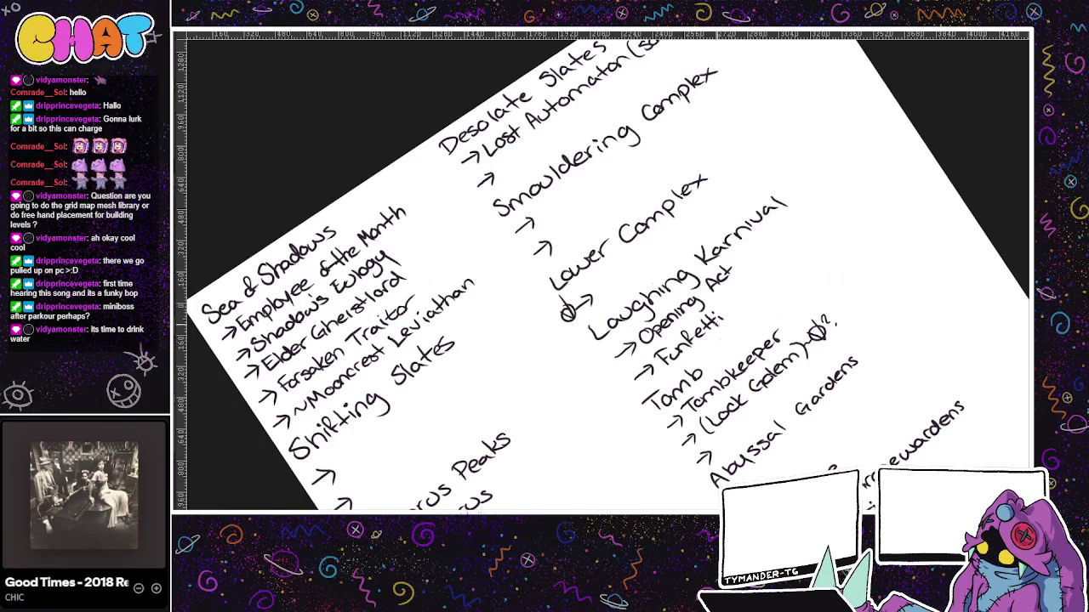
{"action": "mouse_move", "coordinate": [690, 463]}
{"action": "left_mouse_down"}
{"action": "mouse_move", "coordinate": [703, 467]}
{"action": "mouse_move", "coordinate": [699, 458]}
{"action": "left_mouse_up"}
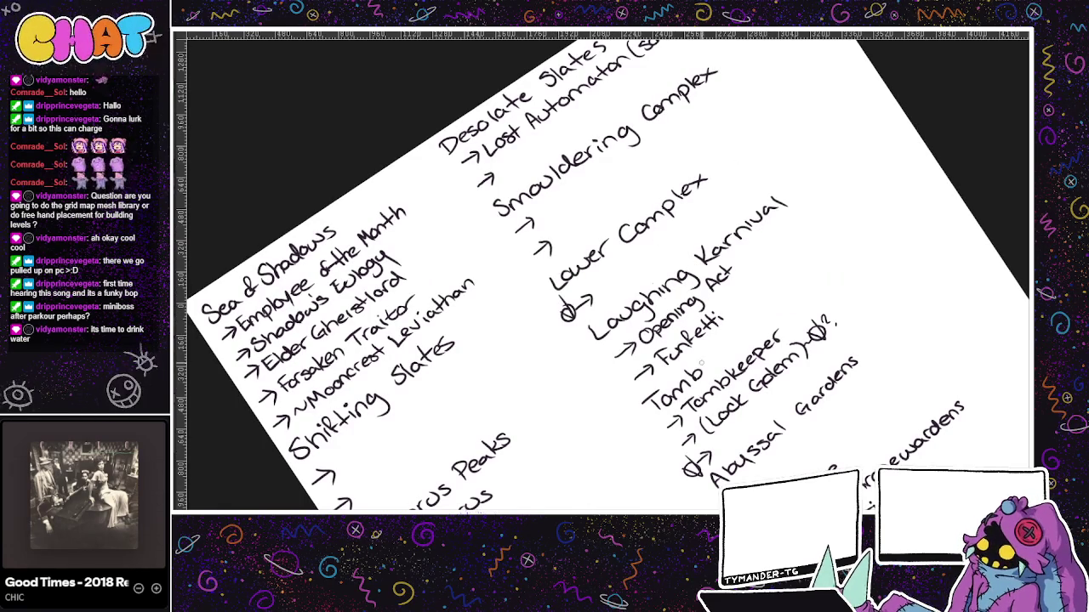
{"action": "left_click_drag", "start_coordinate": [634, 379], "coordinate": [630, 384]}
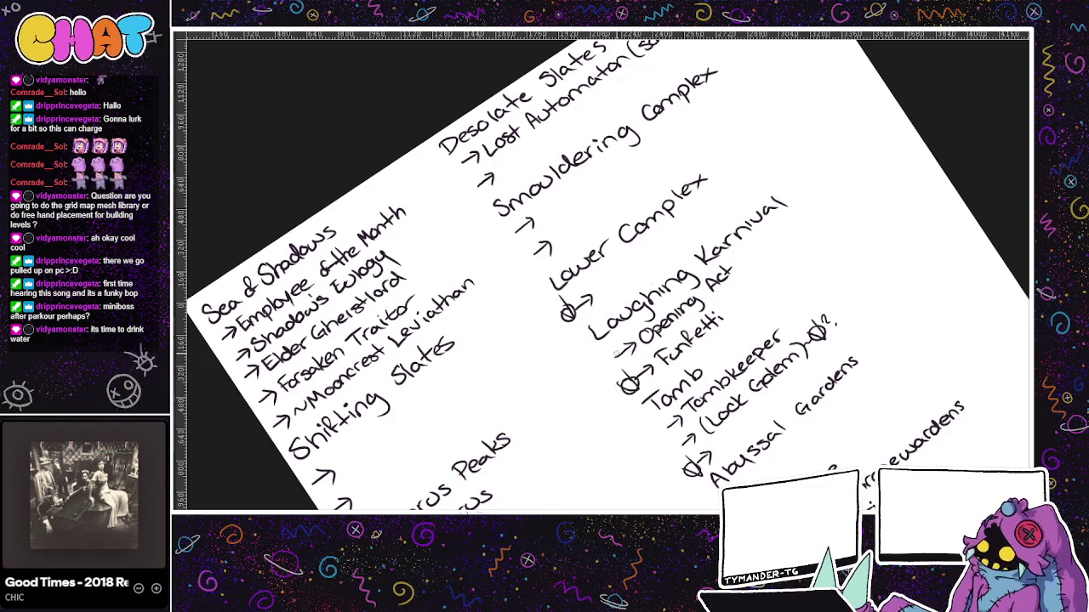
- Mark the Fish thing boss, Mooncrest Leviathan and Cerborus with struck circles, then pan the notes
{"action": "scroll", "coordinate": [630, 387], "scroll_direction": "down", "scroll_amount": 5}
{"action": "scroll", "coordinate": [630, 387], "scroll_direction": "down", "scroll_amount": 1}
{"action": "left_click_drag", "start_coordinate": [494, 448], "coordinate": [497, 436]}
{"action": "scroll", "coordinate": [459, 387], "scroll_direction": "up", "scroll_amount": 1}
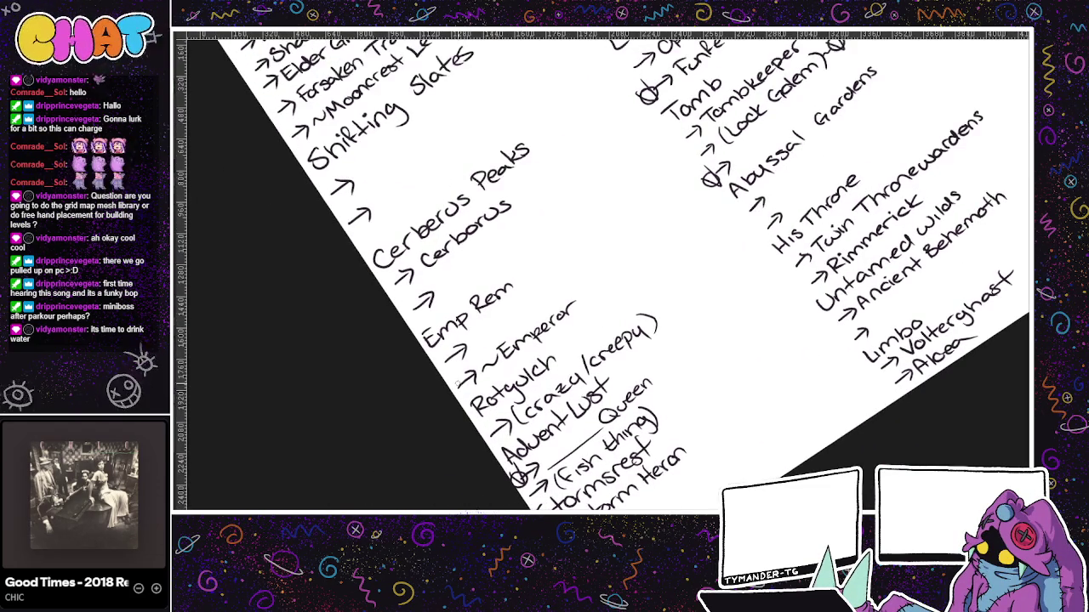
{"action": "scroll", "coordinate": [497, 319], "scroll_direction": "up", "scroll_amount": 2}
{"action": "left_click_drag", "start_coordinate": [366, 219], "coordinate": [374, 215]}
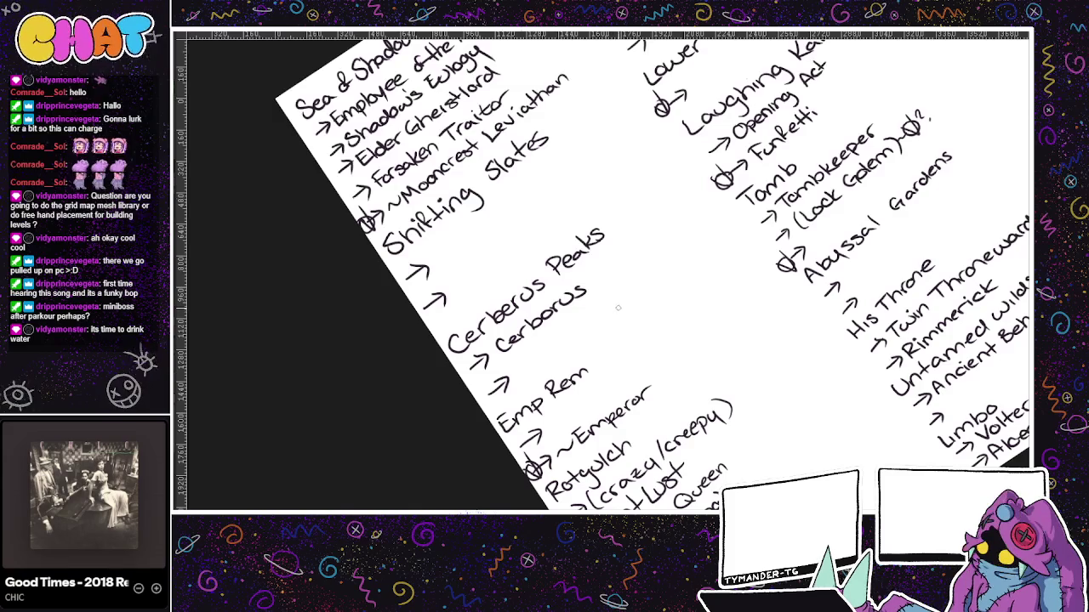
{"action": "scroll", "coordinate": [595, 323], "scroll_direction": "down", "scroll_amount": 1}
{"action": "left_click_drag", "start_coordinate": [472, 339], "coordinate": [469, 340]}
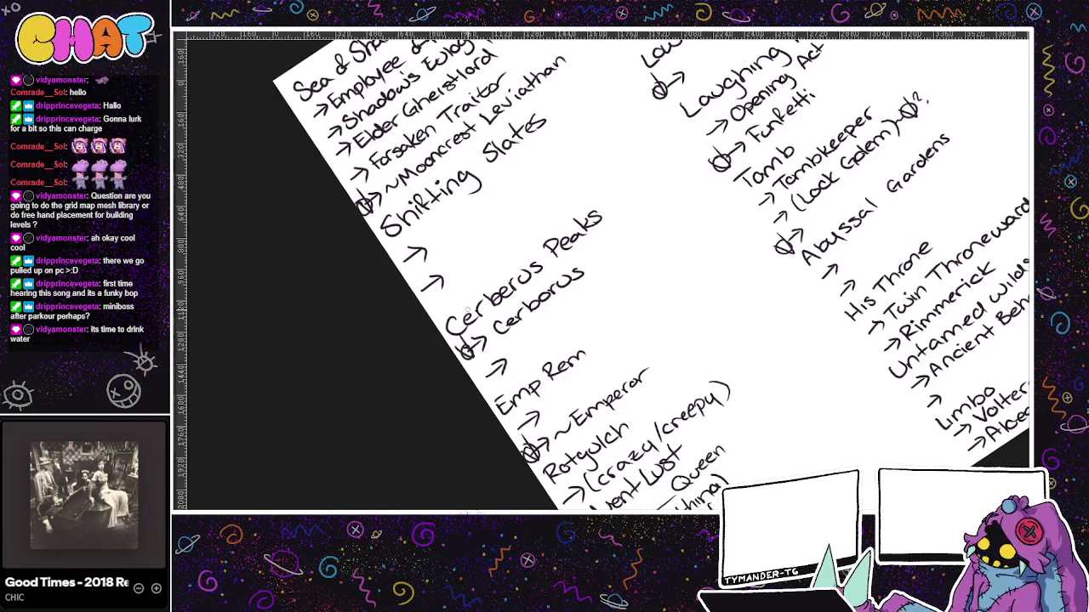
{"action": "scroll", "coordinate": [455, 347], "scroll_direction": "down", "scroll_amount": 2}
{"action": "mouse_move", "coordinate": [544, 357]}
{"action": "left_mouse_down"}
{"action": "mouse_move", "coordinate": [701, 271]}
{"action": "mouse_move", "coordinate": [638, 239]}
{"action": "left_mouse_up"}
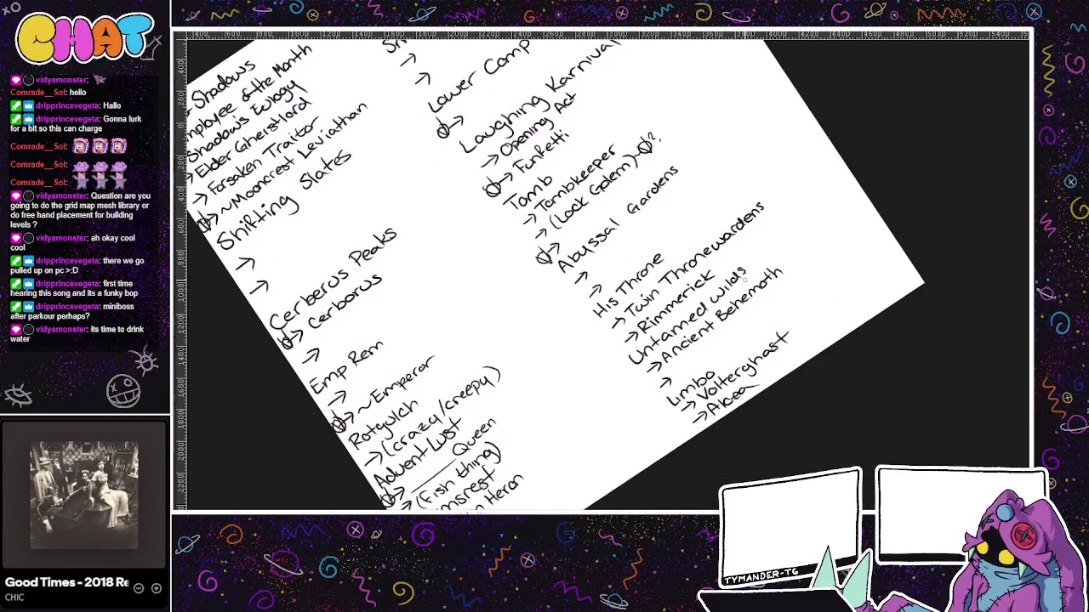
{"action": "scroll", "coordinate": [744, 280], "scroll_direction": "up", "scroll_amount": 2}
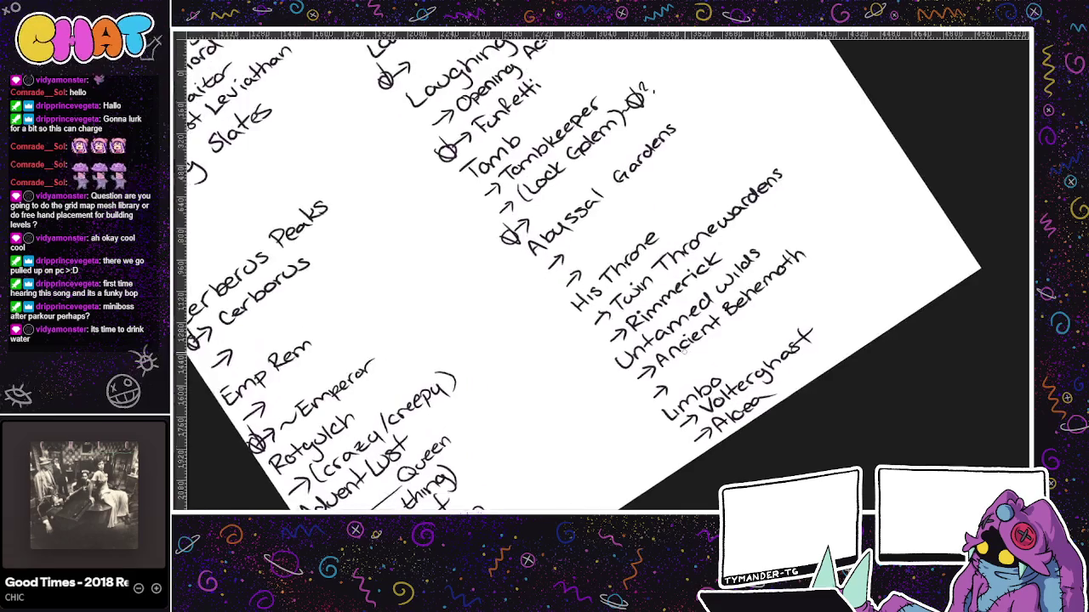
{"action": "mouse_move", "coordinate": [743, 280]}
{"action": "left_mouse_down"}
{"action": "mouse_move", "coordinate": [593, 252]}
{"action": "mouse_move", "coordinate": [555, 210]}
{"action": "left_mouse_up"}
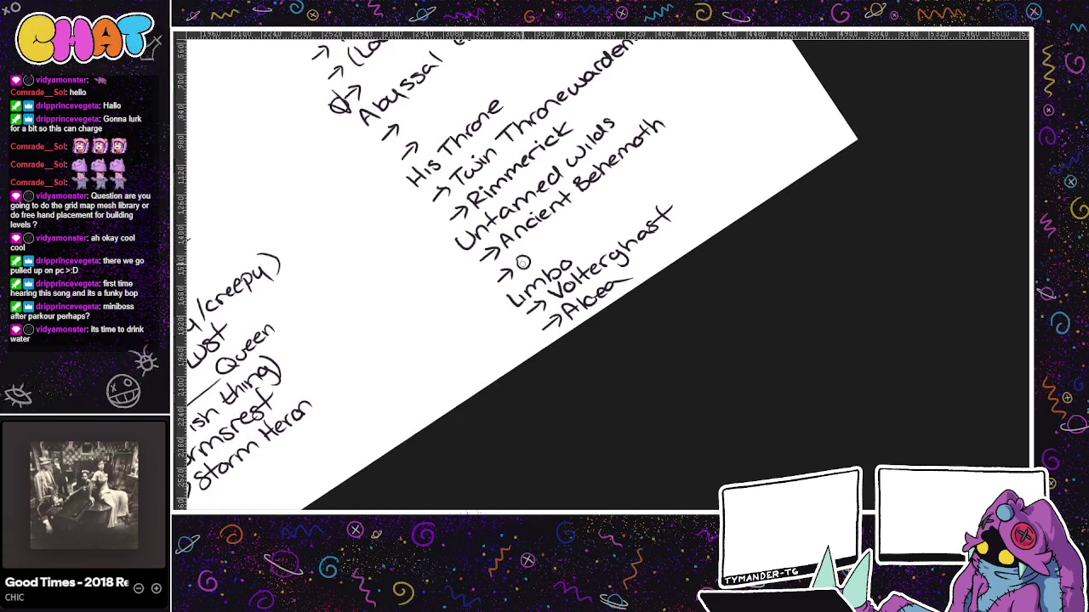
- Handwrite 'Distant Champion' after the arrow under Ancient Behemoth, undoing the stray first strokes
{"action": "left_click_drag", "start_coordinate": [523, 255], "coordinate": [530, 255]}
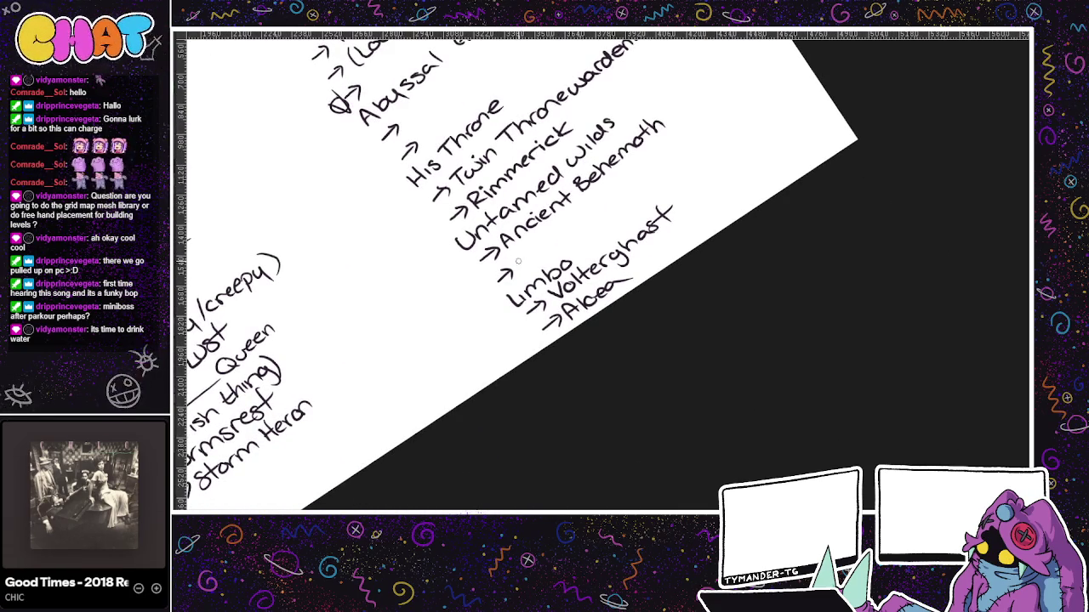
{"action": "left_click_drag", "start_coordinate": [513, 257], "coordinate": [514, 265]}
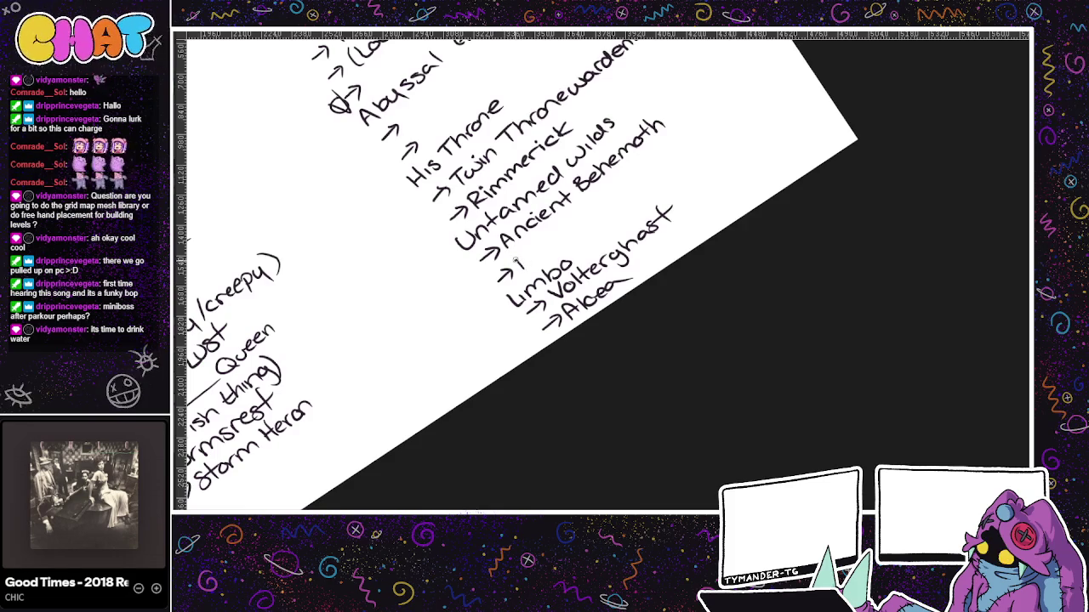
{"action": "key", "text": "ctrl+z"}
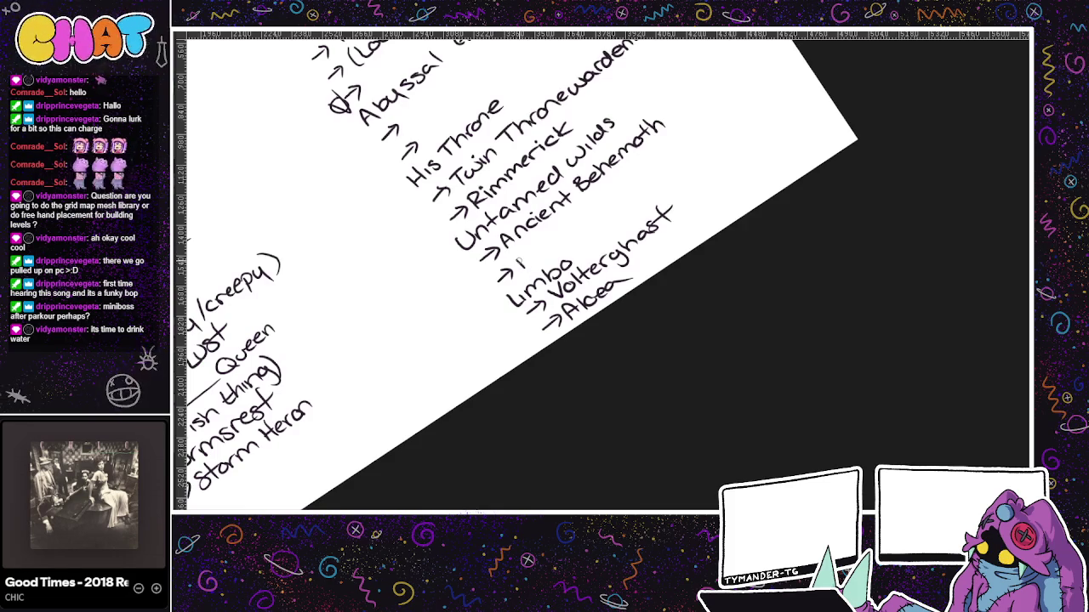
{"action": "left_click_drag", "start_coordinate": [521, 256], "coordinate": [521, 268]}
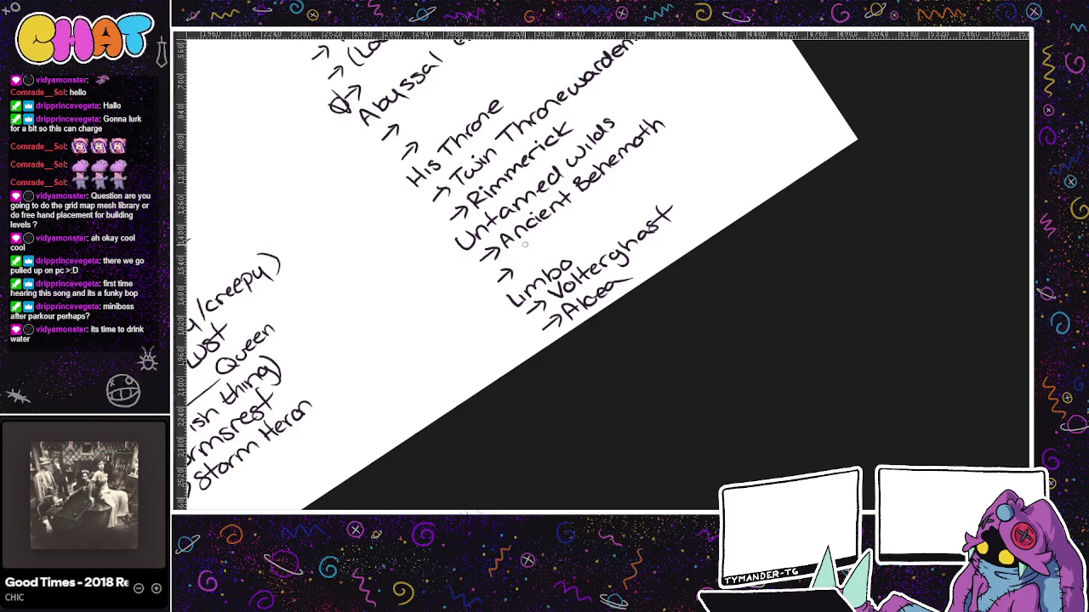
{"action": "key", "text": "ctrl+z"}
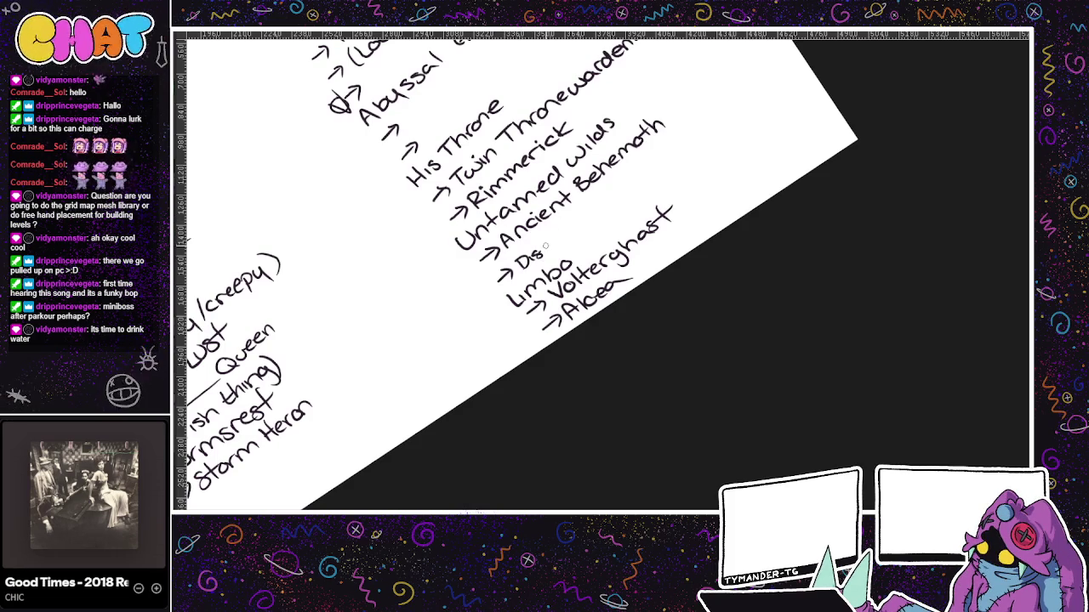
{"action": "left_click_drag", "start_coordinate": [542, 249], "coordinate": [559, 240]}
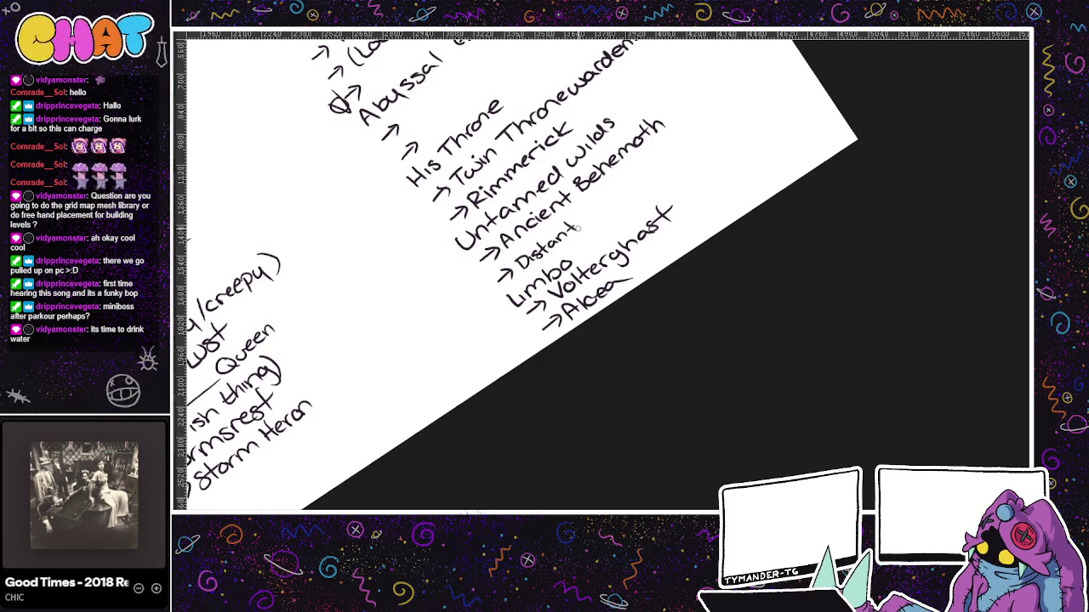
{"action": "left_click_drag", "start_coordinate": [584, 212], "coordinate": [669, 162]}
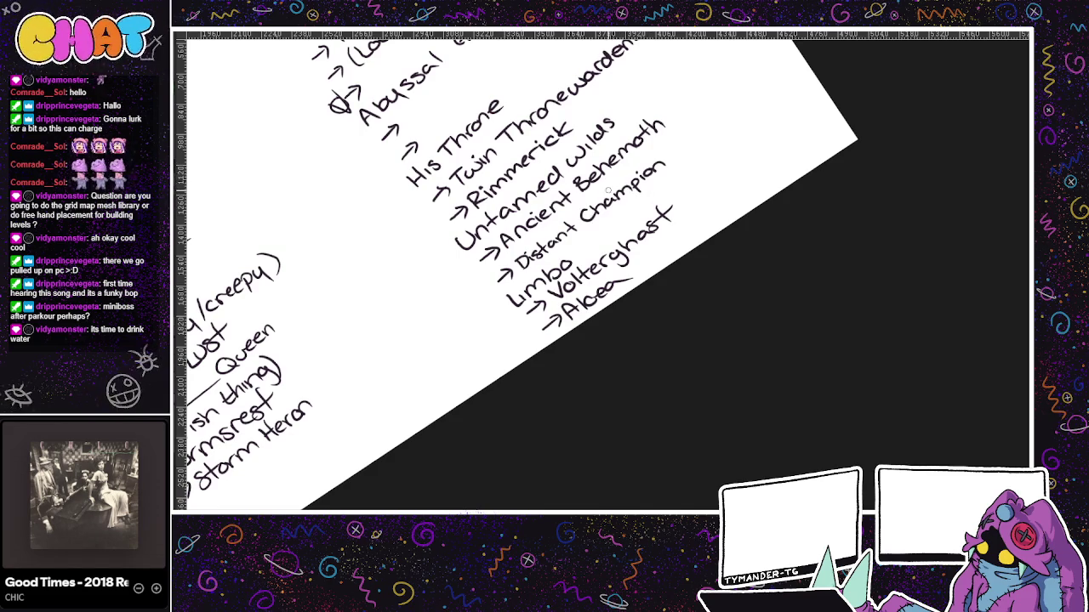
{"action": "scroll", "coordinate": [644, 229], "scroll_direction": "up", "scroll_amount": 2}
{"action": "scroll", "coordinate": [602, 383], "scroll_direction": "up", "scroll_amount": 5}
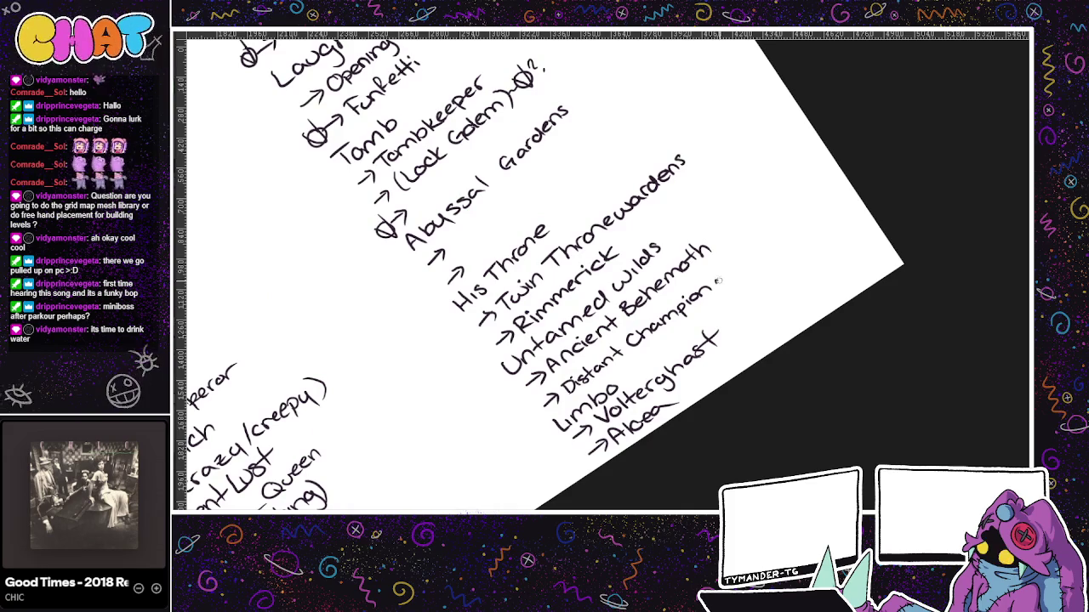
{"action": "scroll", "coordinate": [716, 280], "scroll_direction": "up", "scroll_amount": 5}
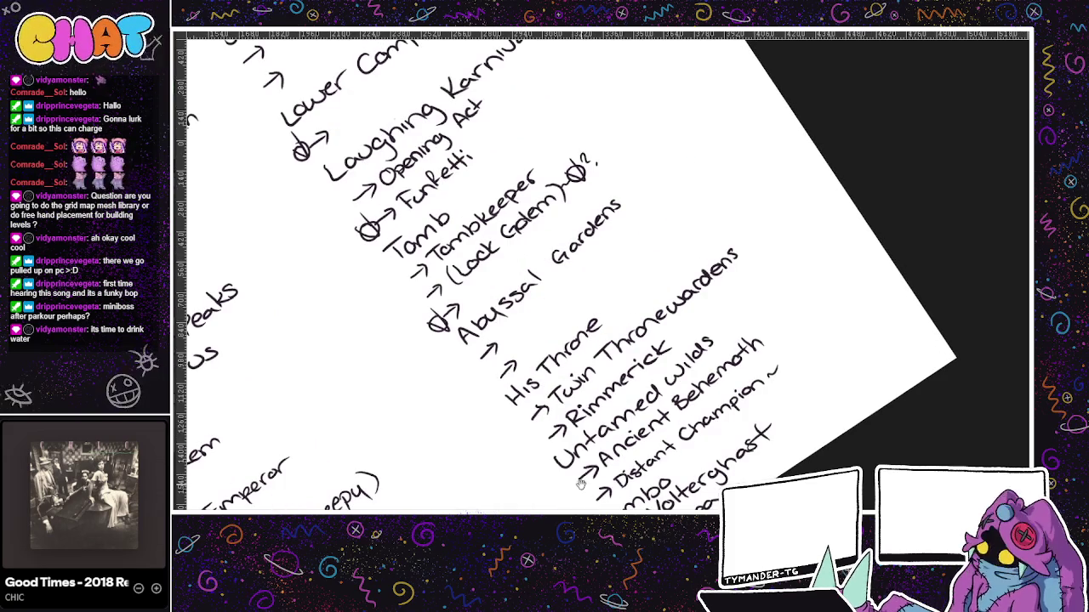
- Pan across the notes to reveal the Leviathan, Slates and Sea & Shadows entries
{"action": "mouse_move", "coordinate": [580, 483]}
{"action": "left_mouse_down"}
{"action": "mouse_move", "coordinate": [721, 483]}
{"action": "mouse_move", "coordinate": [668, 468]}
{"action": "left_mouse_up"}
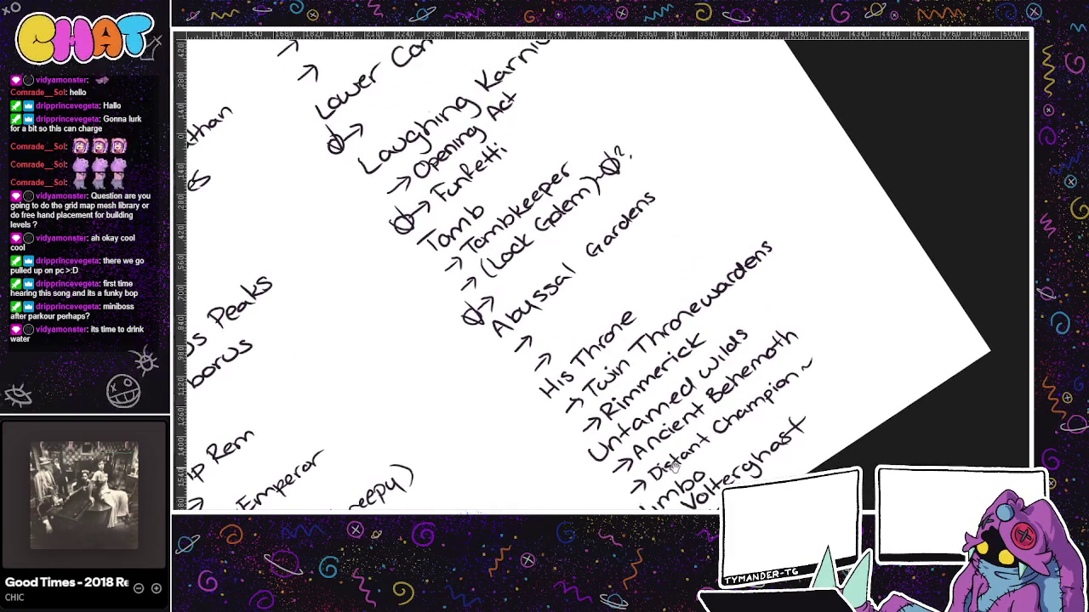
{"action": "scroll", "coordinate": [669, 468], "scroll_direction": "up", "scroll_amount": 3}
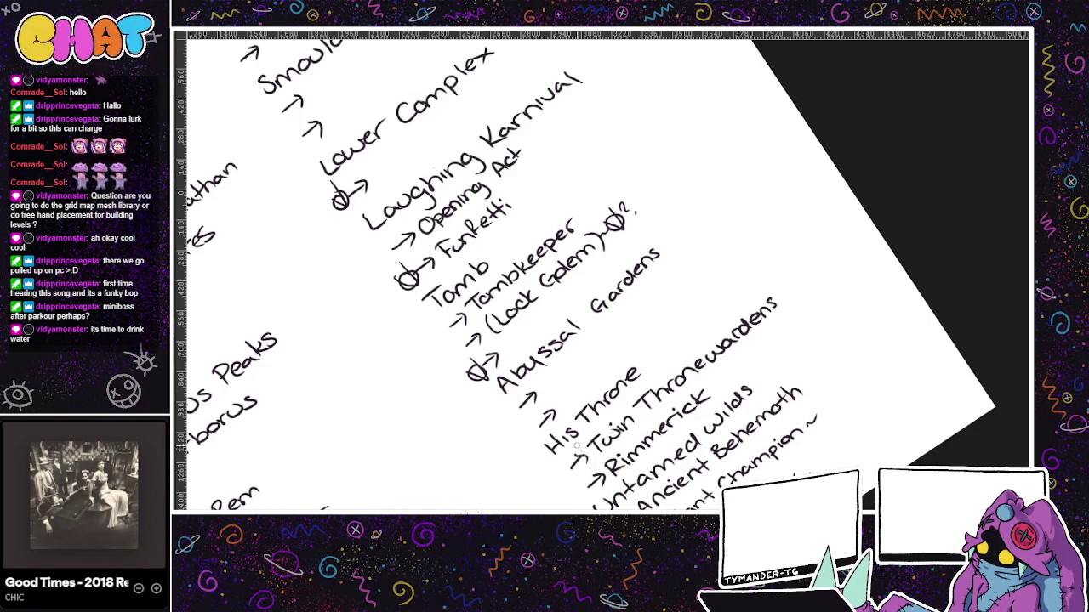
{"action": "left_click_drag", "start_coordinate": [541, 406], "coordinate": [593, 421]}
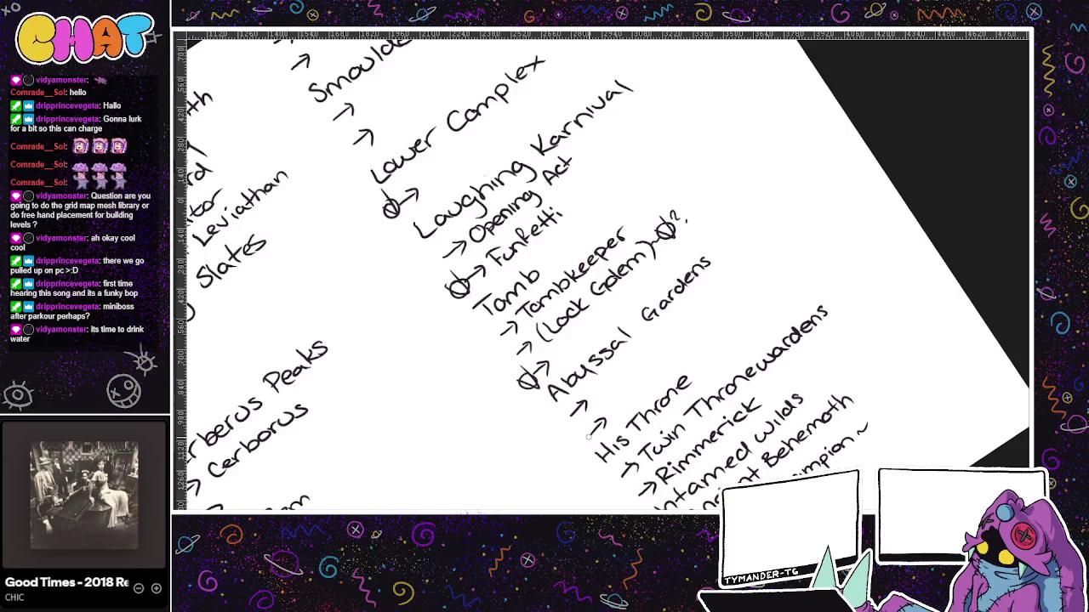
{"action": "left_click_drag", "start_coordinate": [312, 321], "coordinate": [537, 359]}
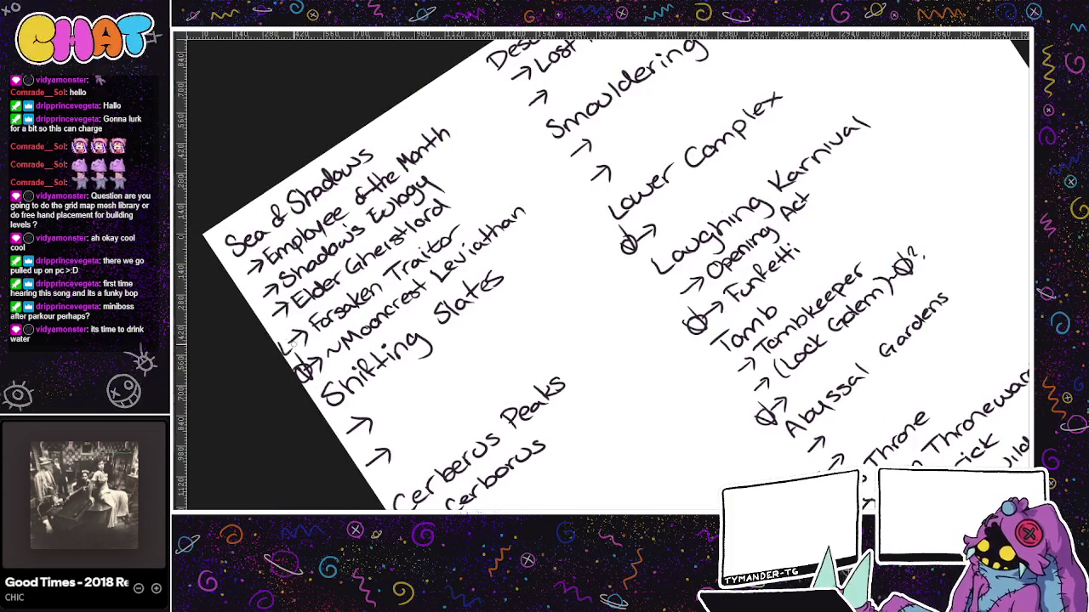
- Glance at the upper world map, then pan the notes down to Cerberus Peaks
{"action": "key", "text": "ctrl+Tab"}
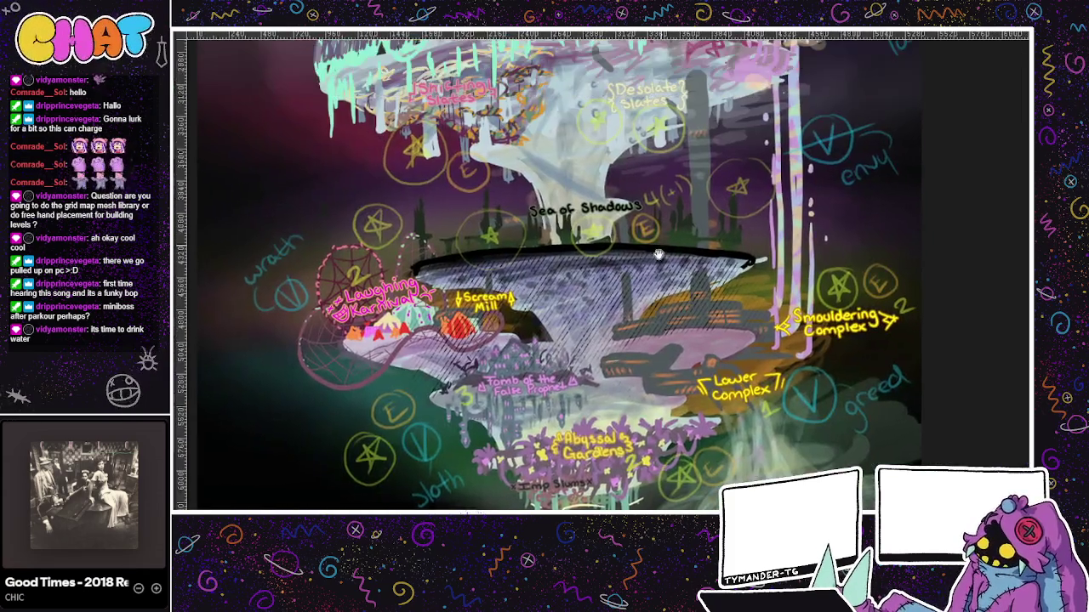
{"action": "mouse_move", "coordinate": [659, 254]}
{"action": "left_mouse_down"}
{"action": "mouse_move", "coordinate": [773, 396]}
{"action": "mouse_move", "coordinate": [649, 117]}
{"action": "left_mouse_up"}
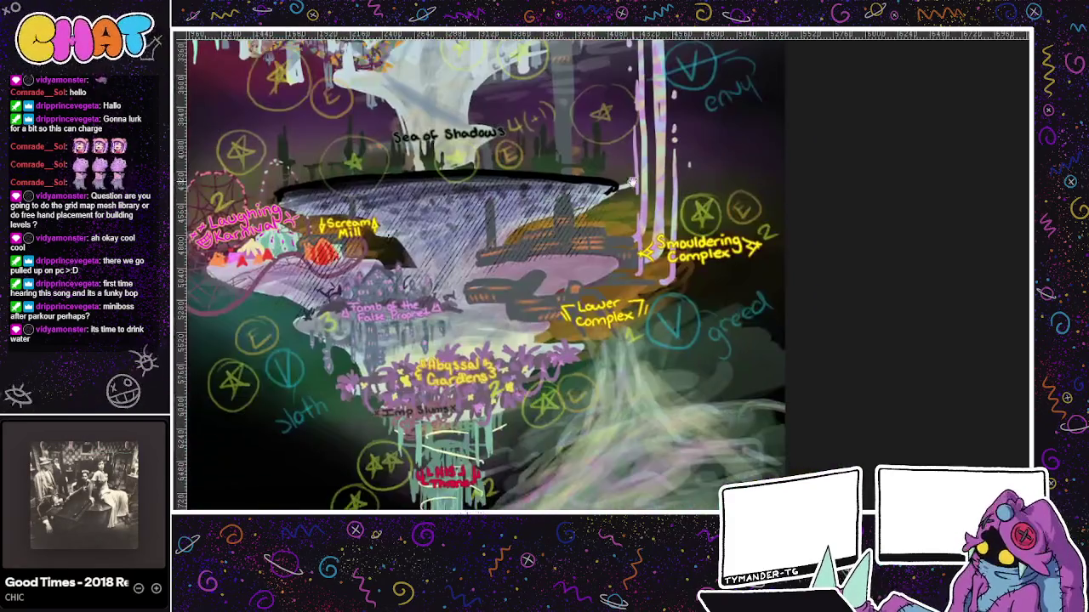
{"action": "key", "text": "ctrl+Tab"}
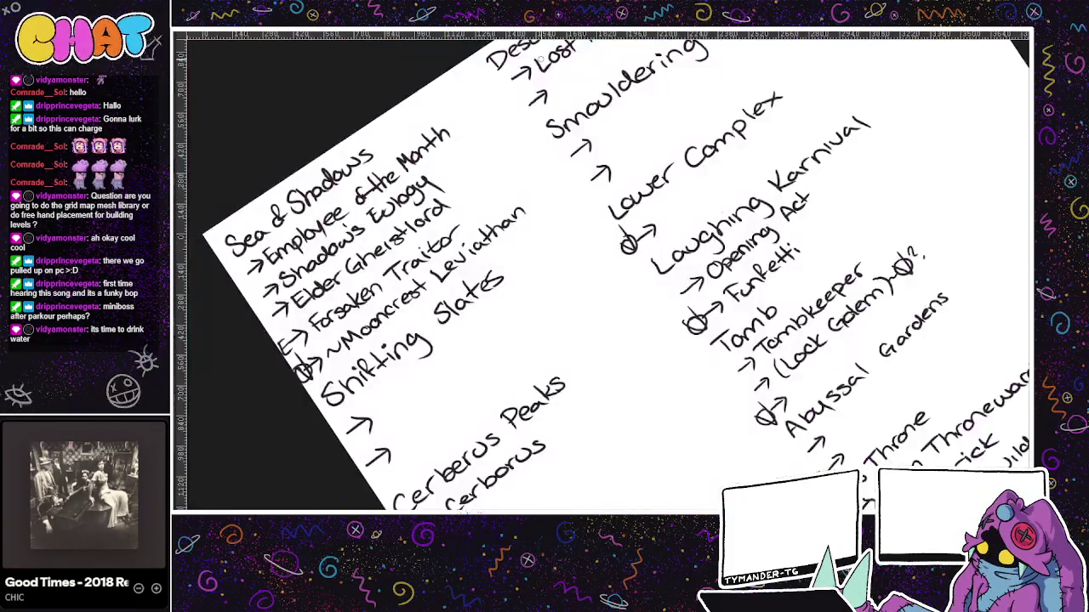
{"action": "left_click_drag", "start_coordinate": [638, 141], "coordinate": [663, 218]}
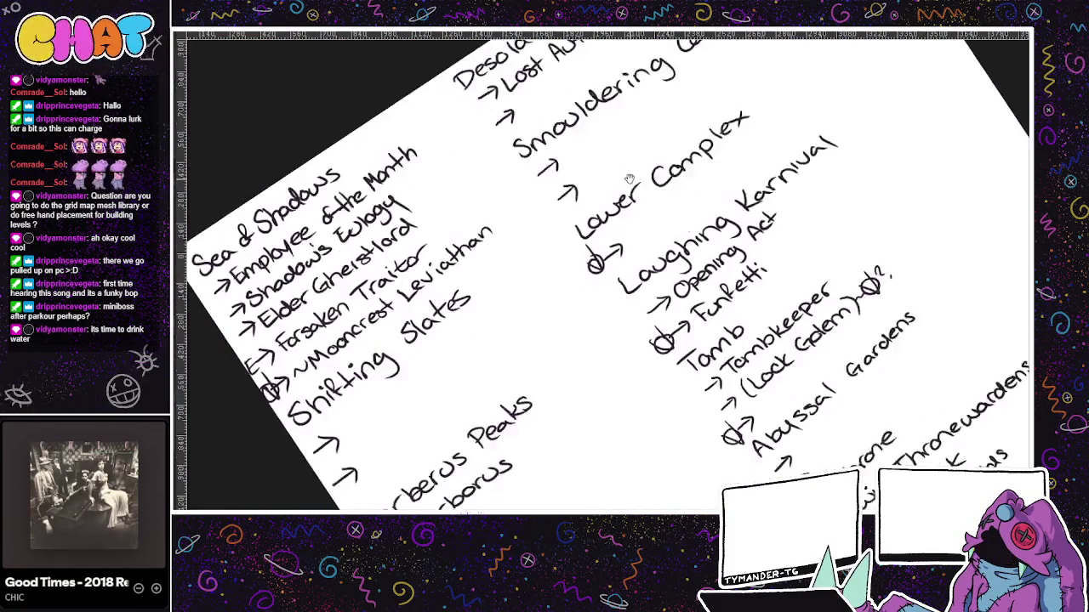
{"action": "left_click_drag", "start_coordinate": [833, 400], "coordinate": [702, 272]}
{"action": "scroll", "coordinate": [672, 307], "scroll_direction": "down", "scroll_amount": 5}
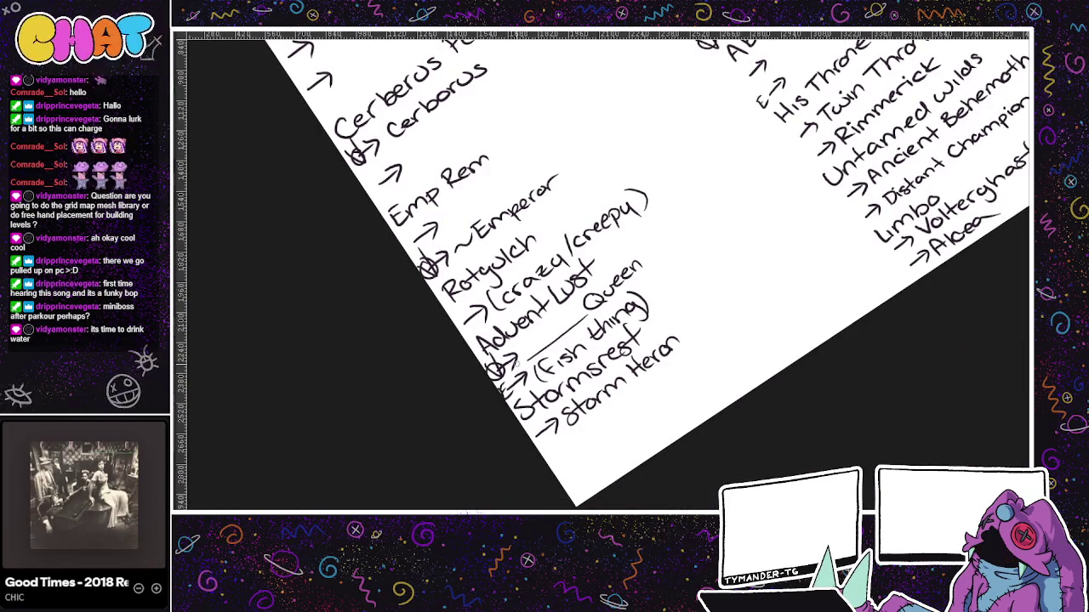
- Zoom and scroll around the notes, then bring up the coloured world map
{"action": "scroll", "coordinate": [622, 274], "scroll_direction": "up", "scroll_amount": 3}
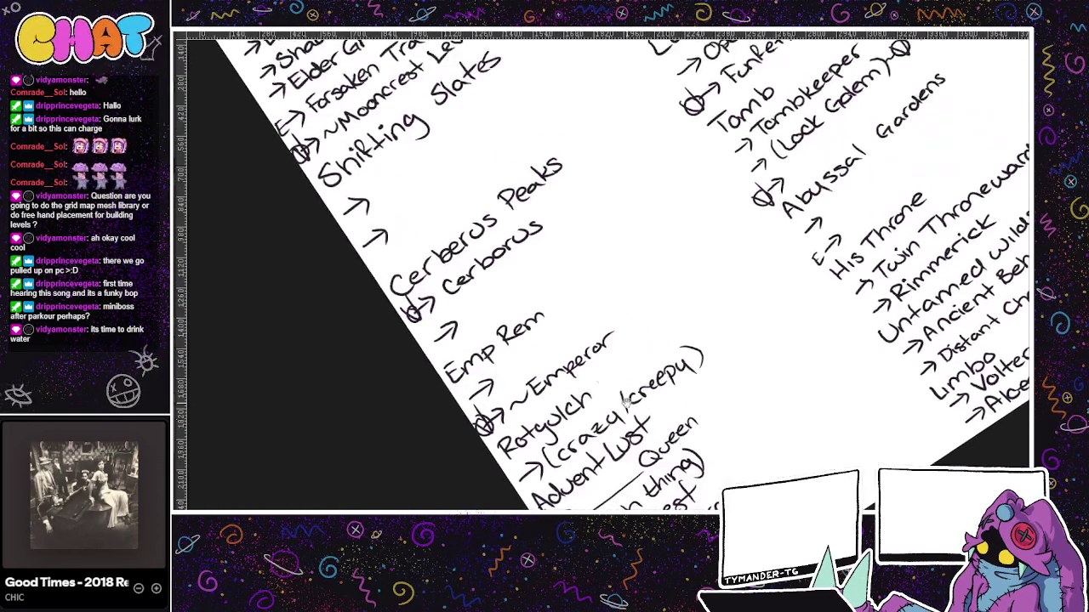
{"action": "scroll", "coordinate": [621, 274], "scroll_direction": "up", "scroll_amount": 3}
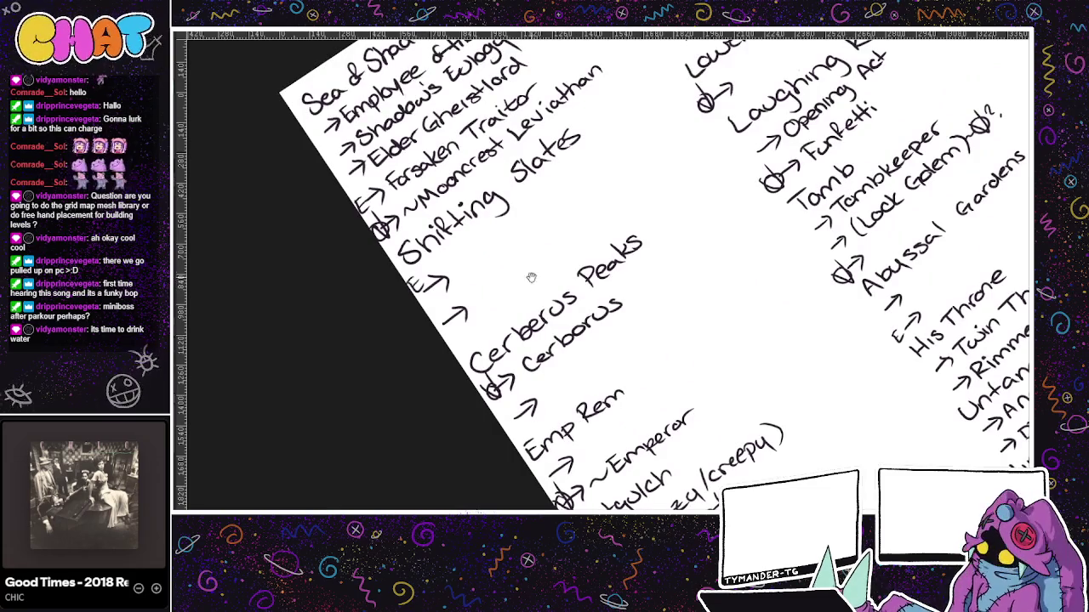
{"action": "scroll", "coordinate": [493, 280], "scroll_direction": "right", "scroll_amount": 2}
{"action": "scroll", "coordinate": [442, 281], "scroll_direction": "right", "scroll_amount": 1}
{"action": "scroll", "coordinate": [408, 283], "scroll_direction": "right", "scroll_amount": 2}
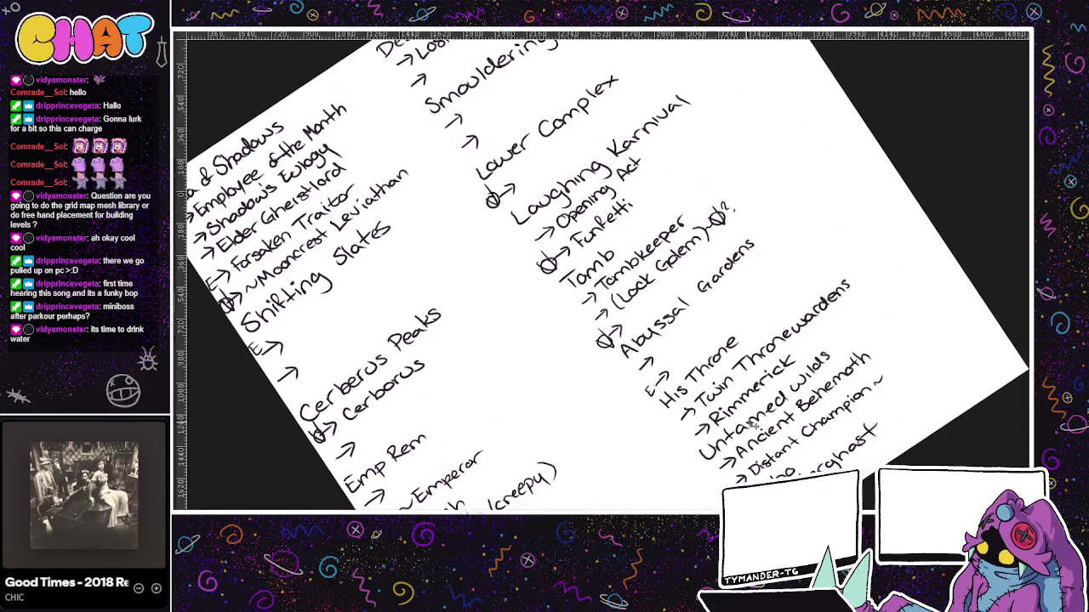
{"action": "scroll", "coordinate": [748, 426], "scroll_direction": "left", "scroll_amount": 1}
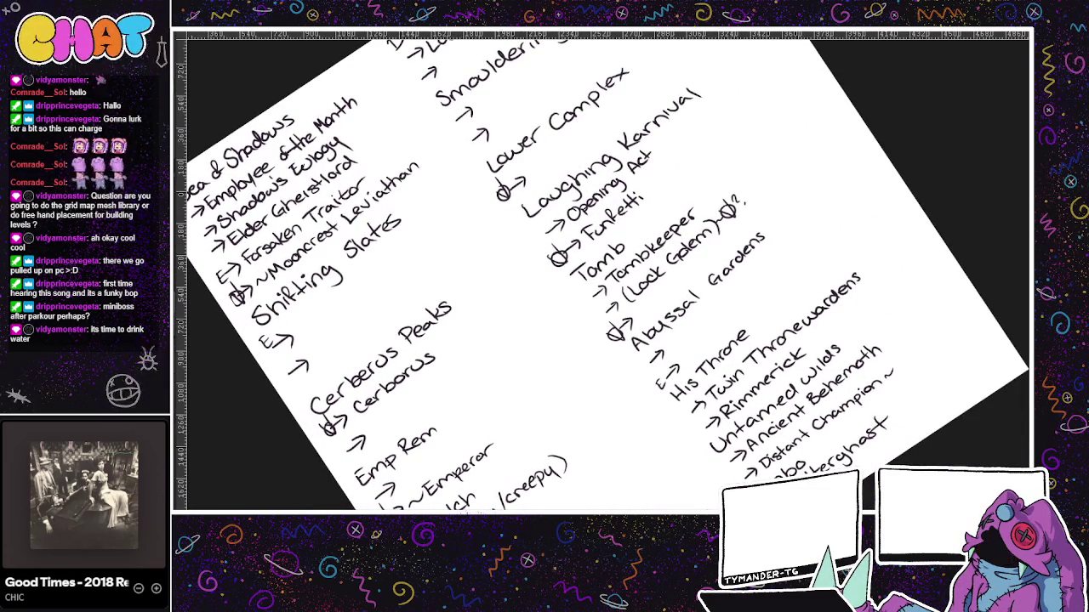
{"action": "mouse_move", "coordinate": [556, 409]}
{"action": "left_mouse_down"}
{"action": "mouse_move", "coordinate": [602, 392]}
{"action": "mouse_move", "coordinate": [592, 354]}
{"action": "left_mouse_up"}
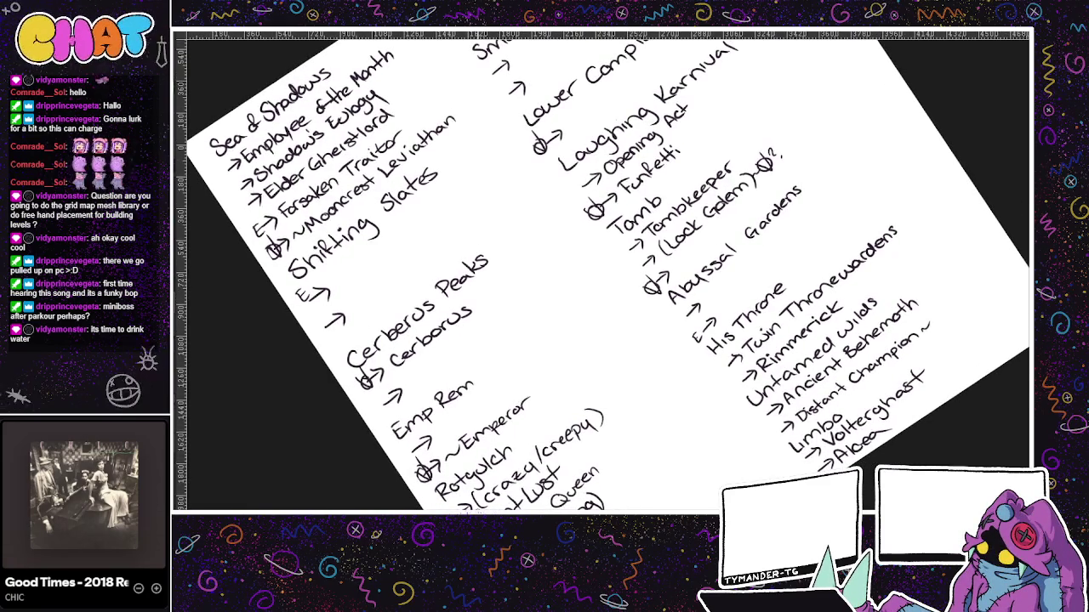
{"action": "key", "text": "ctrl+Tab"}
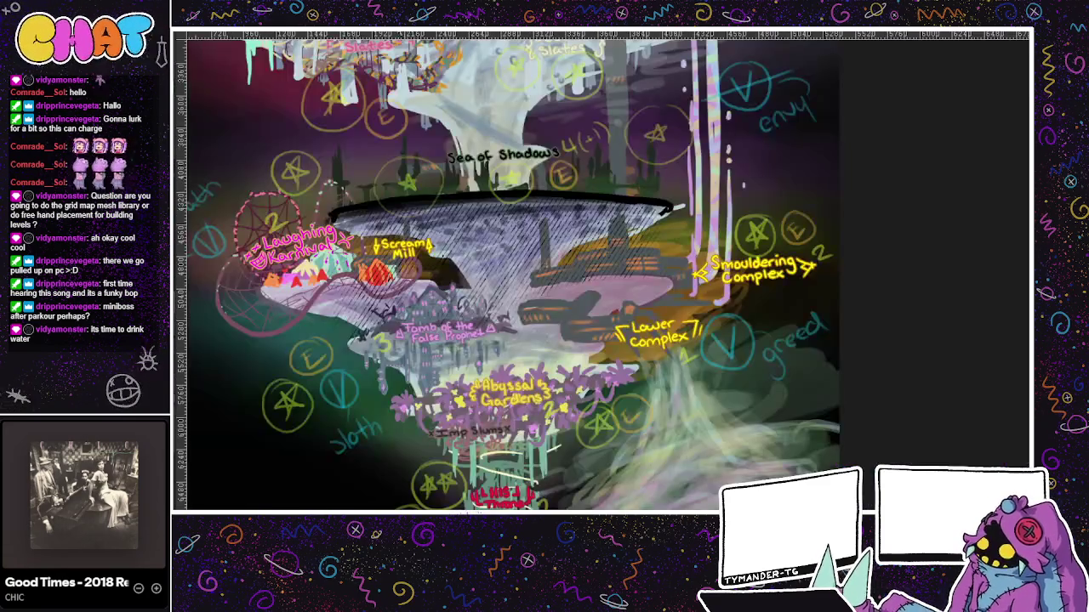
{"action": "left_click_drag", "start_coordinate": [499, 238], "coordinate": [607, 465]}
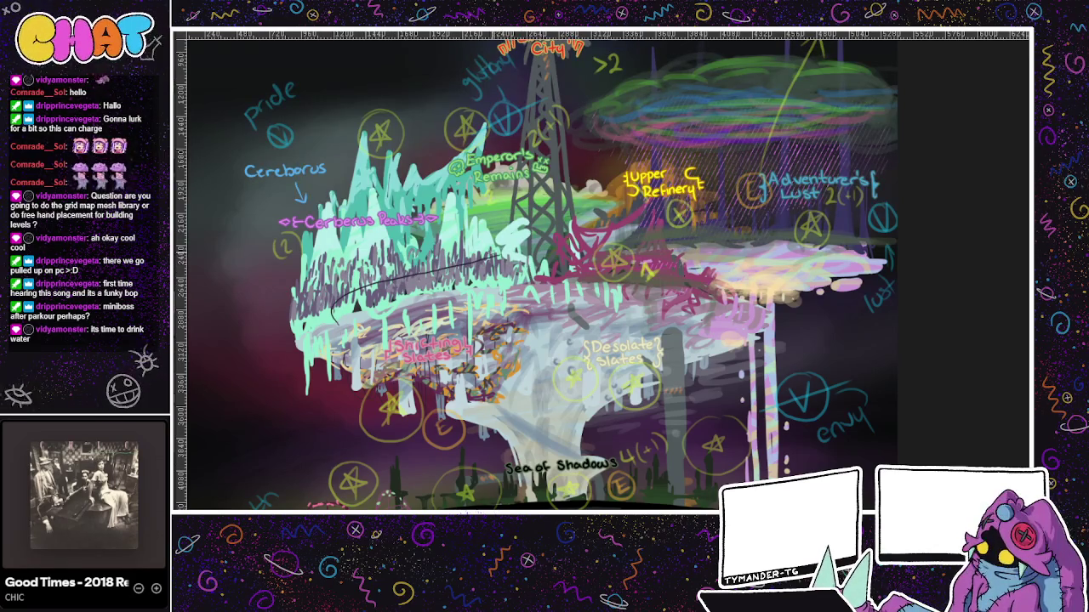
{"action": "mouse_move", "coordinate": [459, 257]}
{"action": "left_mouse_down"}
{"action": "mouse_move", "coordinate": [514, 267]}
{"action": "mouse_move", "coordinate": [433, 270]}
{"action": "mouse_move", "coordinate": [331, 308]}
{"action": "left_mouse_up"}
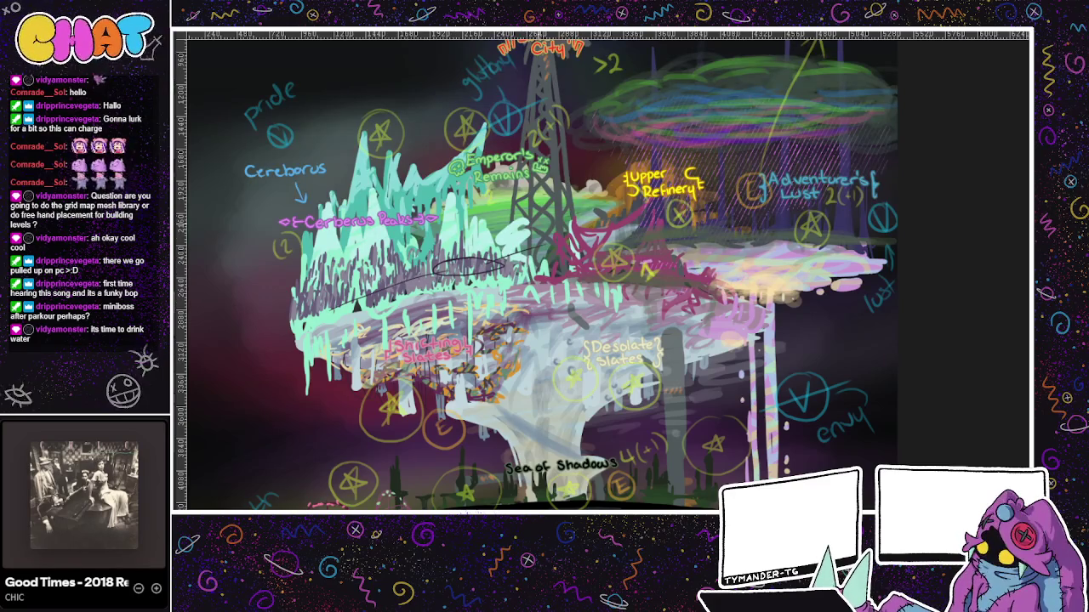
{"action": "mouse_move", "coordinate": [445, 252]}
{"action": "left_mouse_down"}
{"action": "mouse_move", "coordinate": [365, 247]}
{"action": "mouse_move", "coordinate": [425, 220]}
{"action": "mouse_move", "coordinate": [463, 259]}
{"action": "left_mouse_up"}
{"action": "key", "text": "ctrl+z"}
{"action": "left_click_drag", "start_coordinate": [373, 231], "coordinate": [465, 158]}
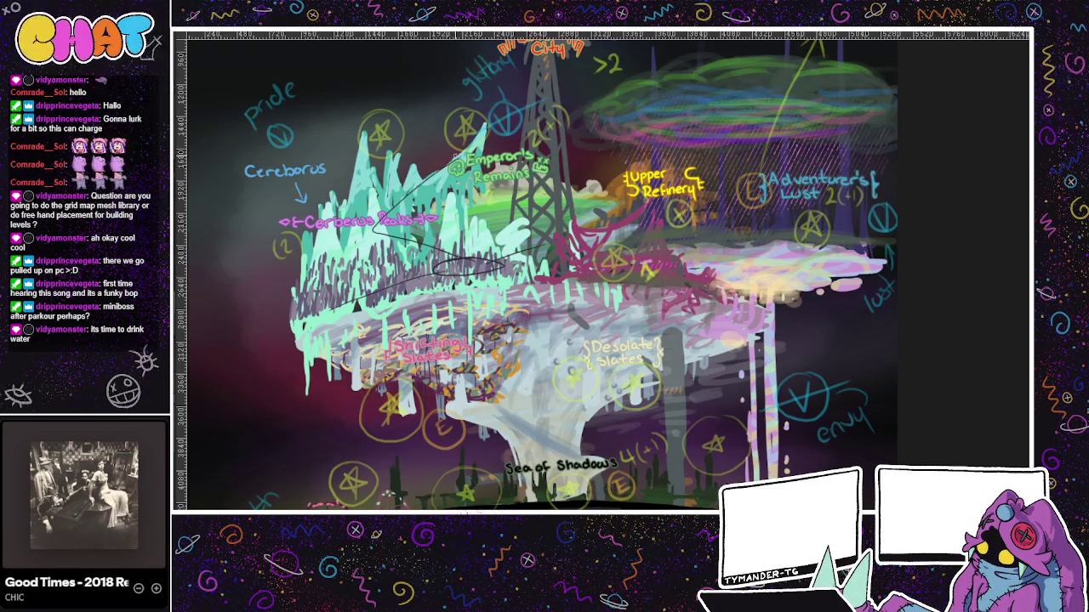
{"action": "key", "text": "ctrl+z"}
{"action": "key", "text": "ctrl+z"}
{"action": "left_click_drag", "start_coordinate": [384, 235], "coordinate": [464, 269]}
{"action": "key", "text": "ctrl+z"}
{"action": "left_click_drag", "start_coordinate": [401, 228], "coordinate": [461, 255]}
{"action": "left_click_drag", "start_coordinate": [405, 224], "coordinate": [355, 236]}
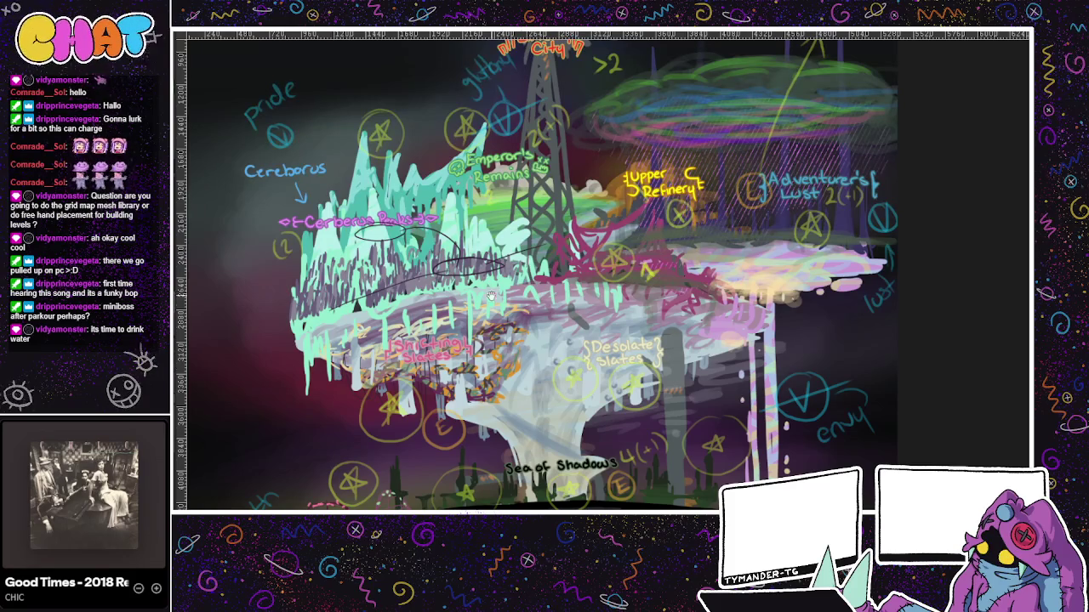
{"action": "scroll", "coordinate": [477, 291], "scroll_direction": "up", "scroll_amount": 2}
{"action": "key", "text": "ctrl+z"}
{"action": "key", "text": "ctrl+z"}
{"action": "key", "text": "ctrl+z"}
{"action": "key", "text": "ctrl+z"}
{"action": "key", "text": "ctrl+z"}
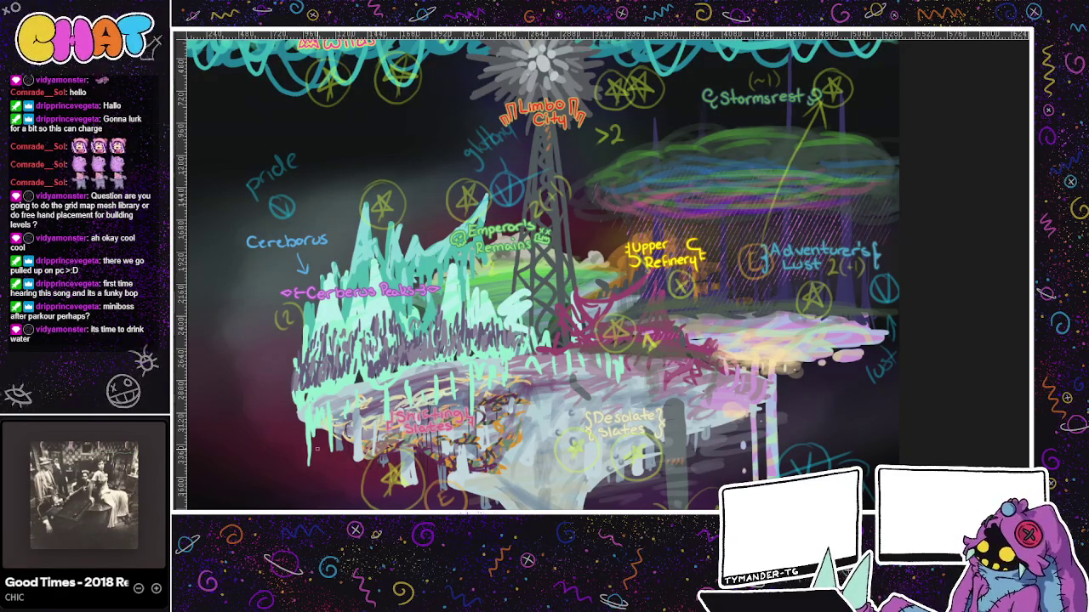
{"action": "left_click_drag", "start_coordinate": [544, 272], "coordinate": [592, 240]}
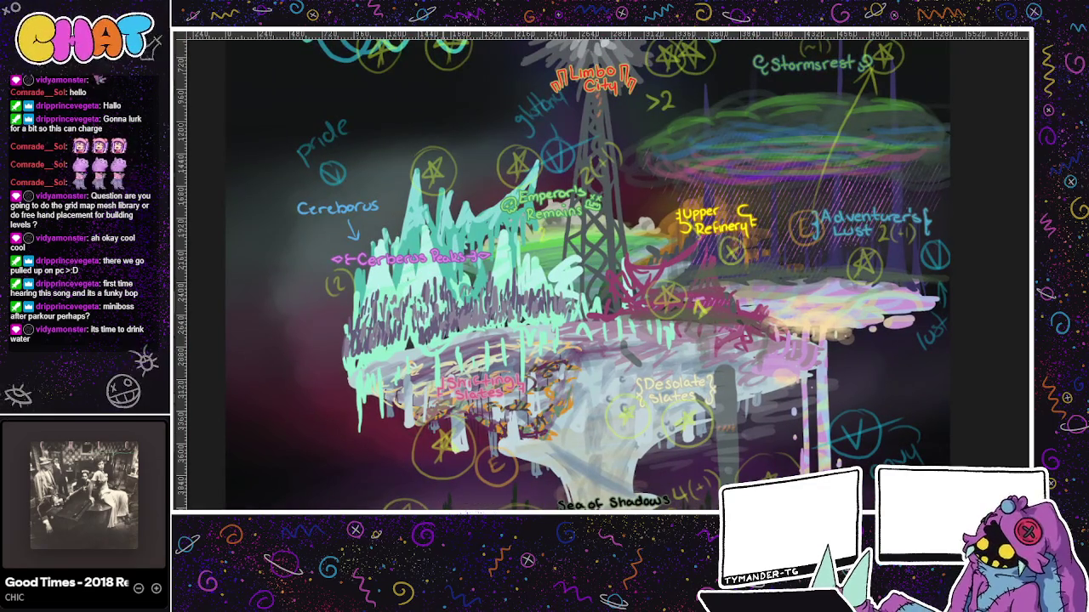
{"action": "mouse_move", "coordinate": [648, 440]}
{"action": "left_mouse_down"}
{"action": "mouse_move", "coordinate": [652, 397]}
{"action": "mouse_move", "coordinate": [712, 354]}
{"action": "mouse_move", "coordinate": [731, 324]}
{"action": "mouse_move", "coordinate": [735, 355]}
{"action": "left_mouse_up"}
- Return to the notes and pan to Desolate Slates and the Lost Automaton entry
{"action": "key", "text": "ctrl+Tab"}
{"action": "mouse_move", "coordinate": [684, 284]}
{"action": "left_mouse_down"}
{"action": "mouse_move", "coordinate": [636, 383]}
{"action": "mouse_move", "coordinate": [543, 457]}
{"action": "mouse_move", "coordinate": [637, 448]}
{"action": "mouse_move", "coordinate": [615, 304]}
{"action": "mouse_move", "coordinate": [627, 315]}
{"action": "mouse_move", "coordinate": [691, 239]}
{"action": "mouse_move", "coordinate": [799, 349]}
{"action": "left_mouse_up"}
{"action": "mouse_move", "coordinate": [603, 276]}
{"action": "left_mouse_down"}
{"action": "mouse_move", "coordinate": [614, 342]}
{"action": "mouse_move", "coordinate": [708, 387]}
{"action": "left_mouse_up"}
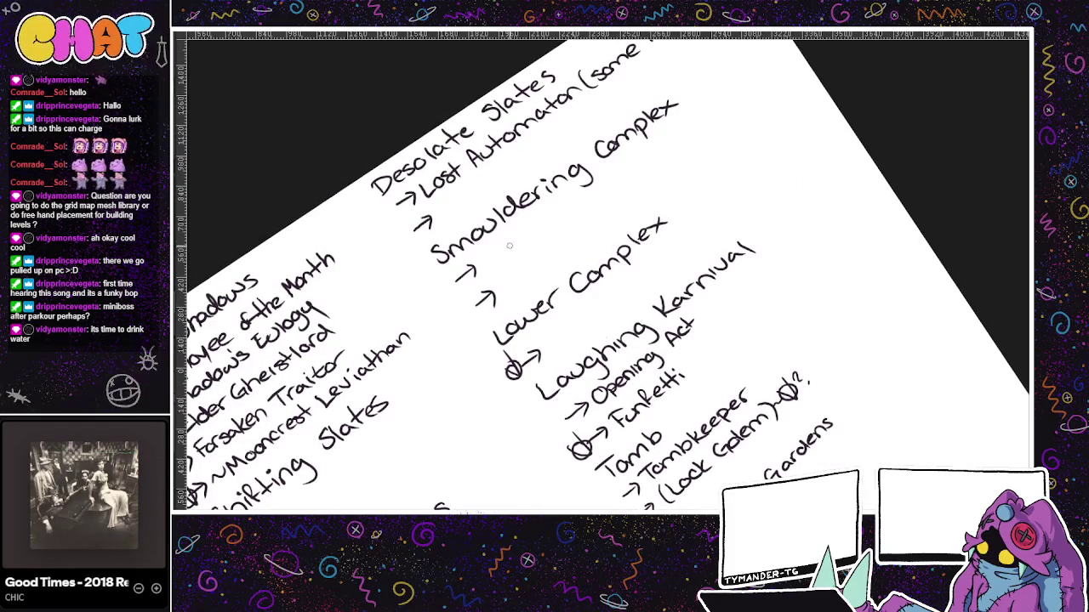
{"action": "left_click_drag", "start_coordinate": [509, 250], "coordinate": [561, 299]}
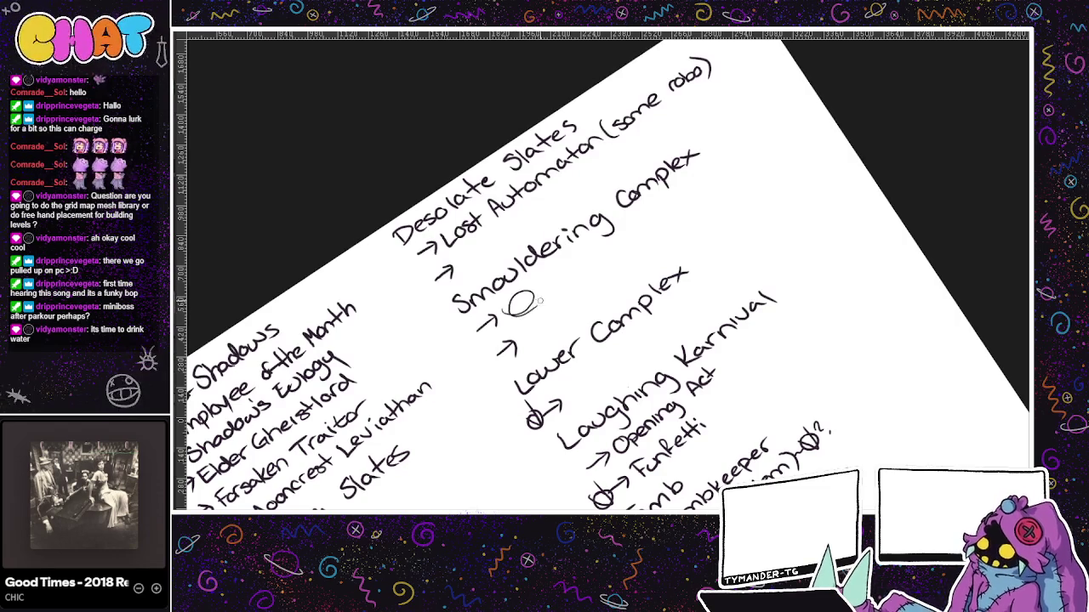
- Handwrite the Watcher Knight Robo Team note after the arrow below Smouldering Complex
{"action": "mouse_move", "coordinate": [511, 297]}
{"action": "left_mouse_down"}
{"action": "mouse_move", "coordinate": [509, 316]}
{"action": "mouse_move", "coordinate": [699, 168]}
{"action": "left_mouse_up"}
{"action": "mouse_move", "coordinate": [691, 172]}
{"action": "left_mouse_down"}
{"action": "mouse_move", "coordinate": [694, 180]}
{"action": "mouse_move", "coordinate": [728, 148]}
{"action": "mouse_move", "coordinate": [736, 157]}
{"action": "left_mouse_up"}
{"action": "left_click_drag", "start_coordinate": [544, 308], "coordinate": [579, 312]}
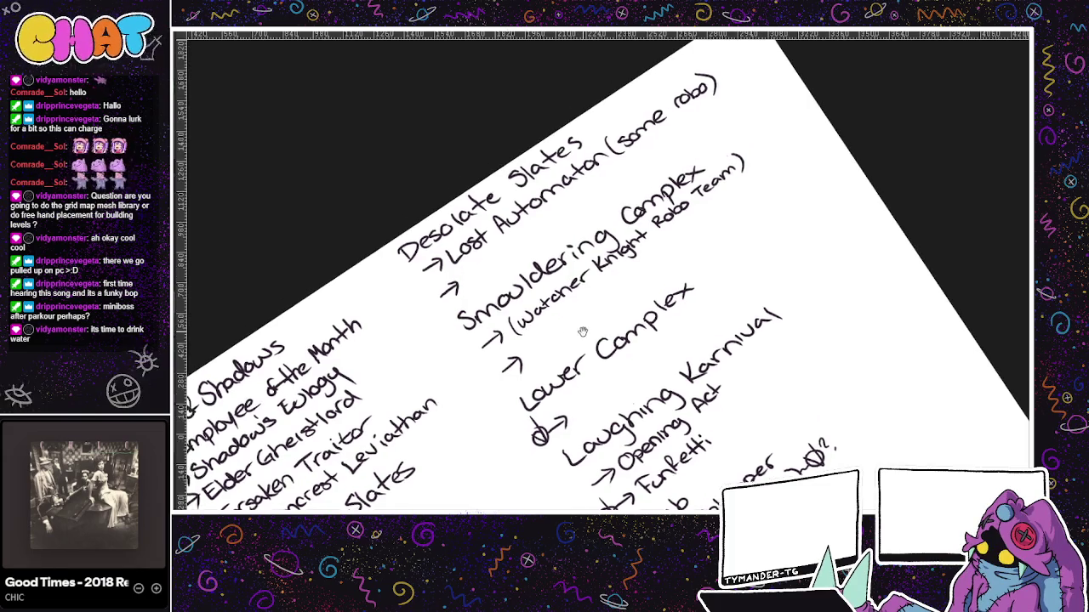
{"action": "key", "text": "ctrl+z"}
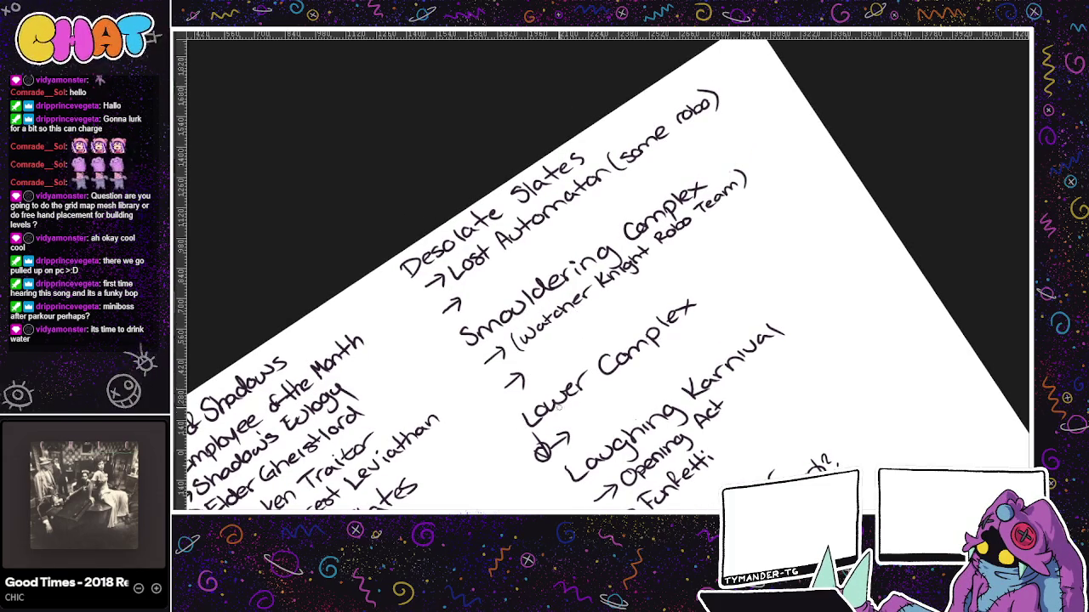
- Check the world map, pan to Cerberus Peaks, and begin a cylinder sketch between the columns
{"action": "key", "text": "ctrl+Tab"}
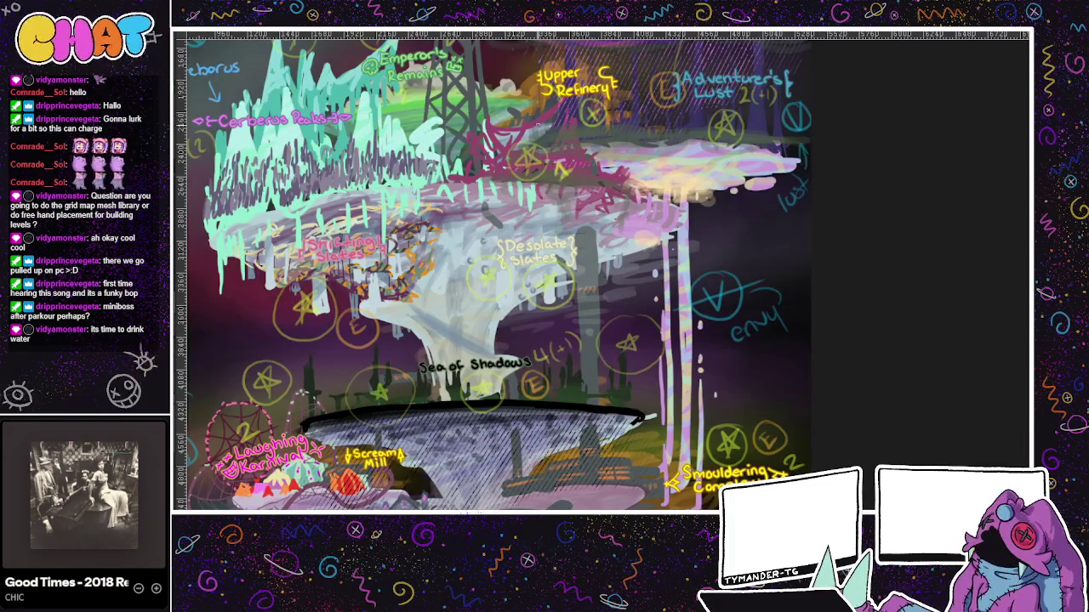
{"action": "key", "text": "ctrl+Tab"}
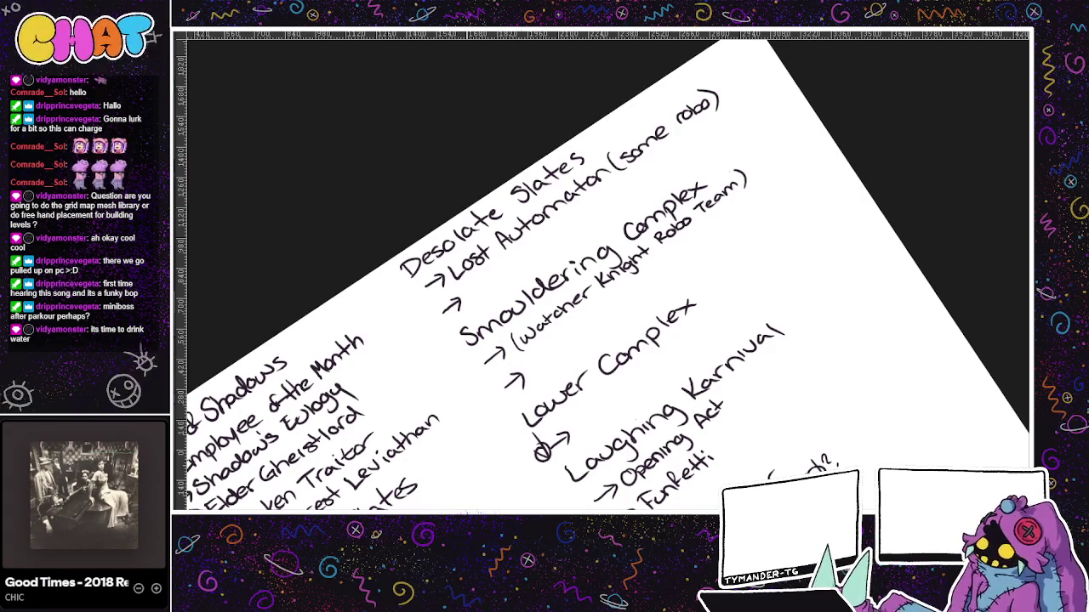
{"action": "left_click_drag", "start_coordinate": [570, 469], "coordinate": [565, 407]}
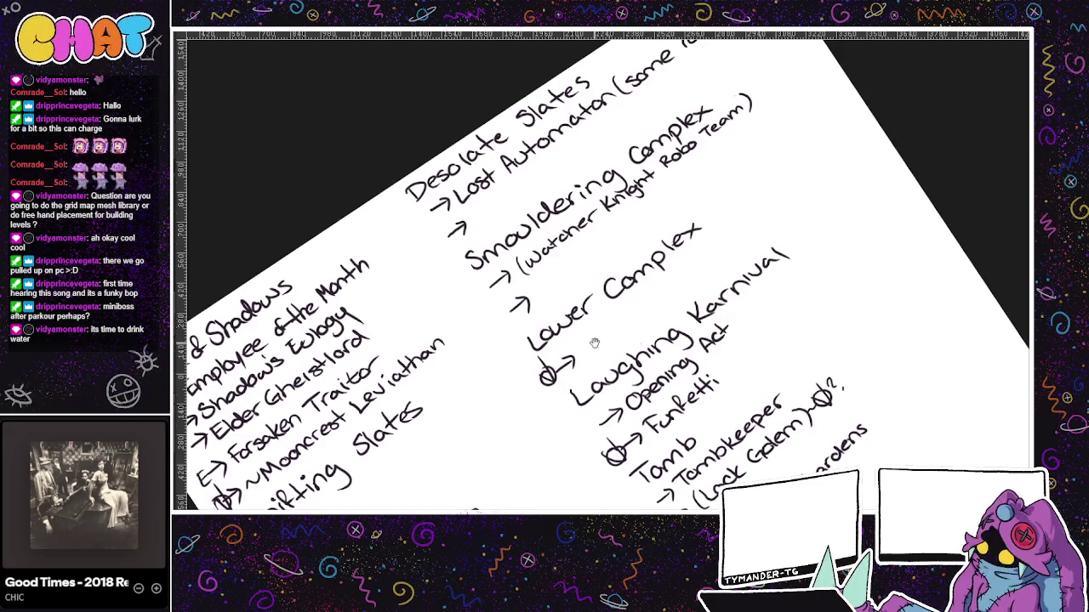
{"action": "left_click_drag", "start_coordinate": [563, 321], "coordinate": [648, 173]}
{"action": "mouse_move", "coordinate": [558, 264]}
{"action": "left_mouse_down"}
{"action": "mouse_move", "coordinate": [515, 308]}
{"action": "mouse_move", "coordinate": [565, 364]}
{"action": "mouse_move", "coordinate": [593, 291]}
{"action": "mouse_move", "coordinate": [573, 360]}
{"action": "left_mouse_up"}
- Draw the cylinder's lower sides, base marks and middle hatching, undoing stray diagonal strokes
{"action": "mouse_move", "coordinate": [606, 303]}
{"action": "left_mouse_down"}
{"action": "mouse_move", "coordinate": [637, 276]}
{"action": "mouse_move", "coordinate": [616, 298]}
{"action": "left_mouse_up"}
{"action": "mouse_move", "coordinate": [560, 343]}
{"action": "left_mouse_down"}
{"action": "mouse_move", "coordinate": [534, 366]}
{"action": "mouse_move", "coordinate": [558, 366]}
{"action": "left_mouse_up"}
{"action": "mouse_move", "coordinate": [616, 318]}
{"action": "left_mouse_down"}
{"action": "mouse_move", "coordinate": [572, 358]}
{"action": "mouse_move", "coordinate": [587, 354]}
{"action": "left_mouse_up"}
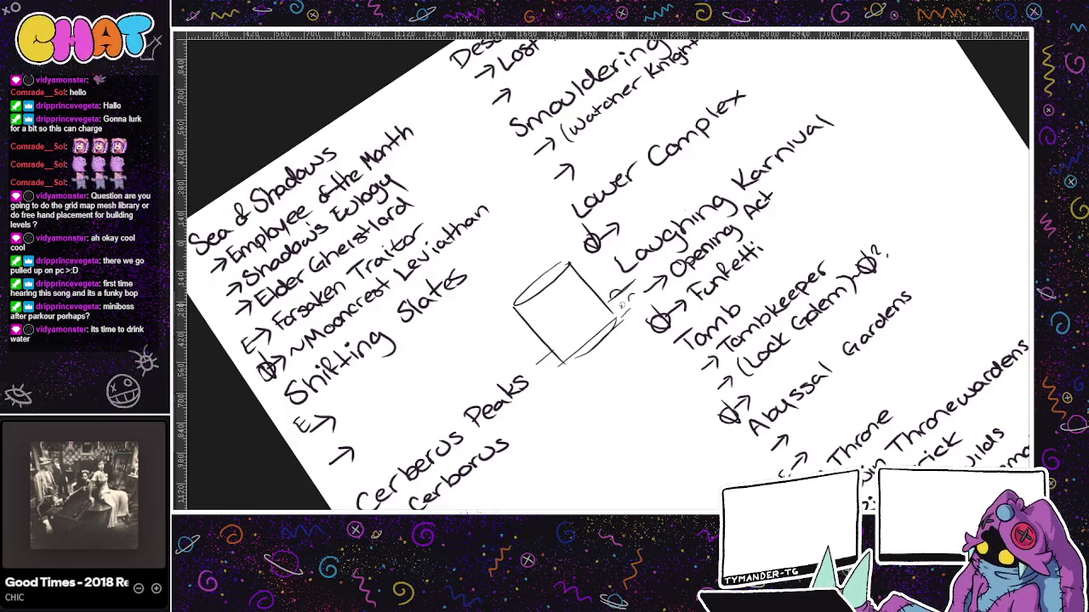
{"action": "mouse_move", "coordinate": [542, 352]}
{"action": "left_mouse_down"}
{"action": "mouse_move", "coordinate": [532, 364]}
{"action": "mouse_move", "coordinate": [589, 358]}
{"action": "left_mouse_up"}
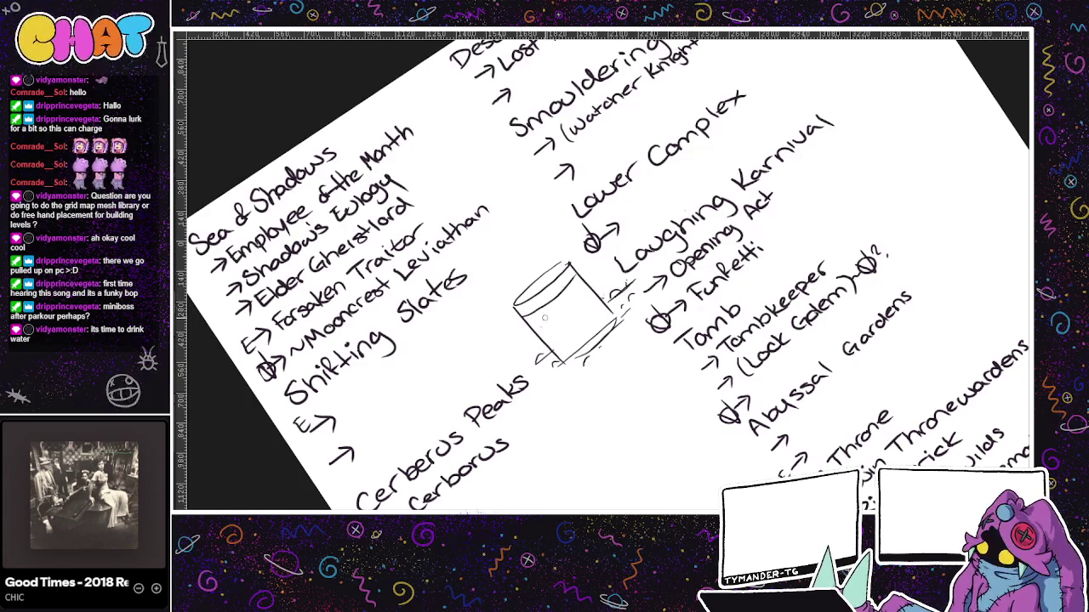
{"action": "mouse_move", "coordinate": [587, 284]}
{"action": "left_mouse_down"}
{"action": "mouse_move", "coordinate": [517, 332]}
{"action": "mouse_move", "coordinate": [515, 348]}
{"action": "mouse_move", "coordinate": [495, 352]}
{"action": "left_mouse_up"}
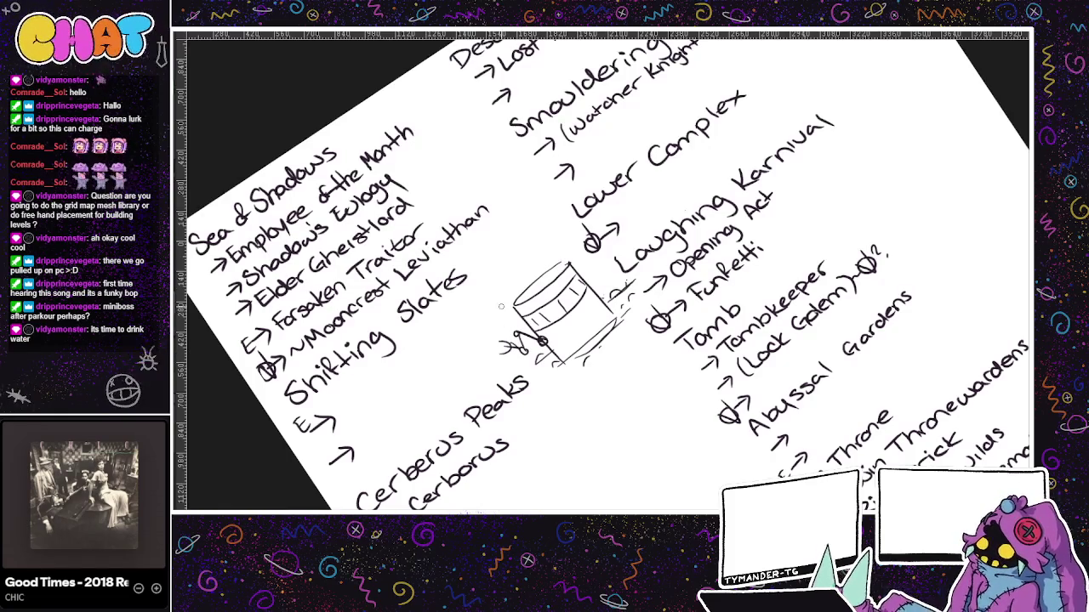
{"action": "left_click_drag", "start_coordinate": [594, 280], "coordinate": [602, 278]}
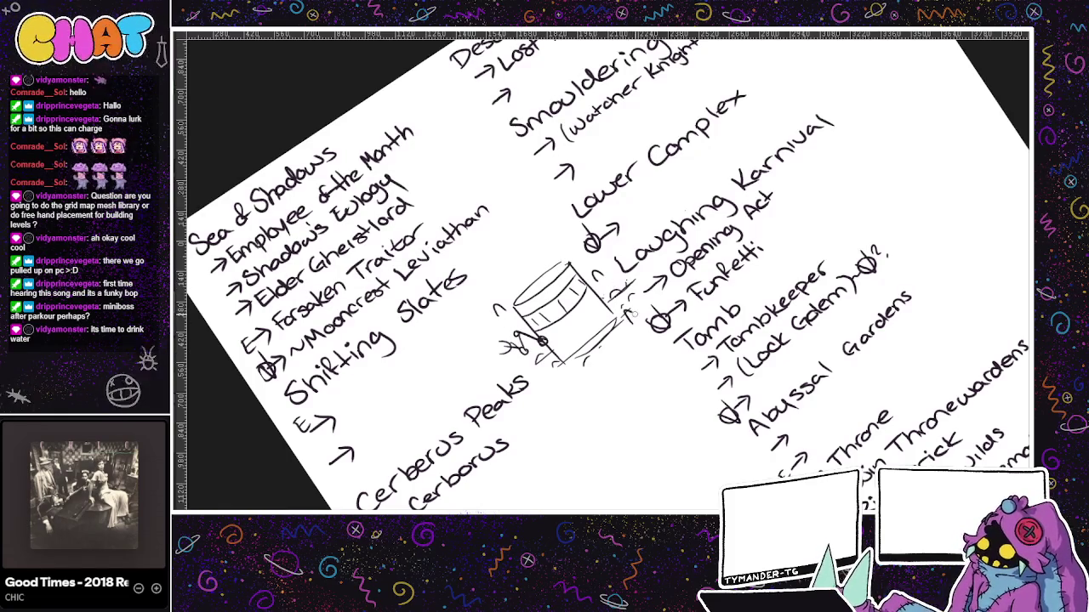
{"action": "left_click_drag", "start_coordinate": [565, 388], "coordinate": [555, 375]}
{"action": "left_click_drag", "start_coordinate": [631, 326], "coordinate": [571, 384]}
{"action": "key", "text": "ctrl+z"}
{"action": "key", "text": "ctrl+z"}
- Add an oval rim around the cylinder base, reinforce its left side and hatch inside
{"action": "mouse_move", "coordinate": [626, 272]}
{"action": "left_mouse_down"}
{"action": "mouse_move", "coordinate": [590, 287]}
{"action": "mouse_move", "coordinate": [631, 317]}
{"action": "mouse_move", "coordinate": [563, 385]}
{"action": "left_mouse_up"}
{"action": "left_click_drag", "start_coordinate": [553, 340], "coordinate": [522, 382]}
{"action": "mouse_move", "coordinate": [574, 367]}
{"action": "left_mouse_down"}
{"action": "mouse_move", "coordinate": [558, 378]}
{"action": "mouse_move", "coordinate": [602, 354]}
{"action": "left_mouse_up"}
{"action": "key", "text": "ctrl+z"}
{"action": "key", "text": "ctrl+z"}
{"action": "key", "text": "ctrl+z"}
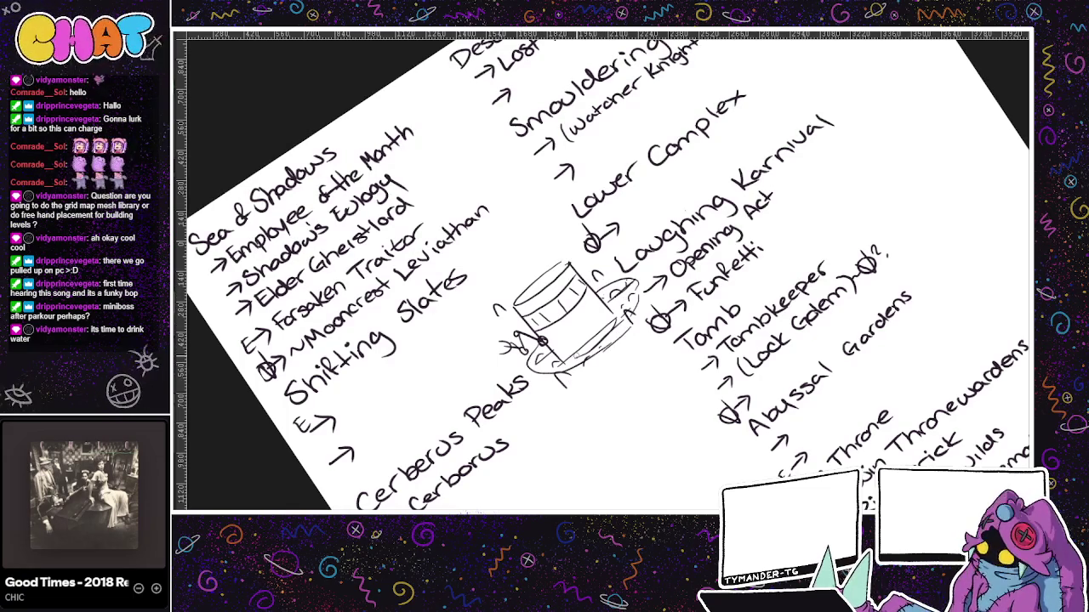
{"action": "mouse_move", "coordinate": [516, 306]}
{"action": "left_mouse_down"}
{"action": "mouse_move", "coordinate": [508, 332]}
{"action": "mouse_move", "coordinate": [596, 300]}
{"action": "left_mouse_up"}
{"action": "mouse_move", "coordinate": [559, 331]}
{"action": "left_mouse_down"}
{"action": "mouse_move", "coordinate": [601, 291]}
{"action": "mouse_move", "coordinate": [588, 308]}
{"action": "left_mouse_up"}
{"action": "scroll", "coordinate": [644, 363], "scroll_direction": "up", "scroll_amount": 3}
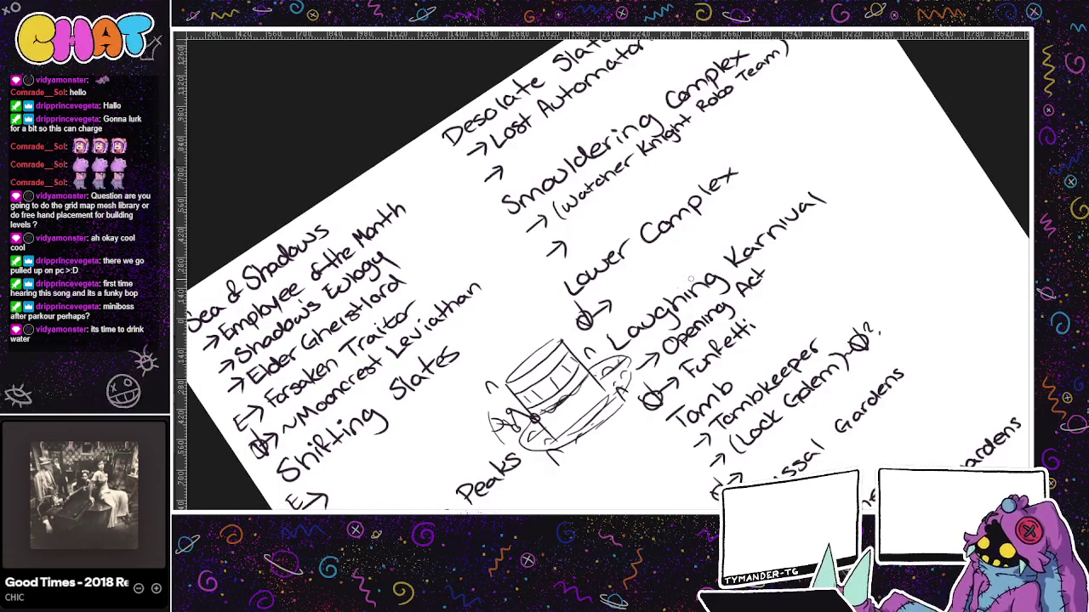
{"action": "left_click_drag", "start_coordinate": [663, 344], "coordinate": [644, 376]}
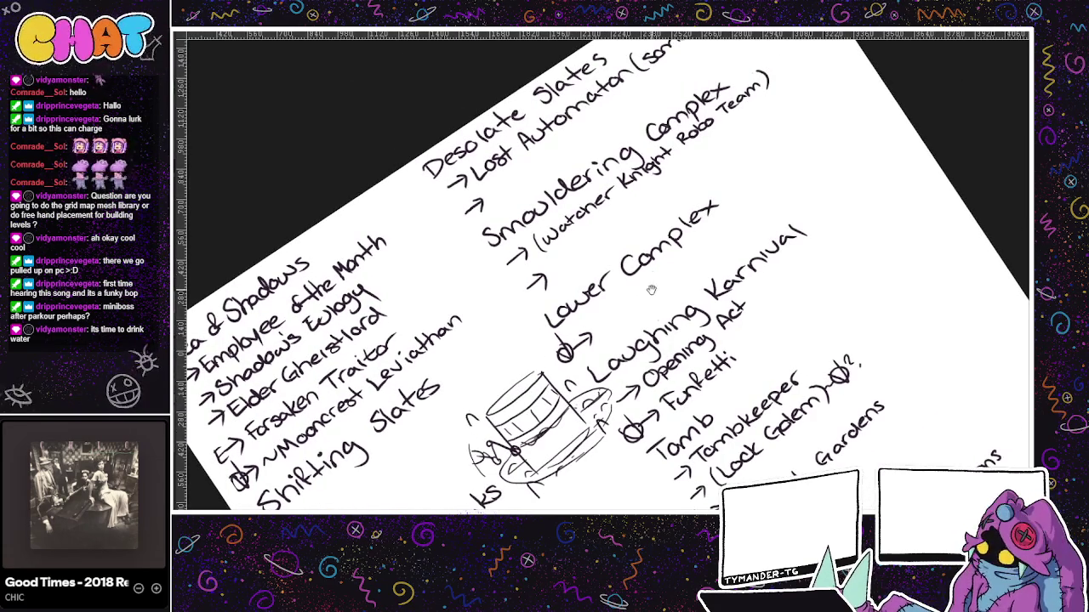
{"action": "scroll", "coordinate": [649, 287], "scroll_direction": "down", "scroll_amount": 2}
{"action": "scroll", "coordinate": [599, 312], "scroll_direction": "up", "scroll_amount": 2}
{"action": "left_click_drag", "start_coordinate": [504, 289], "coordinate": [563, 257]}
- Finish the '(Control Room)' note under Watcher Knight Robo Team
{"action": "mouse_move", "coordinate": [568, 259]}
{"action": "left_mouse_down"}
{"action": "mouse_move", "coordinate": [577, 233]}
{"action": "mouse_move", "coordinate": [606, 236]}
{"action": "mouse_move", "coordinate": [633, 207]}
{"action": "left_mouse_up"}
{"action": "left_click_drag", "start_coordinate": [510, 283], "coordinate": [506, 309]}
{"action": "left_click_drag", "start_coordinate": [631, 192], "coordinate": [634, 214]}
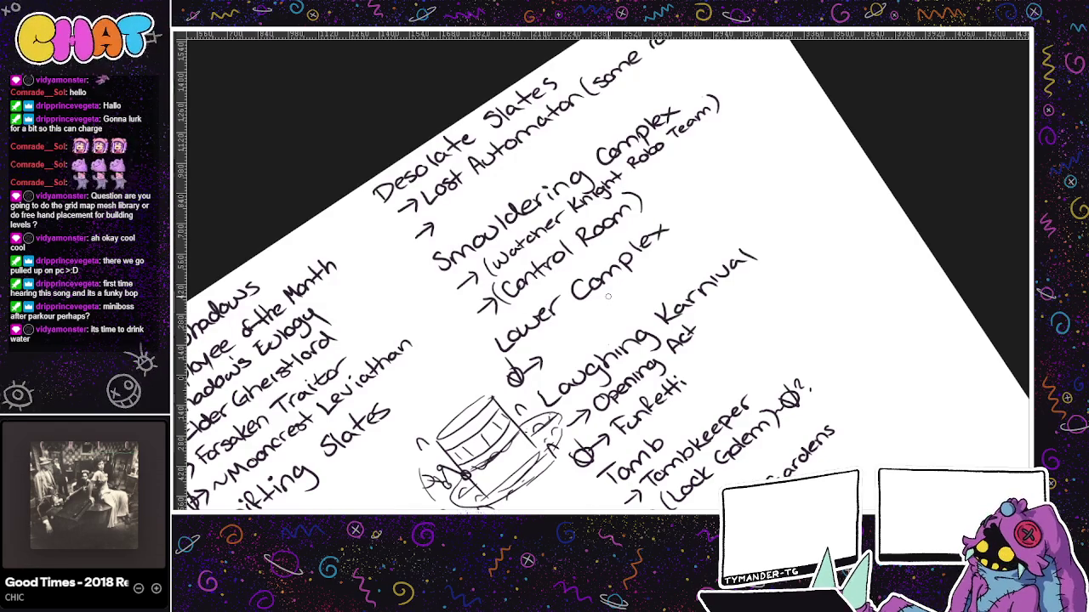
{"action": "mouse_move", "coordinate": [685, 368]}
{"action": "left_mouse_down"}
{"action": "mouse_move", "coordinate": [694, 257]}
{"action": "mouse_move", "coordinate": [749, 199]}
{"action": "left_mouse_up"}
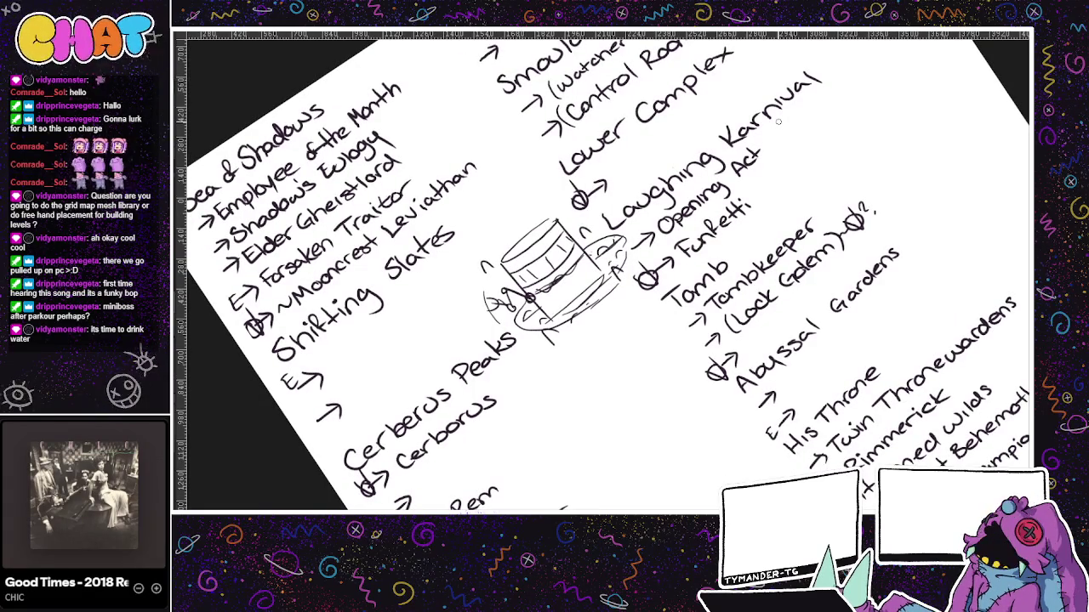
- Write '(monkey or warm thing?)' and '(mob/gang boss)' notes under Shifting Slates
{"action": "mouse_move", "coordinate": [325, 352]}
{"action": "left_mouse_down"}
{"action": "mouse_move", "coordinate": [338, 369]}
{"action": "mouse_move", "coordinate": [464, 270]}
{"action": "mouse_move", "coordinate": [505, 222]}
{"action": "mouse_move", "coordinate": [521, 228]}
{"action": "left_mouse_up"}
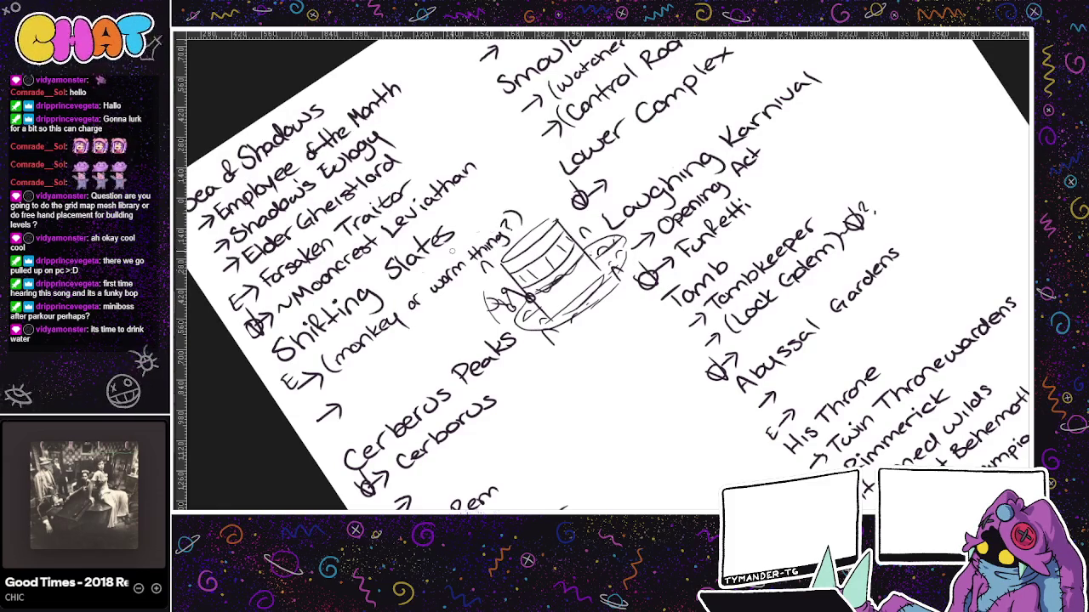
{"action": "mouse_move", "coordinate": [355, 384]}
{"action": "left_mouse_down"}
{"action": "mouse_move", "coordinate": [352, 406]}
{"action": "mouse_move", "coordinate": [430, 335]}
{"action": "mouse_move", "coordinate": [439, 351]}
{"action": "mouse_move", "coordinate": [456, 316]}
{"action": "left_mouse_up"}
{"action": "mouse_move", "coordinate": [456, 318]}
{"action": "left_mouse_down"}
{"action": "mouse_move", "coordinate": [480, 303]}
{"action": "mouse_move", "coordinate": [479, 315]}
{"action": "left_mouse_up"}
{"action": "left_click_drag", "start_coordinate": [531, 276], "coordinate": [544, 383]}
{"action": "key", "text": "ctrl+z"}
- Scroll to the ~Emperor entry and try looping it, undoing every attempt
{"action": "scroll", "coordinate": [562, 285], "scroll_direction": "down", "scroll_amount": 2}
{"action": "scroll", "coordinate": [587, 277], "scroll_direction": "down", "scroll_amount": 3}
{"action": "scroll", "coordinate": [591, 275], "scroll_direction": "down", "scroll_amount": 2}
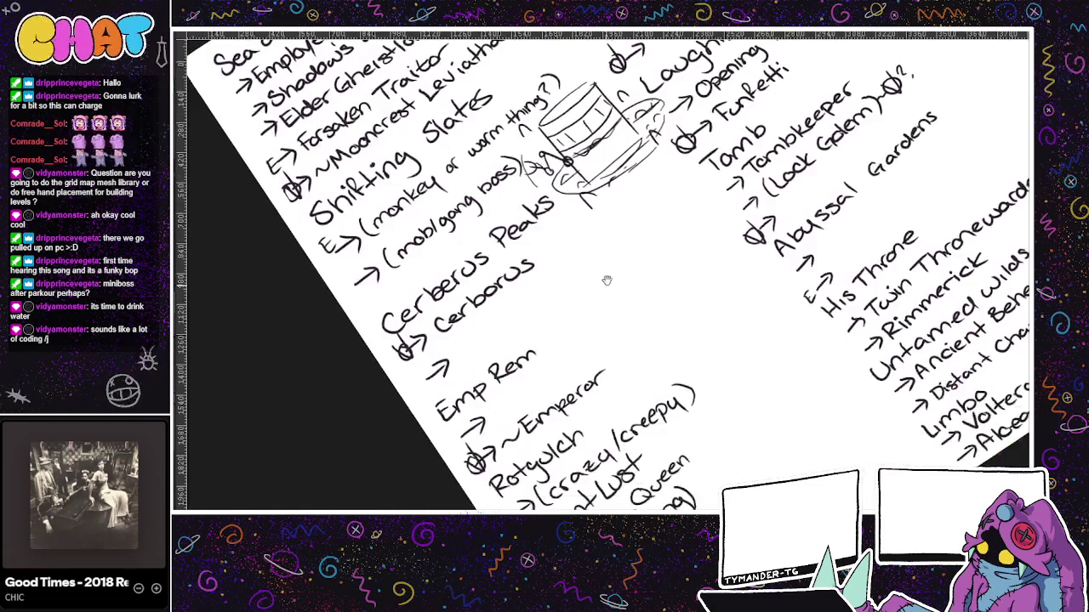
{"action": "scroll", "coordinate": [673, 306], "scroll_direction": "down", "scroll_amount": 3}
{"action": "scroll", "coordinate": [673, 307], "scroll_direction": "right", "scroll_amount": 5}
{"action": "scroll", "coordinate": [649, 292], "scroll_direction": "down", "scroll_amount": 1}
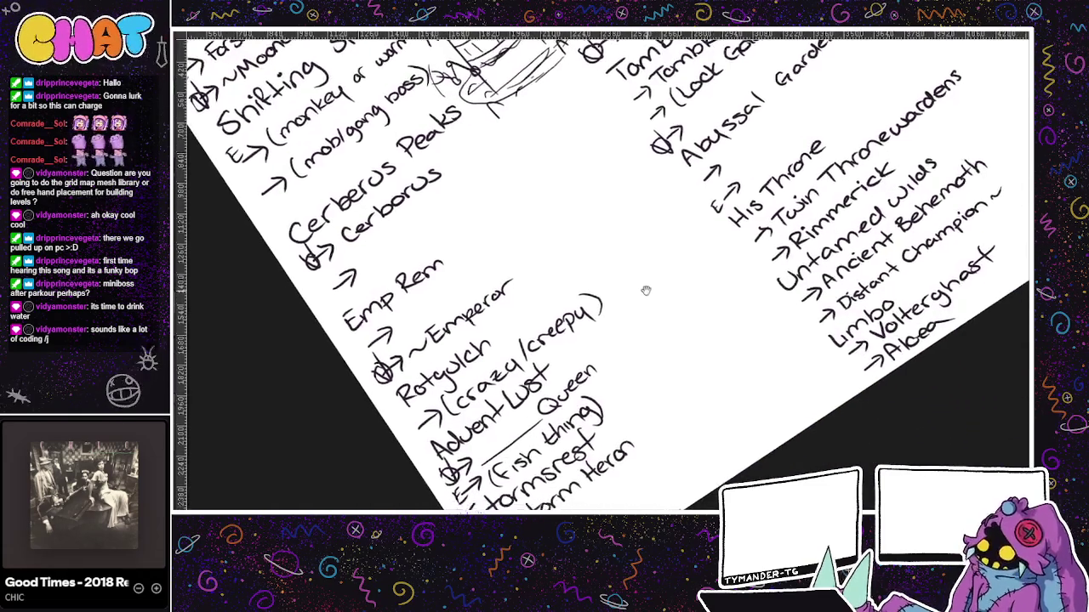
{"action": "scroll", "coordinate": [627, 332], "scroll_direction": "up", "scroll_amount": 2}
{"action": "scroll", "coordinate": [628, 331], "scroll_direction": "left", "scroll_amount": 2}
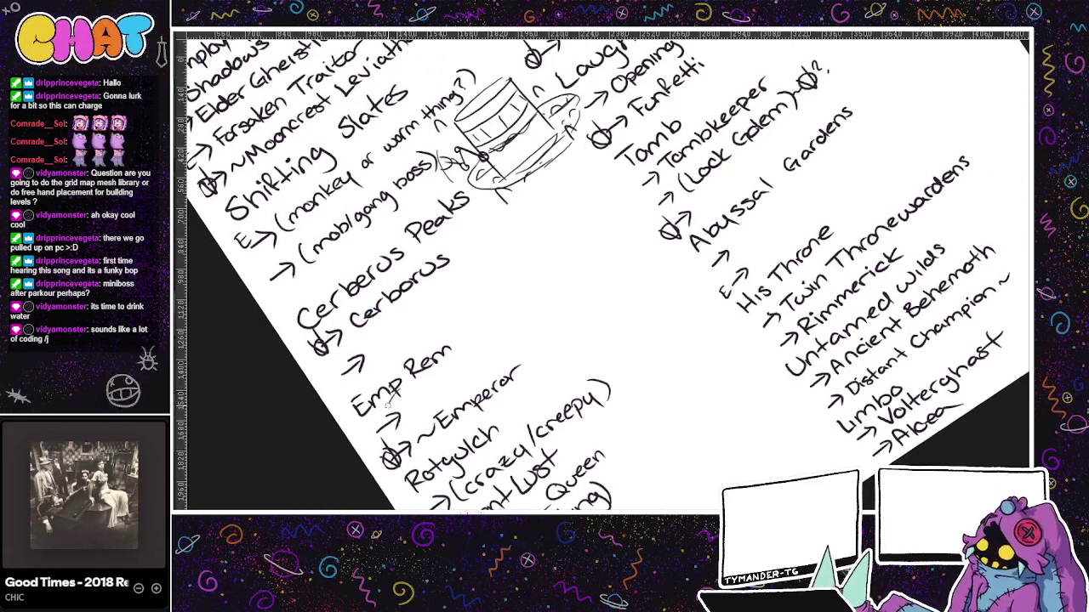
{"action": "left_click_drag", "start_coordinate": [407, 413], "coordinate": [529, 352]}
{"action": "key", "text": "ctrl+z"}
{"action": "left_click_drag", "start_coordinate": [421, 381], "coordinate": [537, 343]}
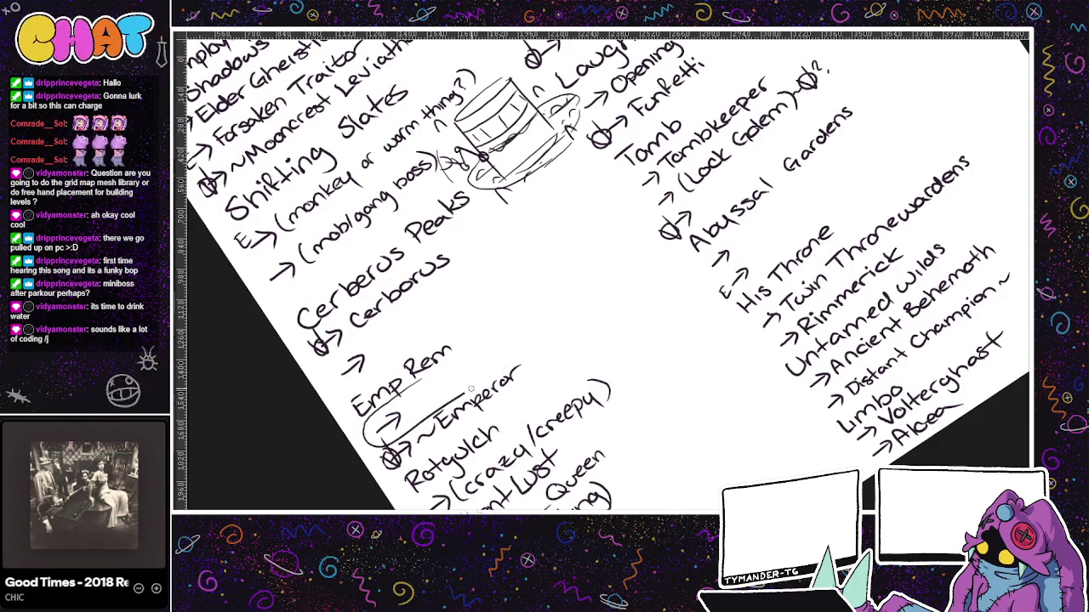
{"action": "key", "text": "ctrl+z"}
{"action": "left_click_drag", "start_coordinate": [401, 391], "coordinate": [492, 353]}
{"action": "key", "text": "ctrl+z"}
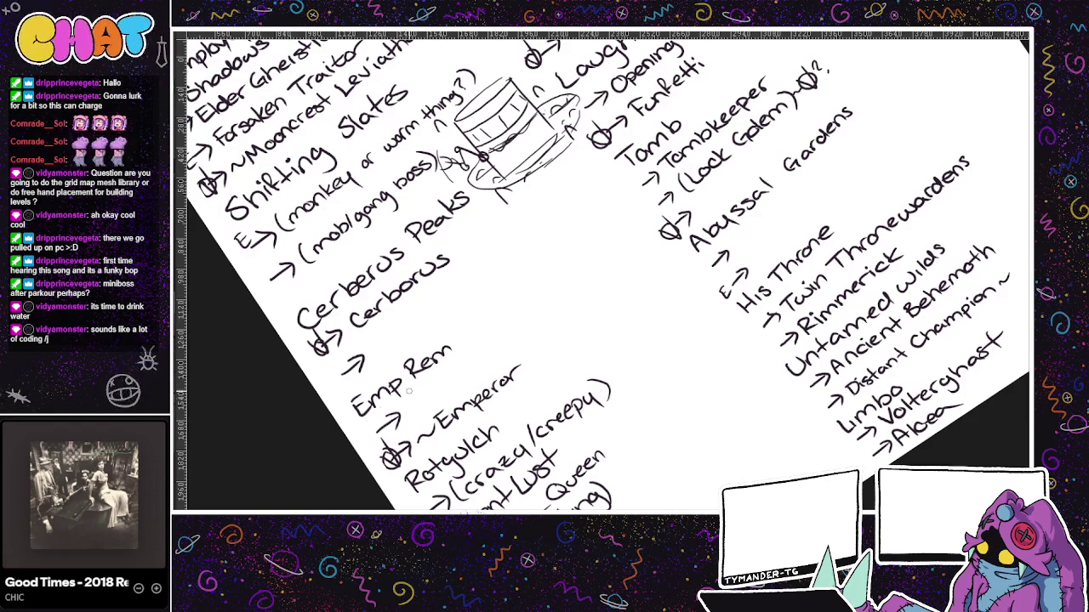
- Write '(angry retainer & emperor)' after the arrow under Emp Rem
{"action": "left_click_drag", "start_coordinate": [417, 398], "coordinate": [411, 416]}
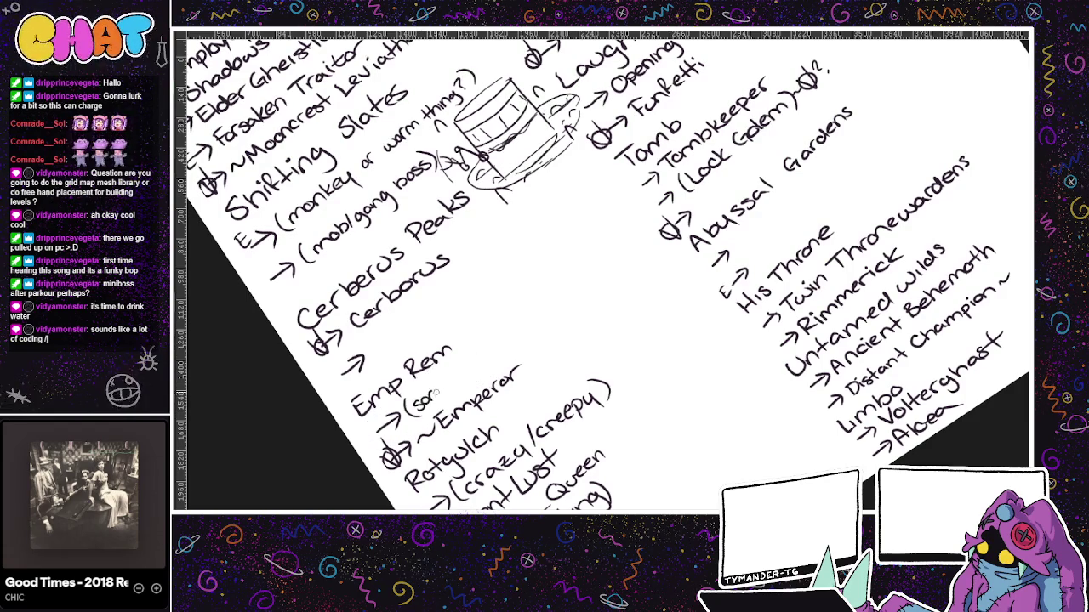
{"action": "mouse_move", "coordinate": [444, 381]}
{"action": "left_mouse_down"}
{"action": "mouse_move", "coordinate": [456, 379]}
{"action": "mouse_move", "coordinate": [417, 394]}
{"action": "left_mouse_up"}
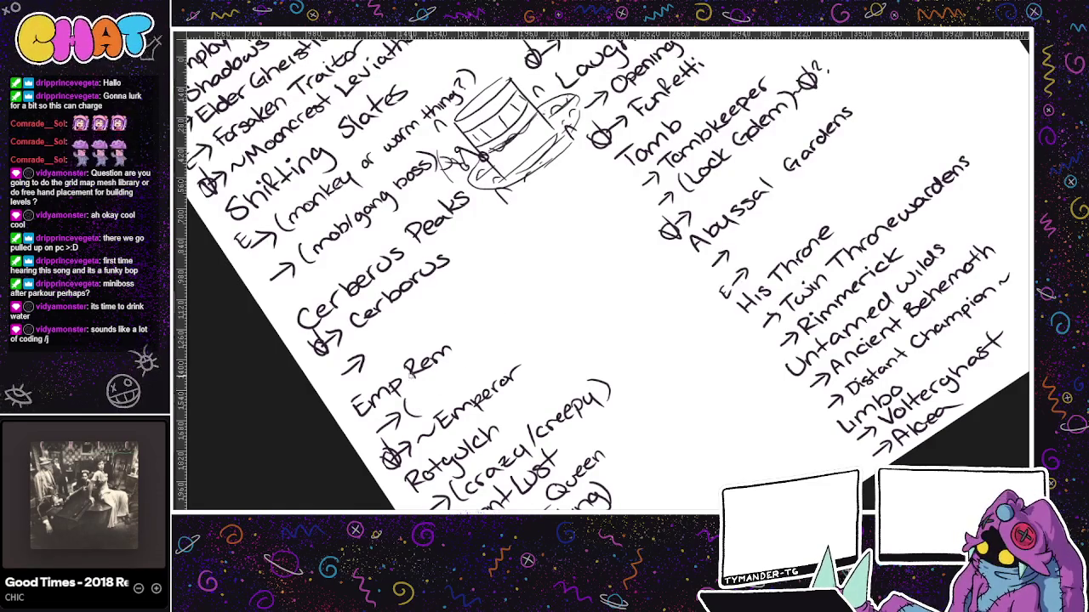
{"action": "mouse_move", "coordinate": [413, 397]}
{"action": "left_mouse_down"}
{"action": "mouse_move", "coordinate": [422, 408]}
{"action": "mouse_move", "coordinate": [457, 379]}
{"action": "mouse_move", "coordinate": [464, 398]}
{"action": "left_mouse_up"}
{"action": "left_click_drag", "start_coordinate": [471, 357], "coordinate": [620, 241]}
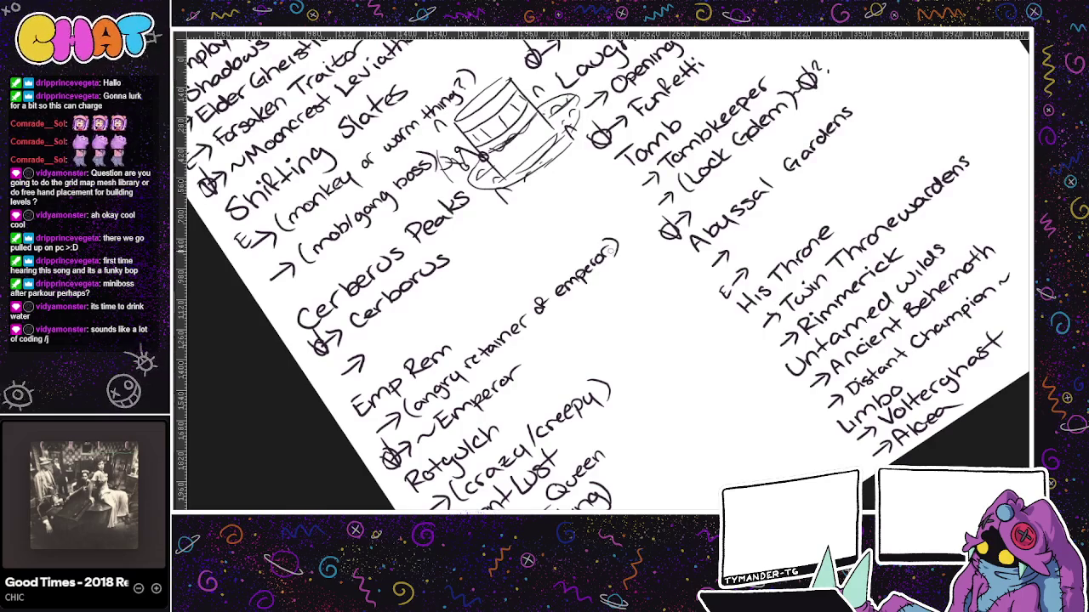
- Erase 'Prince' so the note after ~Emperor reads '(maybe Her)', and draw an arrow to it
{"action": "mouse_move", "coordinate": [572, 381]}
{"action": "left_mouse_down"}
{"action": "mouse_move", "coordinate": [644, 294]}
{"action": "mouse_move", "coordinate": [581, 365]}
{"action": "left_mouse_up"}
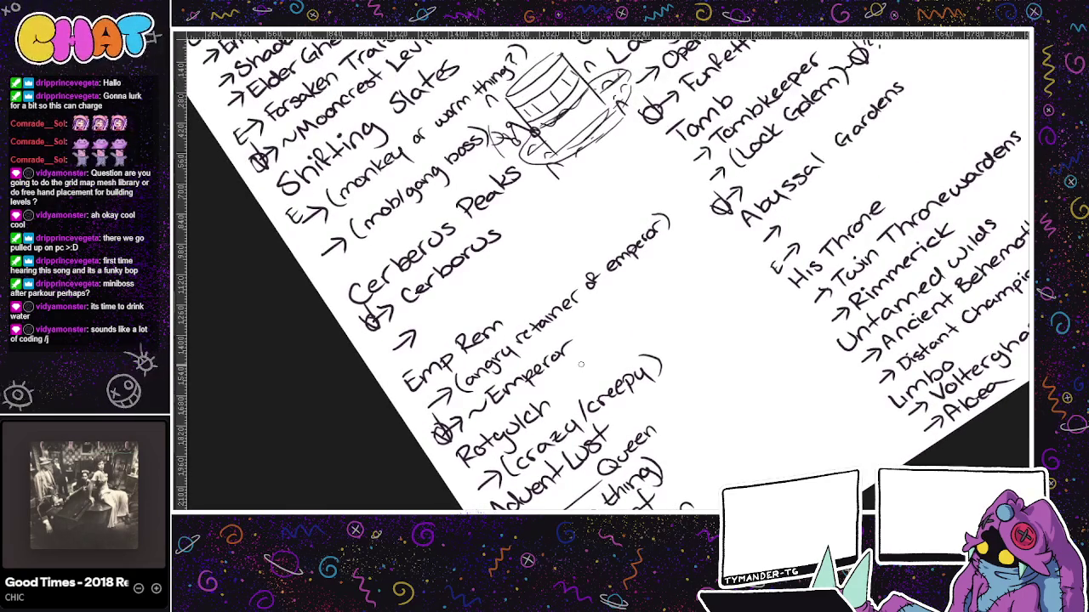
{"action": "mouse_move", "coordinate": [613, 327]}
{"action": "left_mouse_down"}
{"action": "mouse_move", "coordinate": [615, 340]}
{"action": "mouse_move", "coordinate": [583, 341]}
{"action": "mouse_move", "coordinate": [686, 241]}
{"action": "mouse_move", "coordinate": [672, 304]}
{"action": "left_mouse_up"}
{"action": "key", "text": "ctrl+z"}
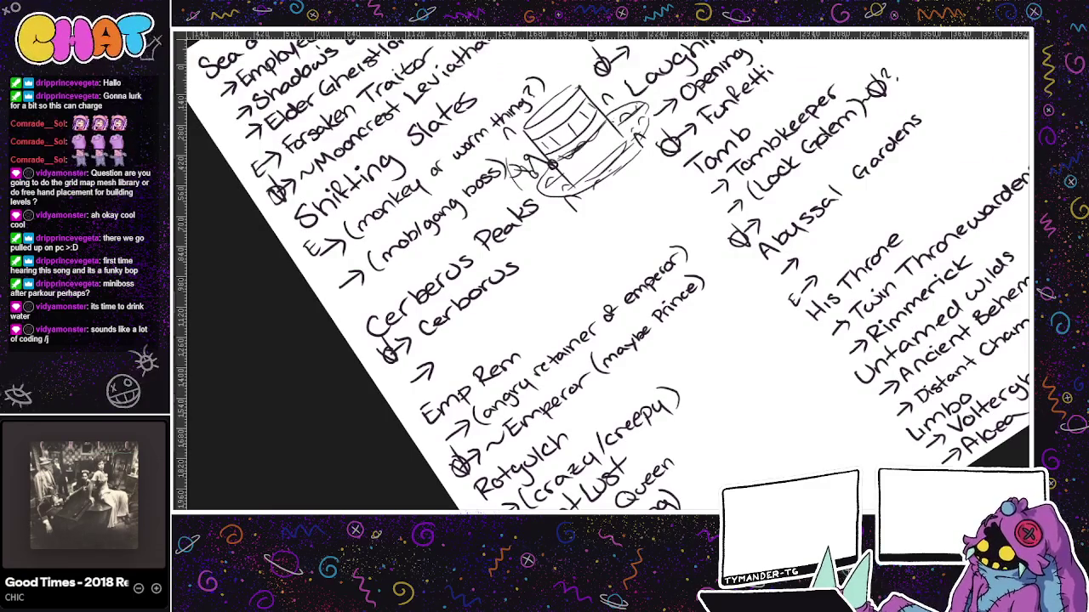
{"action": "mouse_move", "coordinate": [655, 319]}
{"action": "left_mouse_down"}
{"action": "mouse_move", "coordinate": [691, 272]}
{"action": "mouse_move", "coordinate": [671, 308]}
{"action": "mouse_move", "coordinate": [682, 292]}
{"action": "left_mouse_up"}
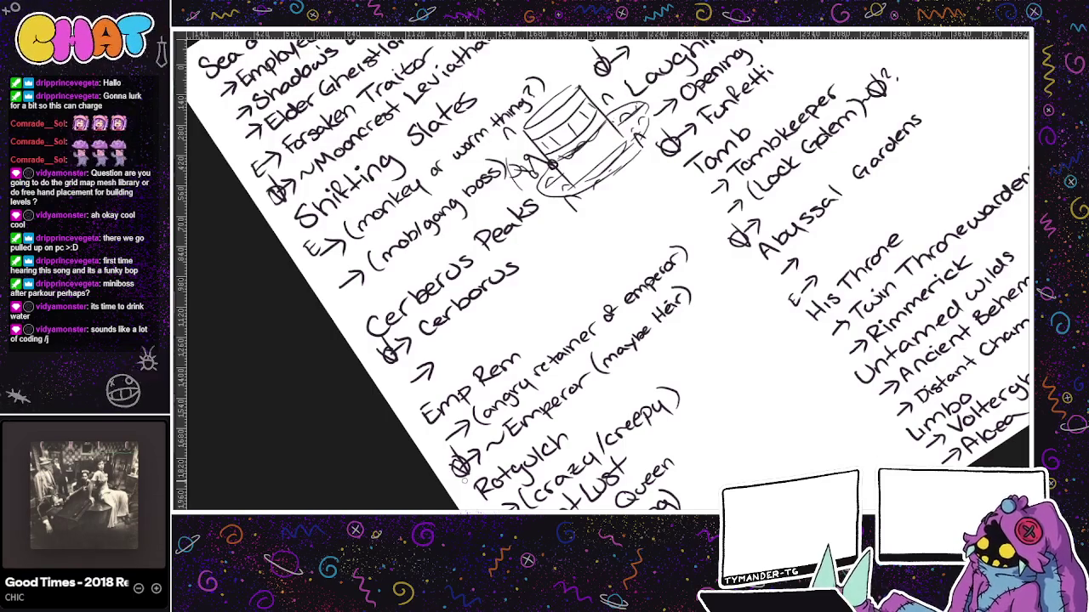
{"action": "left_click_drag", "start_coordinate": [464, 481], "coordinate": [404, 439]}
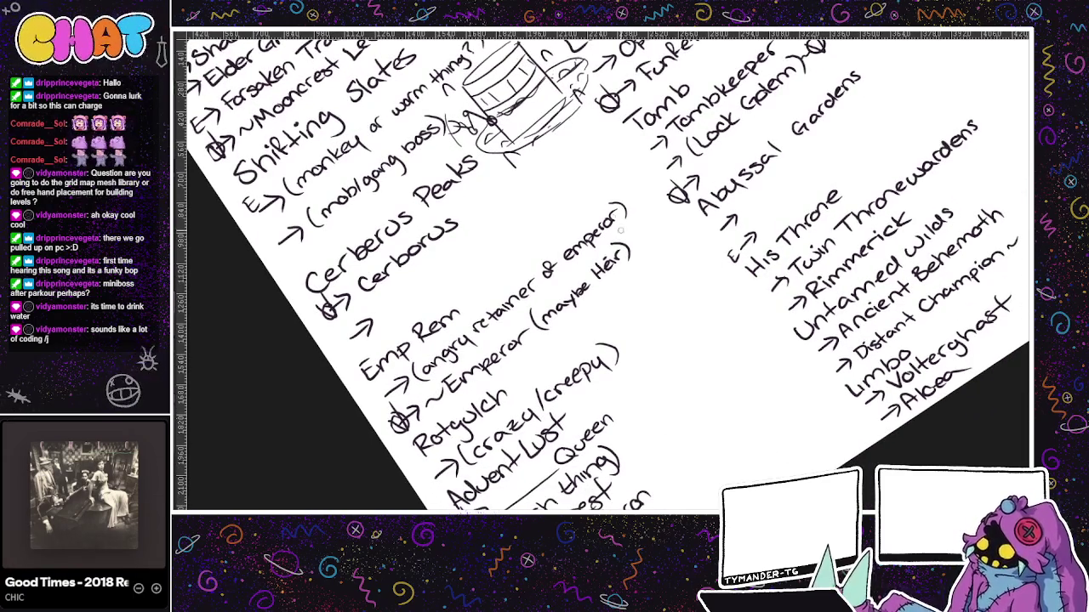
{"action": "left_click_drag", "start_coordinate": [623, 272], "coordinate": [644, 292]}
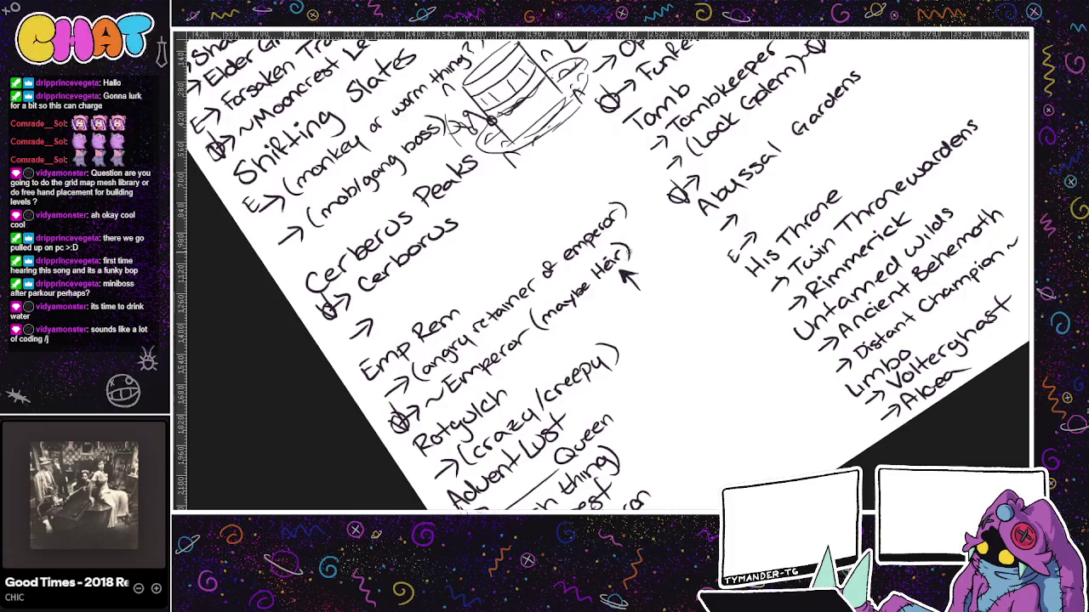
- Write 'seal initially gone, but reappears after 30 bosses' beside the arrow and bracket it
{"action": "left_click_drag", "start_coordinate": [628, 312], "coordinate": [694, 251]}
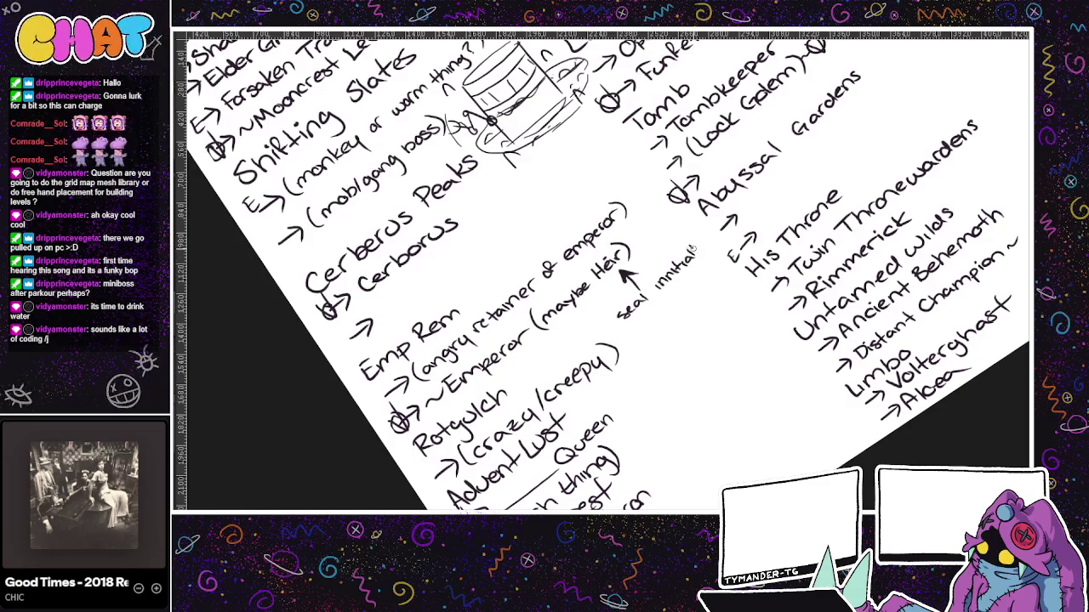
{"action": "left_click_drag", "start_coordinate": [624, 331], "coordinate": [726, 238]}
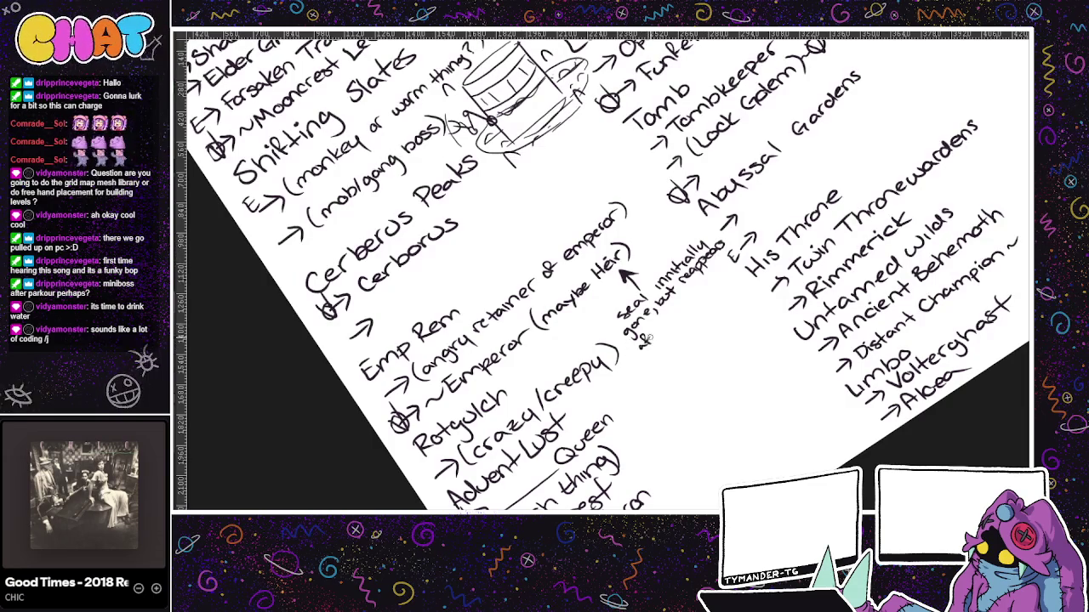
{"action": "mouse_move", "coordinate": [656, 333]}
{"action": "left_mouse_down"}
{"action": "mouse_move", "coordinate": [723, 260]}
{"action": "mouse_move", "coordinate": [699, 226]}
{"action": "mouse_move", "coordinate": [730, 231]}
{"action": "left_mouse_up"}
{"action": "left_click_drag", "start_coordinate": [728, 240], "coordinate": [731, 274]}
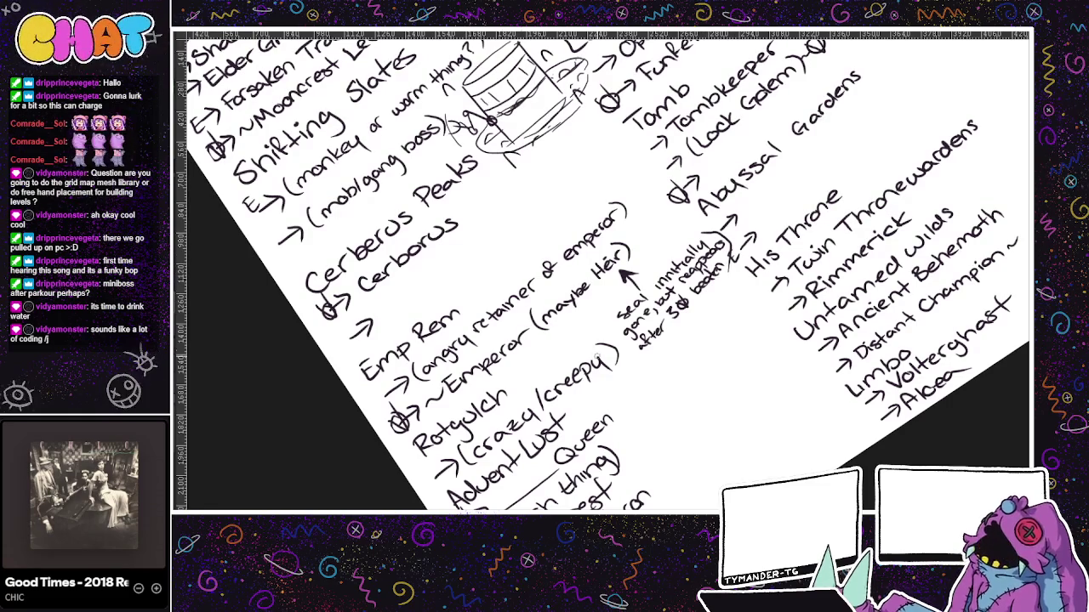
{"action": "left_click_drag", "start_coordinate": [660, 315], "coordinate": [705, 401]}
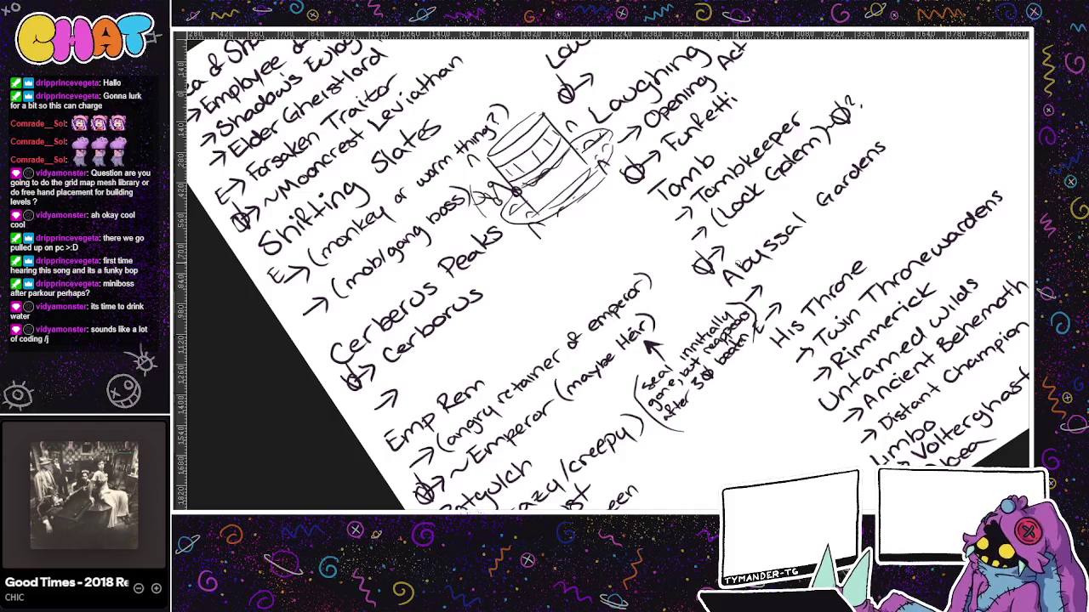
- Pan across to the Abyssal Gardens and His Throne column and undo the '(plant thing)' note
{"action": "left_click_drag", "start_coordinate": [732, 265], "coordinate": [711, 197]}
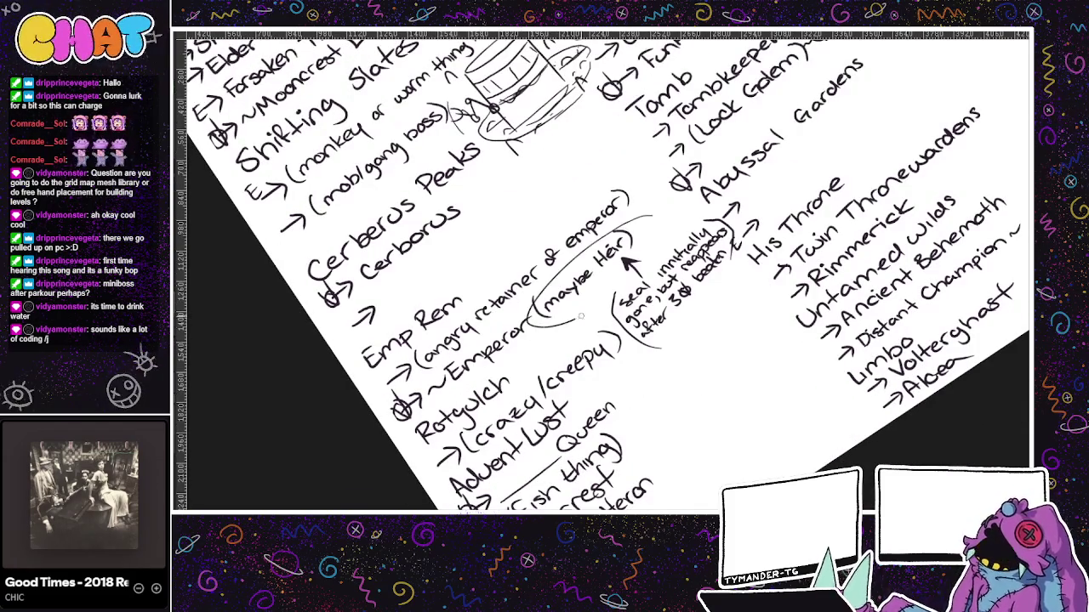
{"action": "left_click_drag", "start_coordinate": [530, 368], "coordinate": [453, 392]}
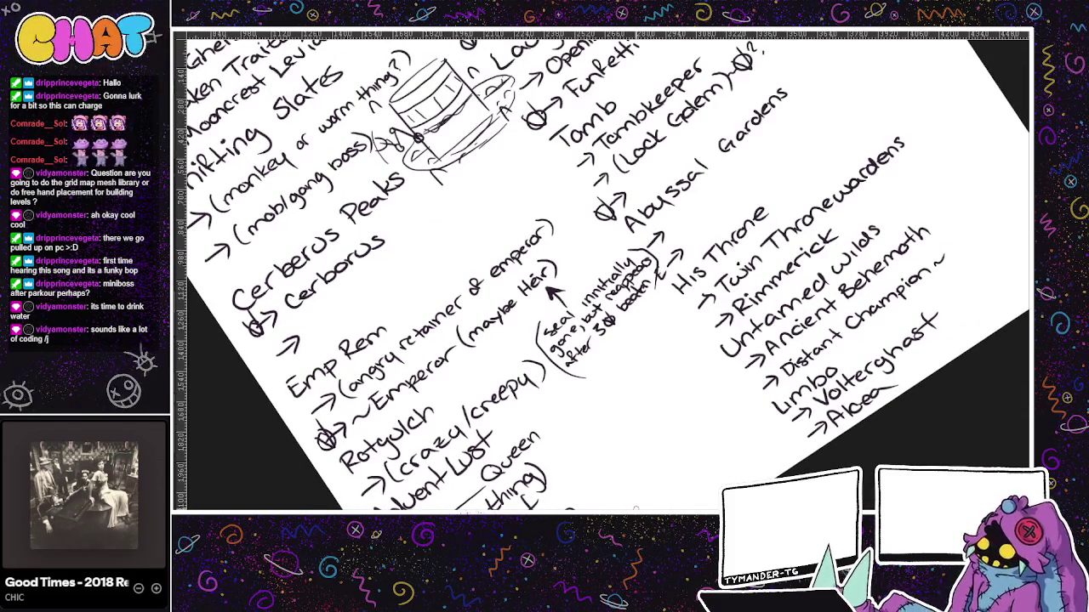
{"action": "mouse_move", "coordinate": [727, 327]}
{"action": "left_mouse_down"}
{"action": "mouse_move", "coordinate": [612, 357]}
{"action": "mouse_move", "coordinate": [693, 315]}
{"action": "left_mouse_up"}
{"action": "left_click_drag", "start_coordinate": [683, 380], "coordinate": [707, 430]}
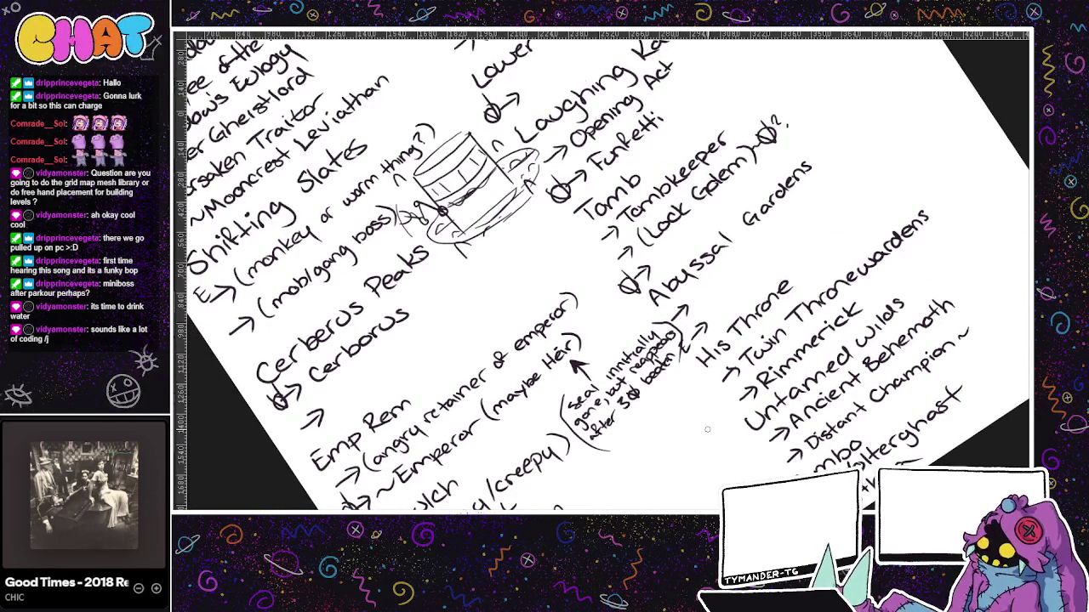
{"action": "mouse_move", "coordinate": [739, 295]}
{"action": "left_mouse_down"}
{"action": "mouse_move", "coordinate": [680, 321]}
{"action": "mouse_move", "coordinate": [653, 308]}
{"action": "mouse_move", "coordinate": [742, 243]}
{"action": "mouse_move", "coordinate": [656, 240]}
{"action": "left_mouse_up"}
{"action": "key", "text": "ctrl+z"}
{"action": "key", "text": "ctrl+z"}
{"action": "key", "text": "ctrl+z"}
{"action": "key", "text": "ctrl+z"}
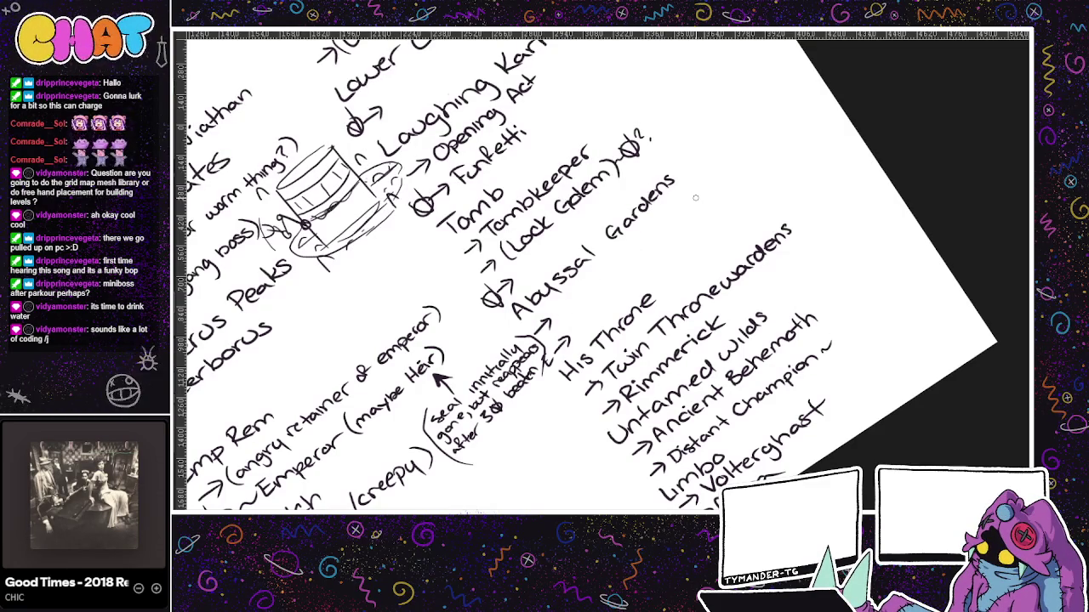
- Write 'Rimmerick' under Abyssal Gardens, then remove a trial arrow pointing at it
{"action": "left_click_drag", "start_coordinate": [554, 306], "coordinate": [650, 230]}
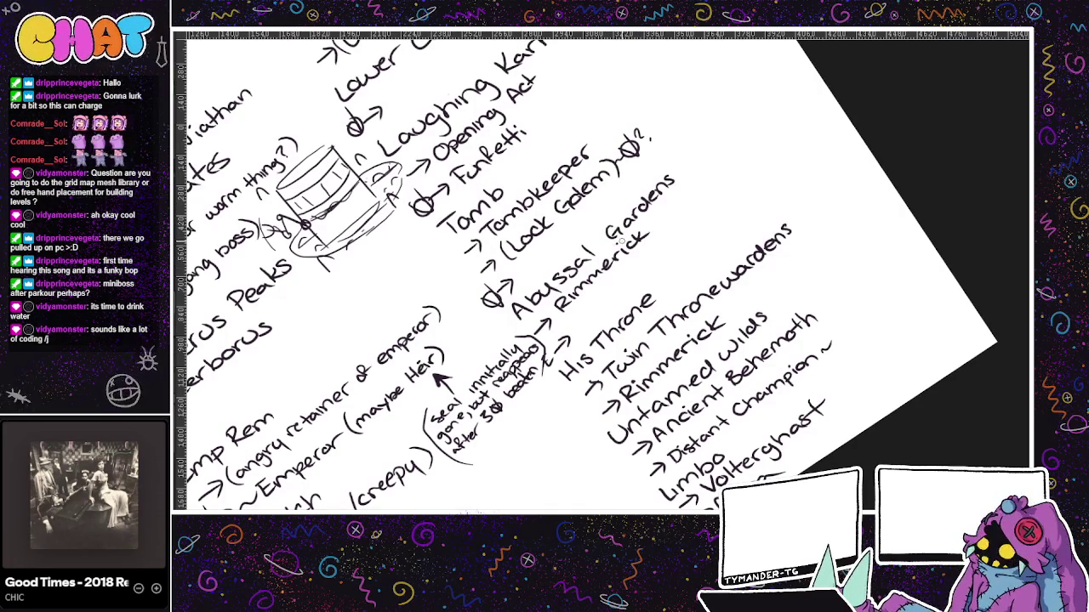
{"action": "left_click_drag", "start_coordinate": [736, 147], "coordinate": [694, 198]}
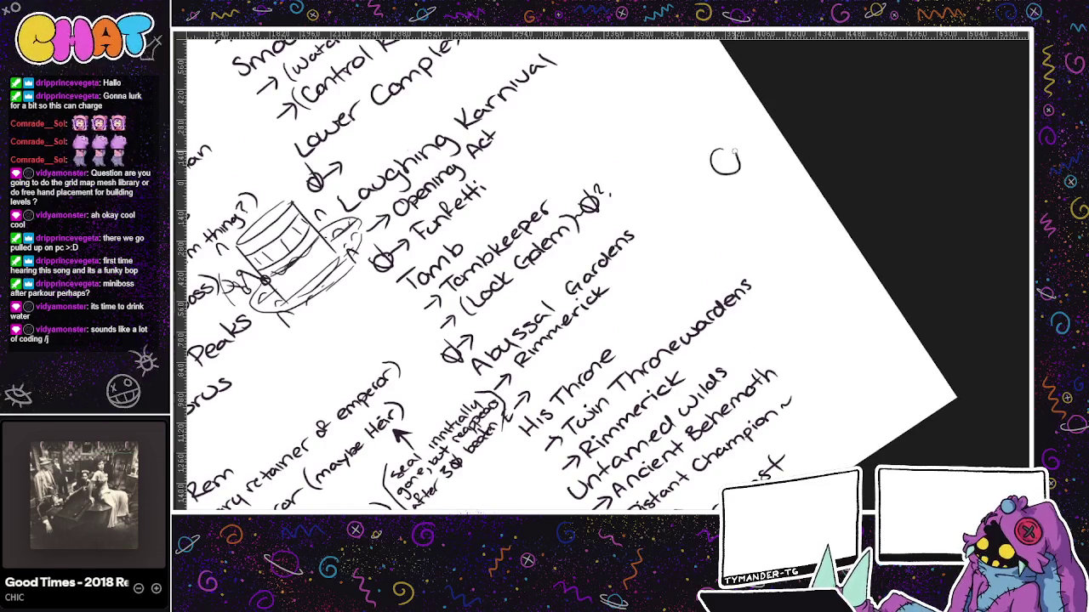
{"action": "left_click_drag", "start_coordinate": [676, 215], "coordinate": [614, 277]}
{"action": "key", "text": "ctrl+z"}
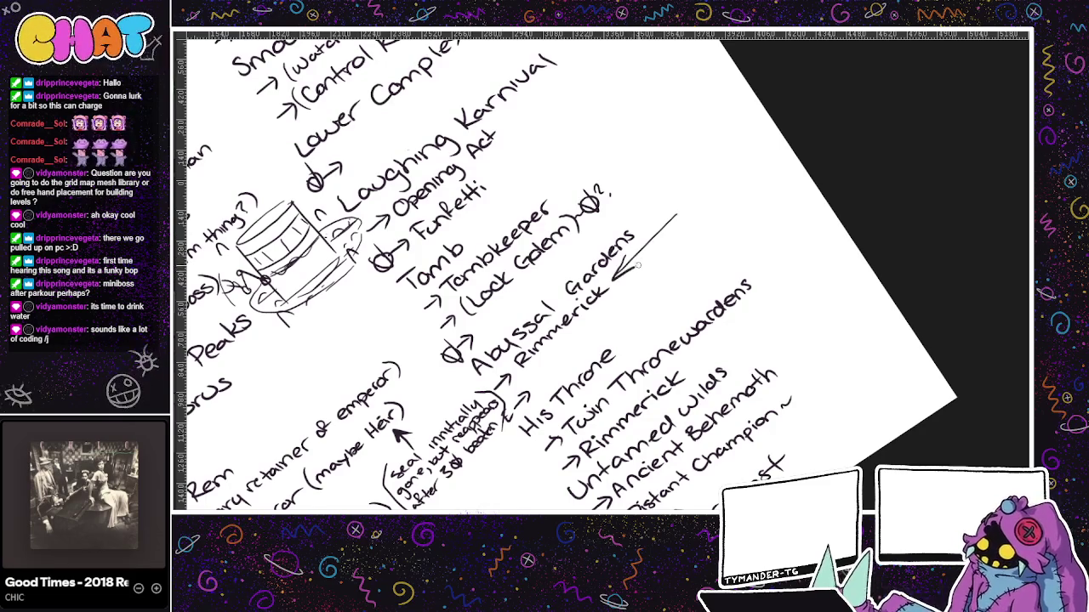
{"action": "key", "text": "ctrl+z"}
{"action": "key", "text": "ctrl+z"}
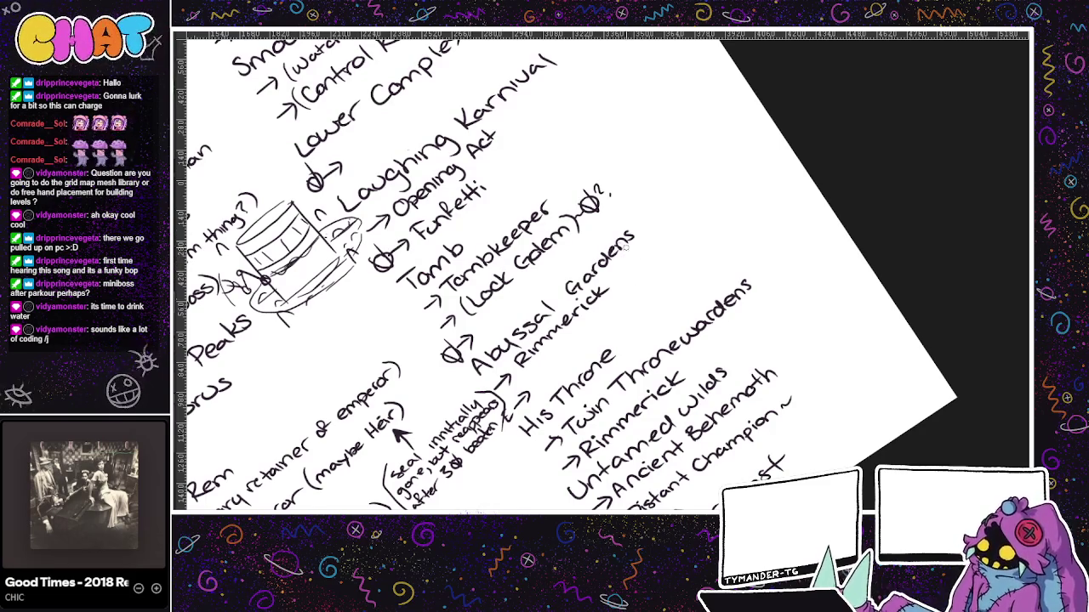
- Try an underline and several diagonal marks below Abyssal Gardens, undoing each
{"action": "left_click_drag", "start_coordinate": [600, 286], "coordinate": [497, 387]}
{"action": "key", "text": "ctrl+z"}
{"action": "left_click_drag", "start_coordinate": [615, 270], "coordinate": [681, 194]}
{"action": "key", "text": "ctrl+z"}
{"action": "left_click_drag", "start_coordinate": [629, 267], "coordinate": [678, 220]}
{"action": "key", "text": "ctrl+z"}
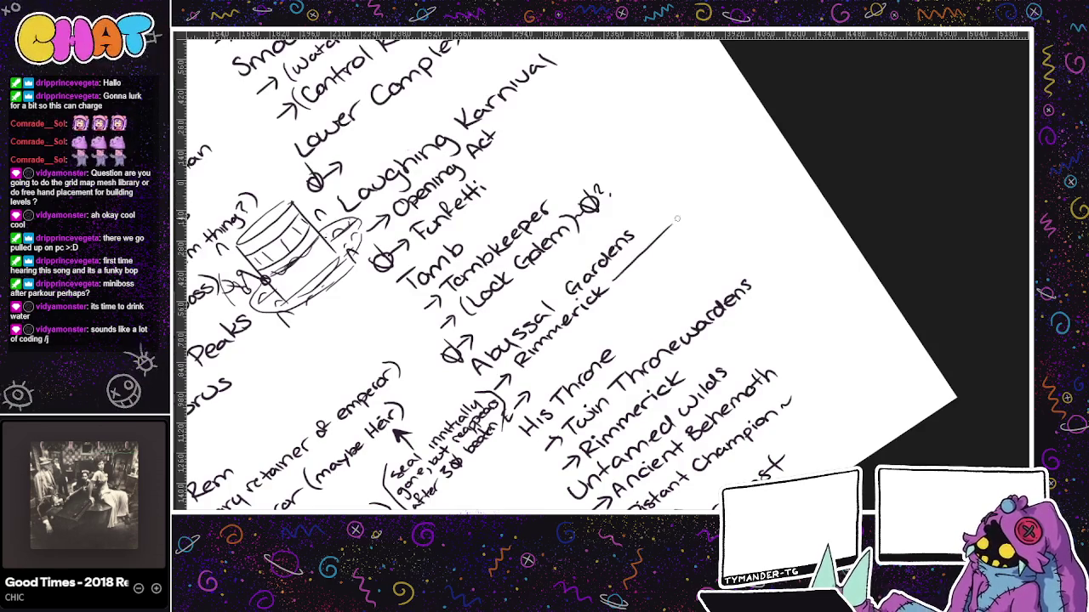
{"action": "left_click_drag", "start_coordinate": [609, 286], "coordinate": [680, 217]}
{"action": "key", "text": "ctrl+z"}
{"action": "left_click_drag", "start_coordinate": [619, 272], "coordinate": [677, 221]}
{"action": "key", "text": "ctrl+z"}
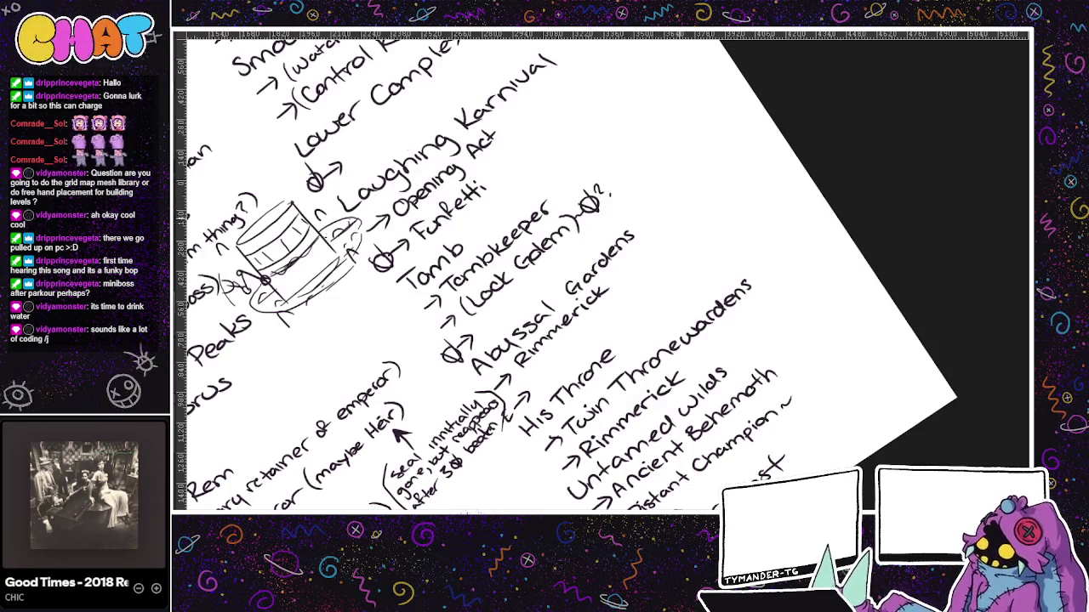
{"action": "key", "text": "ctrl+z"}
- Try more lines and a curved stroke beside Rimmerick, undoing them
{"action": "mouse_move", "coordinate": [621, 272]}
{"action": "left_mouse_down"}
{"action": "mouse_move", "coordinate": [679, 223]}
{"action": "mouse_move", "coordinate": [668, 230]}
{"action": "left_mouse_up"}
{"action": "key", "text": "ctrl+z"}
{"action": "key", "text": "ctrl+z"}
{"action": "left_click_drag", "start_coordinate": [619, 273], "coordinate": [680, 218]}
{"action": "key", "text": "ctrl+z"}
{"action": "mouse_move", "coordinate": [630, 263]}
{"action": "left_mouse_down"}
{"action": "mouse_move", "coordinate": [510, 371]}
{"action": "mouse_move", "coordinate": [512, 358]}
{"action": "left_mouse_up"}
{"action": "key", "text": "ctrl+z"}
{"action": "key", "text": "ctrl+z"}
{"action": "key", "text": "ctrl+z"}
{"action": "left_click_drag", "start_coordinate": [611, 283], "coordinate": [494, 387]}
{"action": "key", "text": "ctrl+z"}
{"action": "mouse_move", "coordinate": [609, 279]}
{"action": "left_mouse_down"}
{"action": "mouse_move", "coordinate": [517, 354]}
{"action": "mouse_move", "coordinate": [509, 374]}
{"action": "left_mouse_up"}
{"action": "left_click_drag", "start_coordinate": [619, 271], "coordinate": [546, 331]}
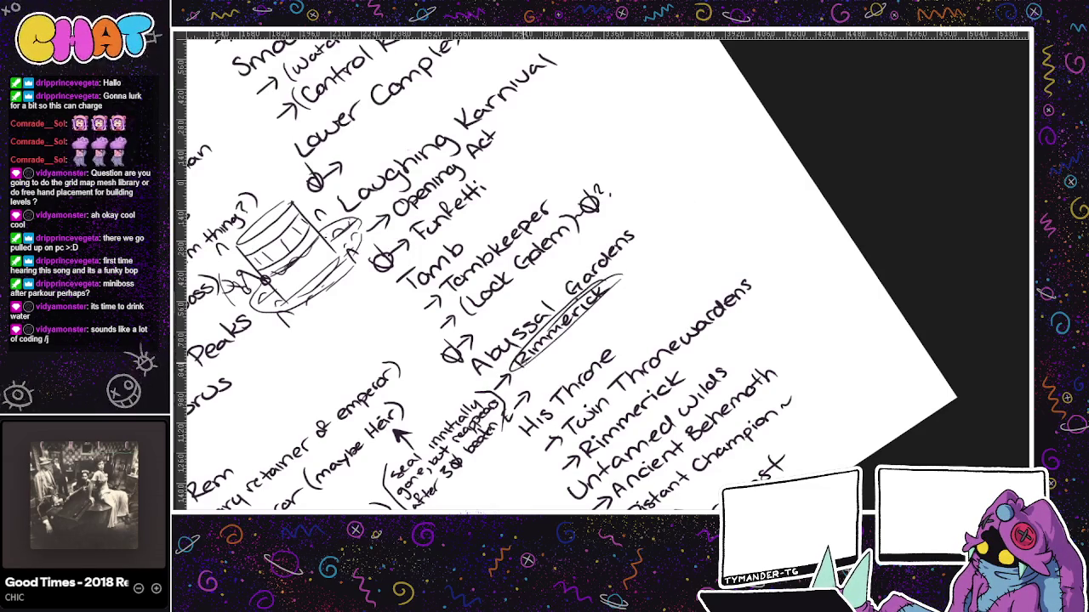
{"action": "key", "text": "ctrl+z"}
{"action": "key", "text": "ctrl+z"}
{"action": "key", "text": "ctrl+z"}
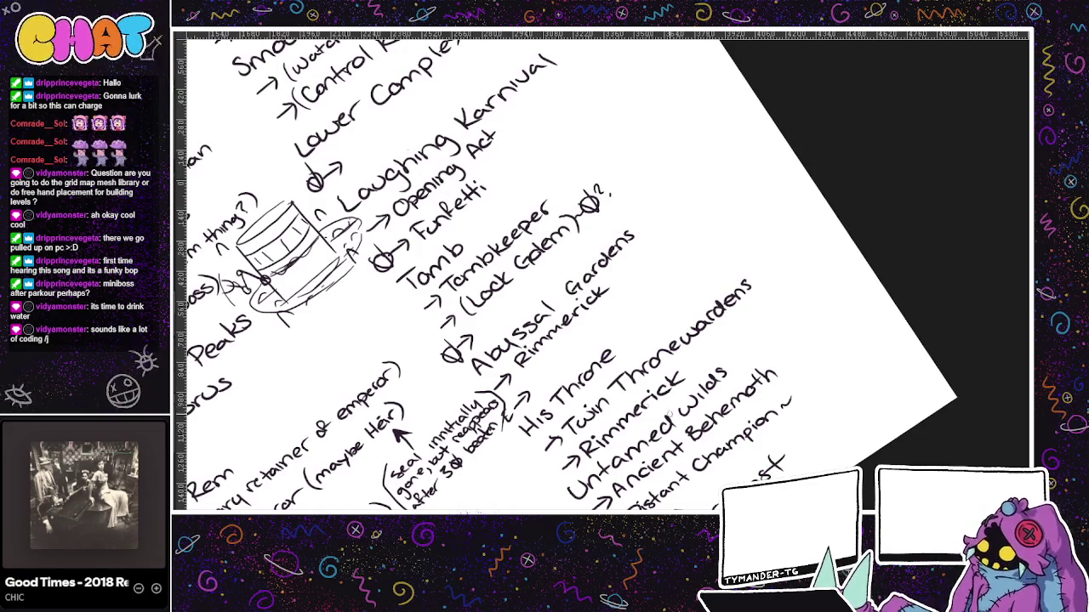
- Try short and hooked strokes beside Abyssal Gardens, undoing both
{"action": "scroll", "coordinate": [618, 383], "scroll_direction": "down", "scroll_amount": 3}
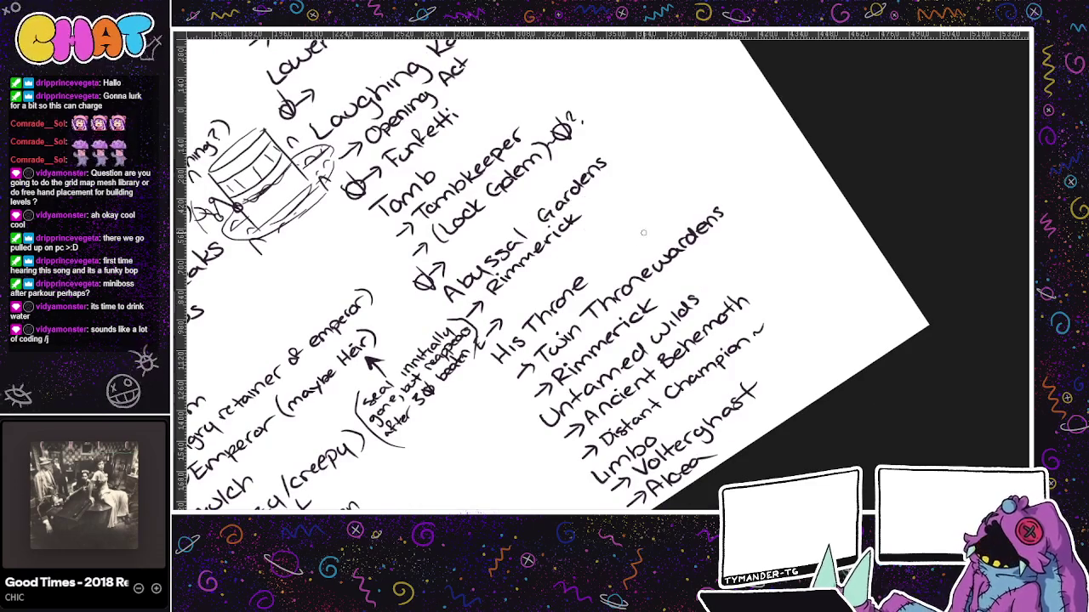
{"action": "scroll", "coordinate": [539, 217], "scroll_direction": "up", "scroll_amount": 2}
{"action": "left_click_drag", "start_coordinate": [672, 178], "coordinate": [632, 200]}
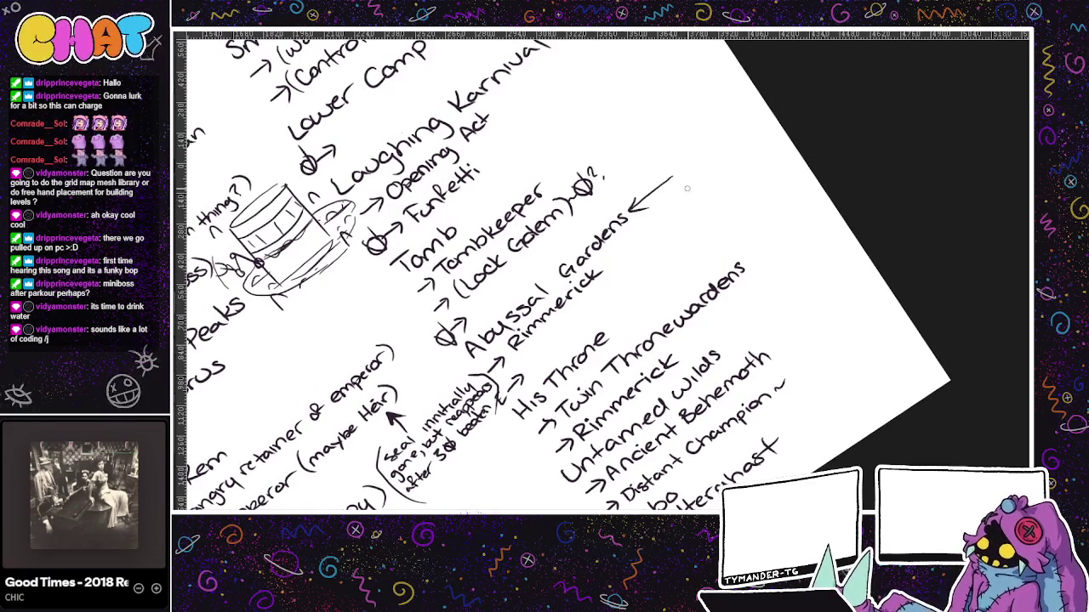
{"action": "key", "text": "ctrl+z"}
{"action": "left_click_drag", "start_coordinate": [676, 168], "coordinate": [631, 204]}
{"action": "key", "text": "ctrl+z"}
- Try underlining and circling His Throne and looping Gardens with Rimmerick, undoing each
{"action": "mouse_move", "coordinate": [516, 420]}
{"action": "left_mouse_down"}
{"action": "mouse_move", "coordinate": [640, 312]}
{"action": "mouse_move", "coordinate": [510, 423]}
{"action": "left_mouse_up"}
{"action": "key", "text": "ctrl+z"}
{"action": "mouse_move", "coordinate": [615, 313]}
{"action": "left_mouse_down"}
{"action": "mouse_move", "coordinate": [638, 316]}
{"action": "mouse_move", "coordinate": [507, 425]}
{"action": "left_mouse_up"}
{"action": "key", "text": "ctrl+z"}
{"action": "key", "text": "ctrl+z"}
{"action": "left_click_drag", "start_coordinate": [633, 317], "coordinate": [510, 423]}
{"action": "key", "text": "ctrl+z"}
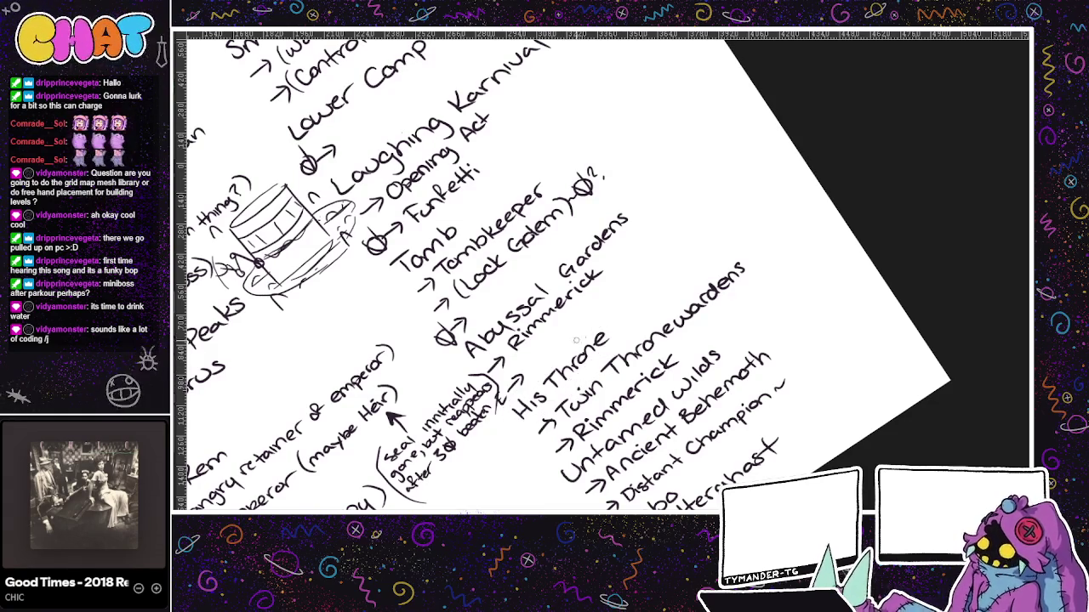
{"action": "left_click_drag", "start_coordinate": [628, 202], "coordinate": [625, 208]}
{"action": "key", "text": "ctrl+z"}
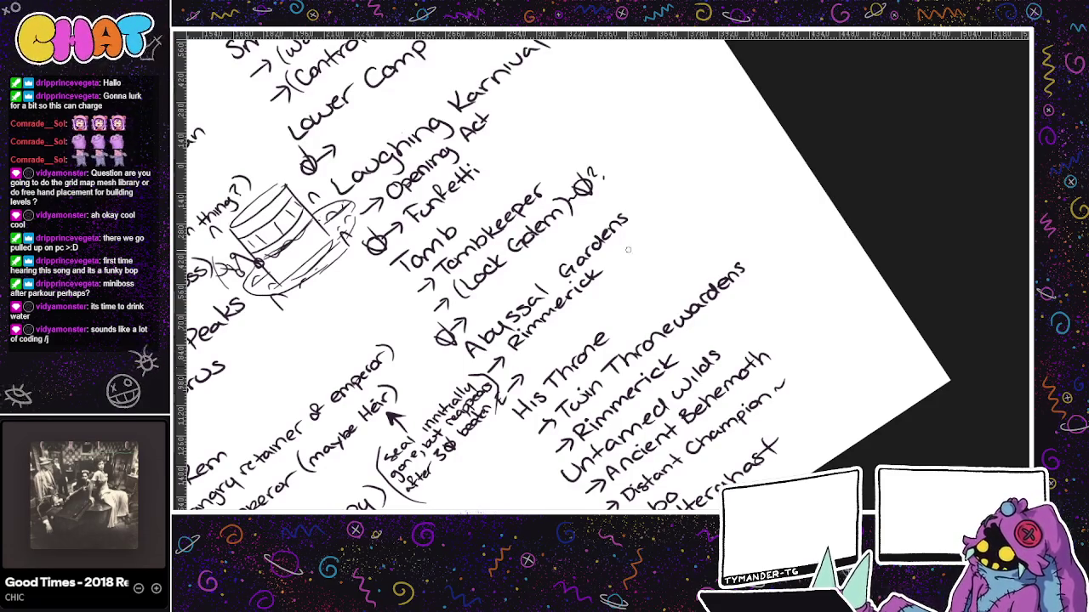
- Try arrows and loops linking Abyssal Gardens, Rimmerick and Twin Thronewardens, undoing all
{"action": "left_click_drag", "start_coordinate": [602, 262], "coordinate": [722, 294]}
{"action": "key", "text": "ctrl+z"}
{"action": "mouse_move", "coordinate": [604, 260]}
{"action": "left_mouse_down"}
{"action": "mouse_move", "coordinate": [728, 238]}
{"action": "mouse_move", "coordinate": [721, 263]}
{"action": "left_mouse_up"}
{"action": "key", "text": "ctrl+z"}
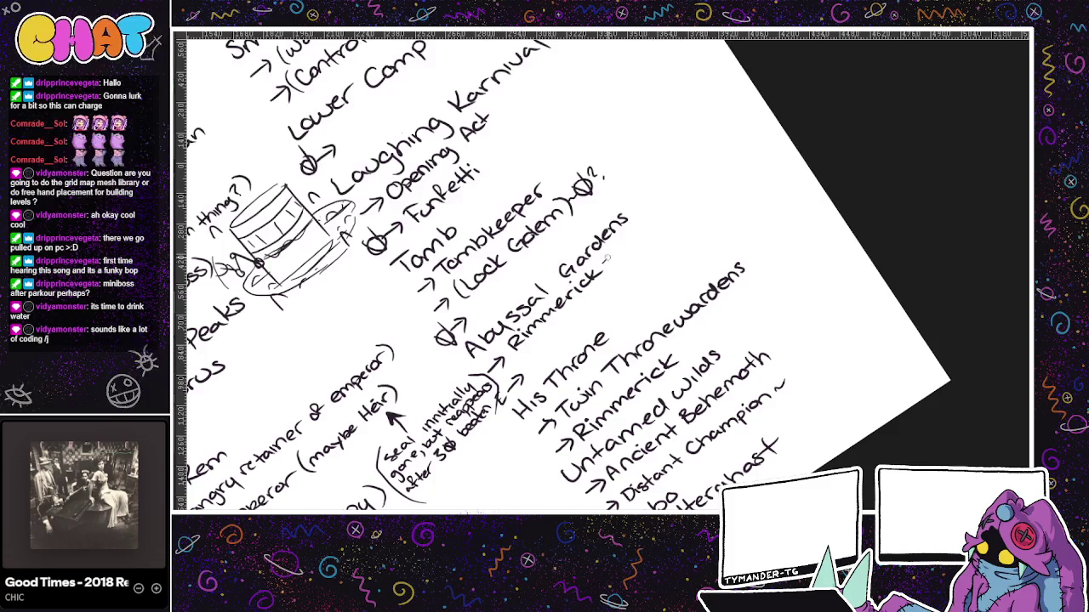
{"action": "left_click_drag", "start_coordinate": [604, 260], "coordinate": [717, 273]}
{"action": "key", "text": "ctrl+z"}
{"action": "left_click_drag", "start_coordinate": [609, 251], "coordinate": [504, 347]}
{"action": "key", "text": "ctrl+z"}
{"action": "mouse_move", "coordinate": [728, 274]}
{"action": "left_mouse_down"}
{"action": "mouse_move", "coordinate": [566, 400]}
{"action": "mouse_move", "coordinate": [770, 255]}
{"action": "mouse_move", "coordinate": [653, 356]}
{"action": "mouse_move", "coordinate": [757, 273]}
{"action": "left_mouse_up"}
{"action": "key", "text": "ctrl+z"}
{"action": "key", "text": "ctrl+z"}
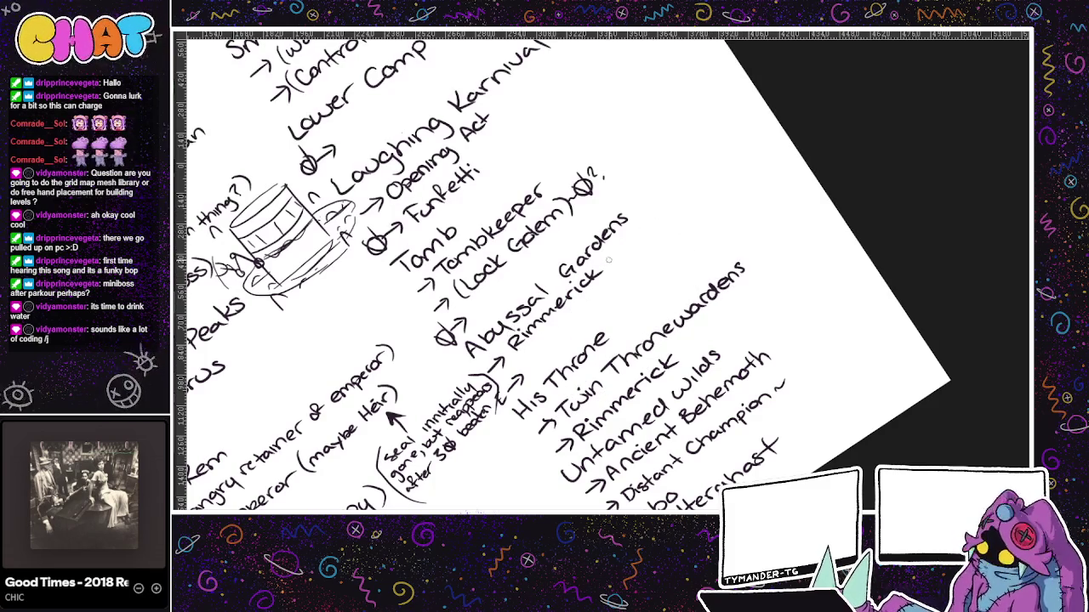
{"action": "mouse_move", "coordinate": [732, 248]}
{"action": "left_mouse_down"}
{"action": "mouse_move", "coordinate": [770, 274]}
{"action": "mouse_move", "coordinate": [686, 348]}
{"action": "mouse_move", "coordinate": [708, 351]}
{"action": "left_mouse_up"}
{"action": "key", "text": "ctrl+z"}
{"action": "key", "text": "ctrl+z"}
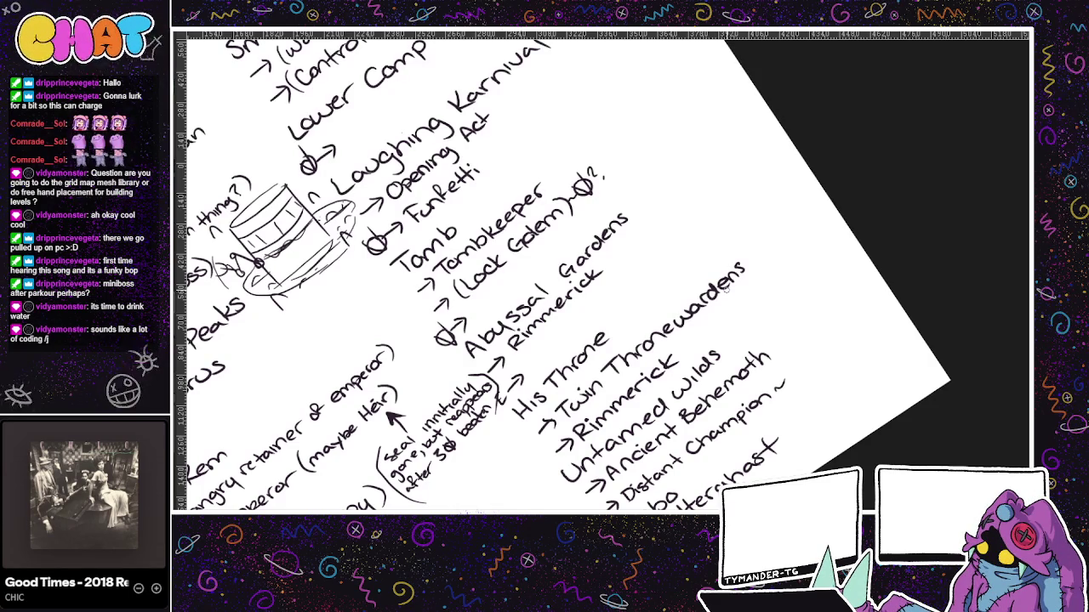
- Add a '?' after Rimmerick and start writing '(Plant Thing)' beneath it
{"action": "left_click_drag", "start_coordinate": [680, 342], "coordinate": [686, 353]}
{"action": "left_click", "coordinate": [685, 357]}
{"action": "left_click_drag", "start_coordinate": [570, 325], "coordinate": [586, 308]}
{"action": "left_click_drag", "start_coordinate": [549, 347], "coordinate": [657, 247]}
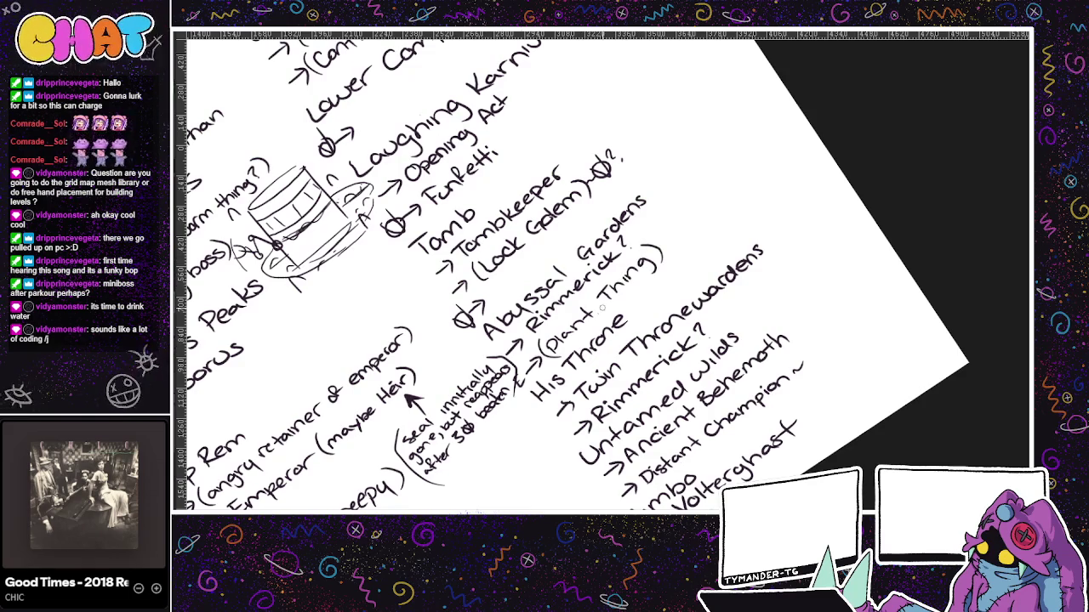
- Lasso and delete the mark after '(Lock Golem)'
{"action": "scroll", "coordinate": [541, 344], "scroll_direction": "up", "scroll_amount": 3}
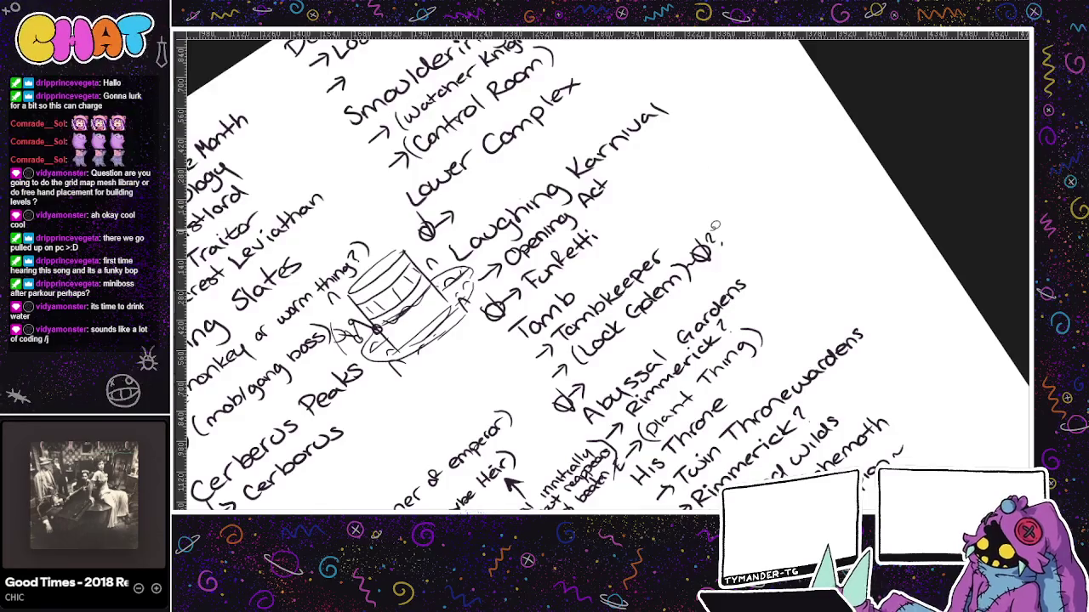
{"action": "left_click_drag", "start_coordinate": [691, 247], "coordinate": [702, 271]}
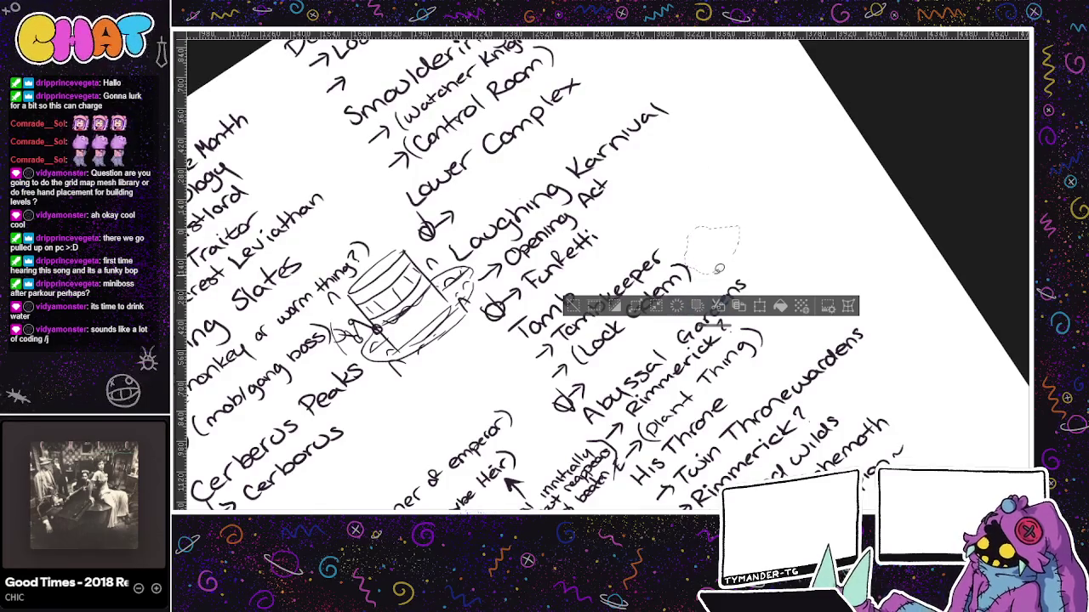
{"action": "key", "text": "Delete"}
{"action": "key", "text": "ctrl+d"}
- Move '(Lock Golem)' down onto its own line under Tombkeeper
{"action": "left_click_drag", "start_coordinate": [587, 326], "coordinate": [716, 271]}
{"action": "left_click_drag", "start_coordinate": [638, 315], "coordinate": [652, 335]}
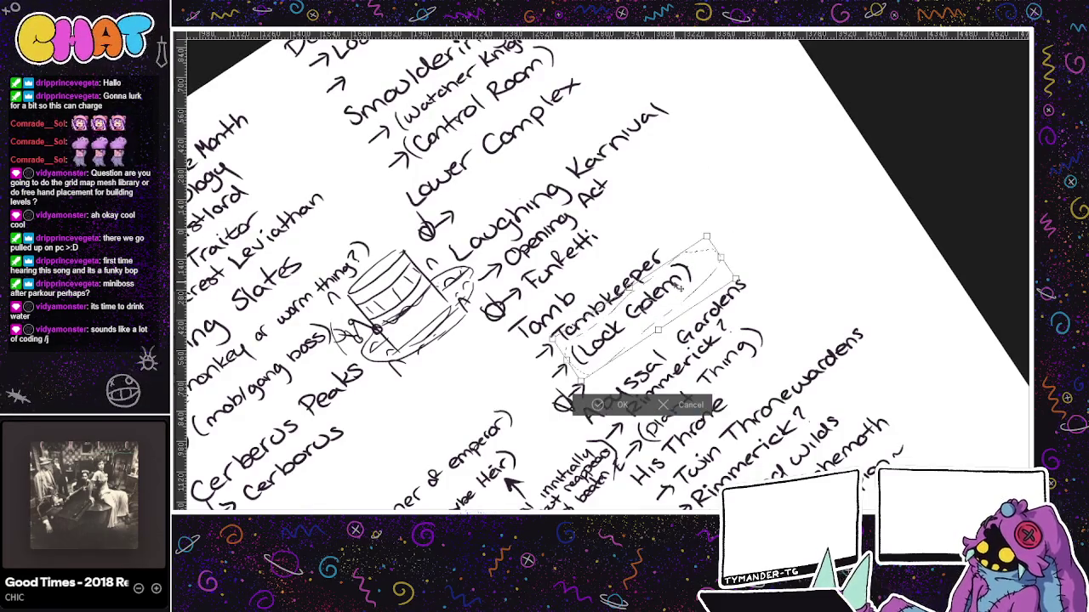
{"action": "key", "text": "ctrl+d"}
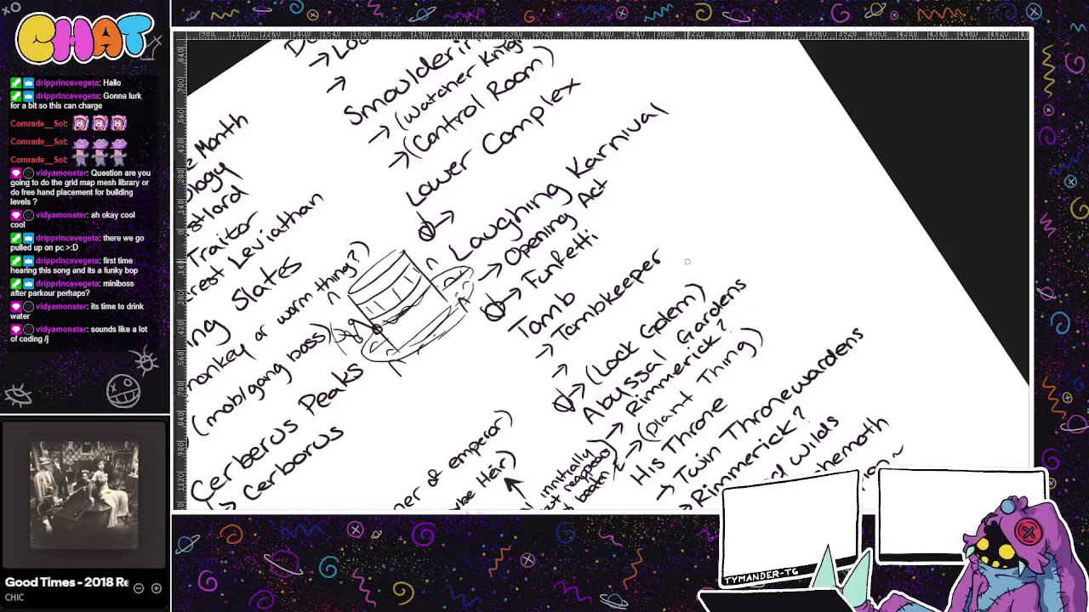
{"action": "left_click_drag", "start_coordinate": [711, 229], "coordinate": [723, 239]}
{"action": "key", "text": "ctrl+z"}
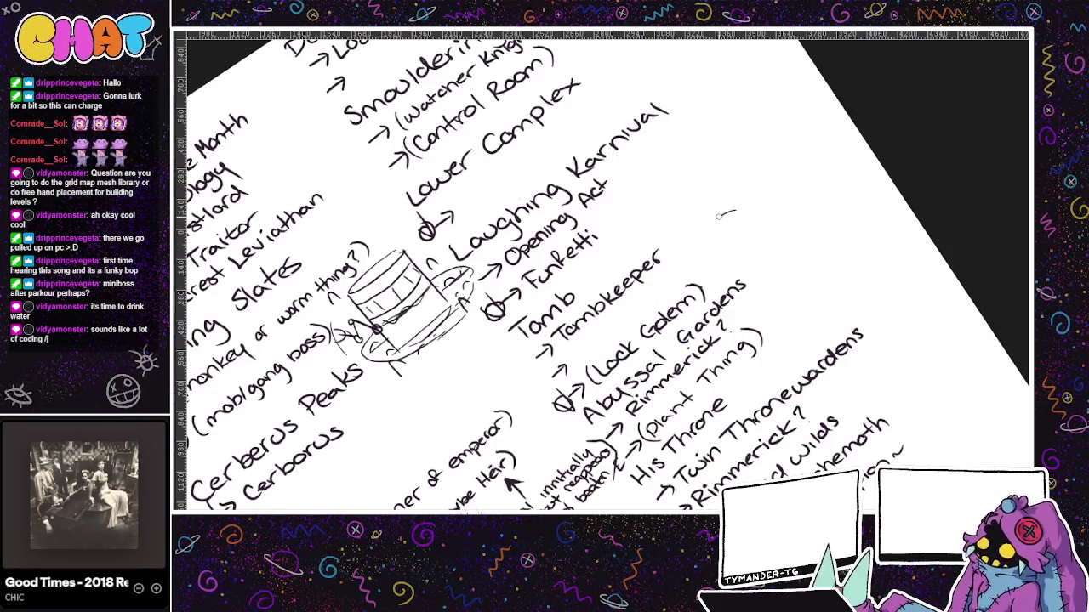
- Try looped and curved strokes right of Tombkeeper, undoing them all
{"action": "mouse_move", "coordinate": [768, 197]}
{"action": "left_mouse_down"}
{"action": "mouse_move", "coordinate": [770, 189]}
{"action": "mouse_move", "coordinate": [676, 263]}
{"action": "mouse_move", "coordinate": [798, 185]}
{"action": "left_mouse_up"}
{"action": "key", "text": "ctrl+z"}
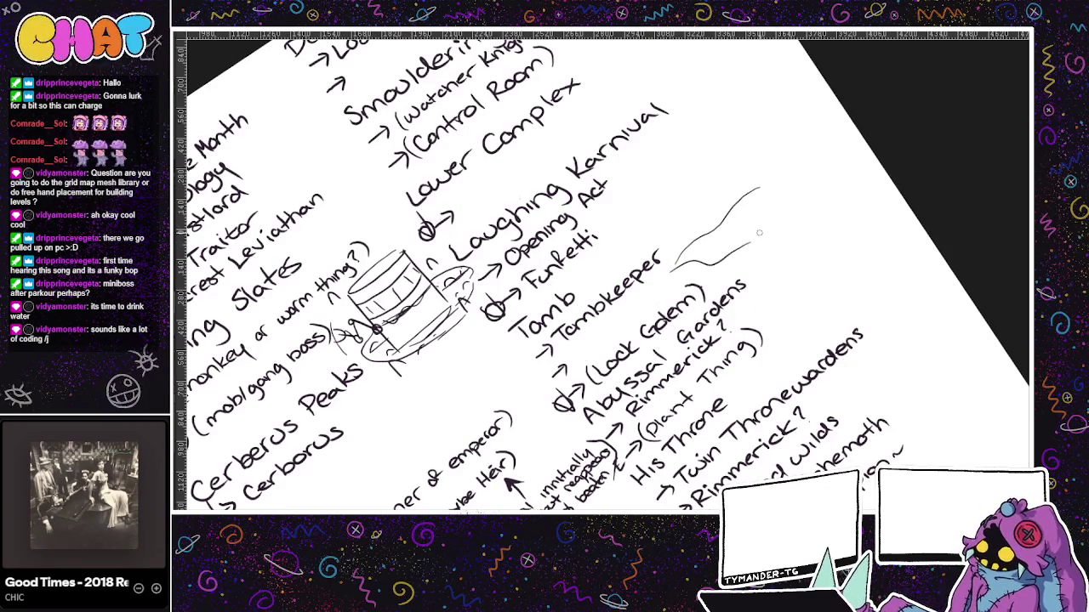
{"action": "key", "text": "ctrl+z"}
{"action": "key", "text": "ctrl+z"}
{"action": "left_click_drag", "start_coordinate": [751, 187], "coordinate": [671, 264]}
{"action": "key", "text": "ctrl+z"}
{"action": "left_click_drag", "start_coordinate": [775, 183], "coordinate": [702, 255]}
{"action": "key", "text": "ctrl+z"}
- Test a larger brush, return to the small pen size, and undo stray strokes
{"action": "left_click_drag", "start_coordinate": [542, 422], "coordinate": [496, 398]}
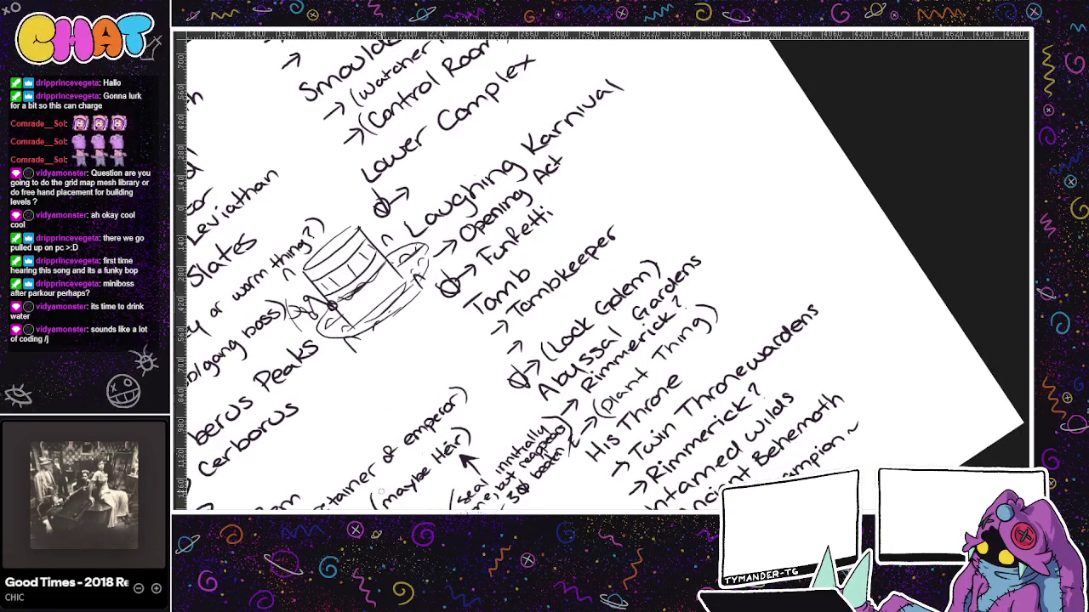
{"action": "key", "text": "bracketright"}
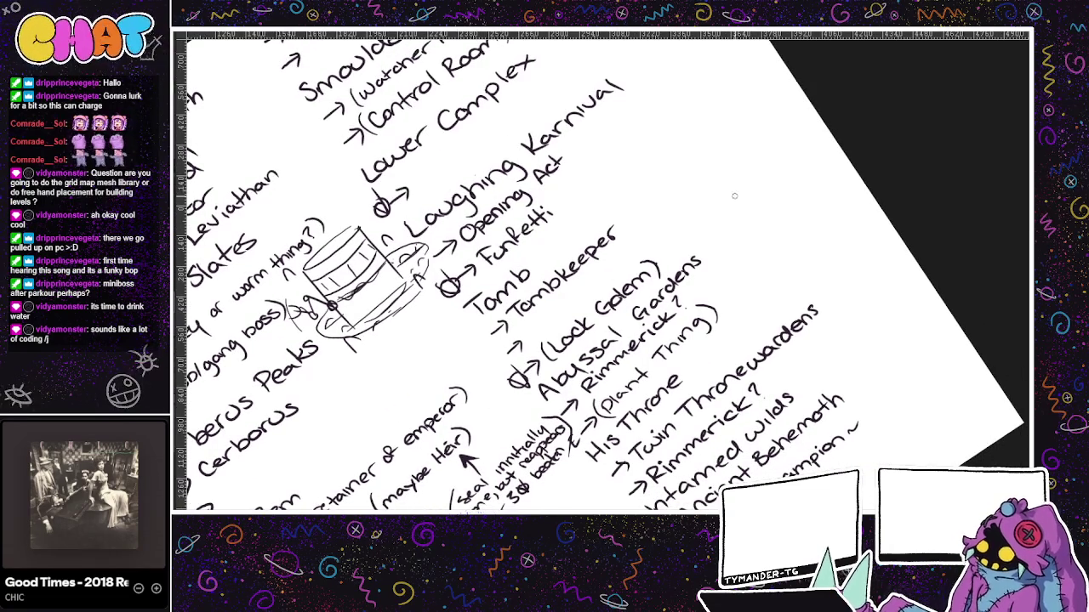
{"action": "left_click_drag", "start_coordinate": [738, 195], "coordinate": [629, 217]}
{"action": "key", "text": "ctrl+z"}
{"action": "key", "text": "bracketright"}
{"action": "key", "text": "bracketleft"}
{"action": "key", "text": "bracketleft"}
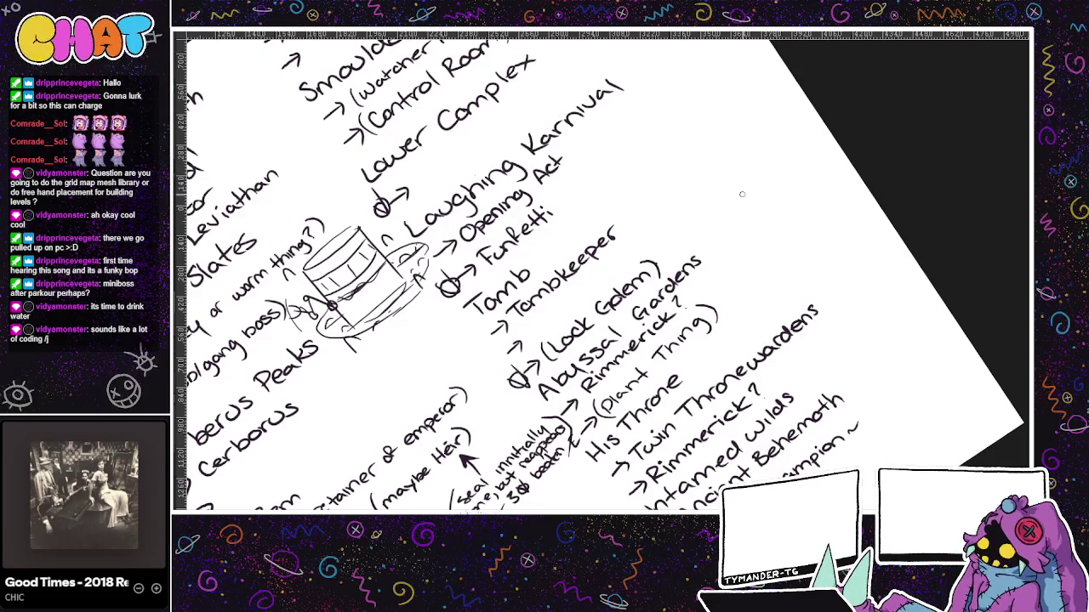
{"action": "left_click_drag", "start_coordinate": [736, 210], "coordinate": [600, 301]}
{"action": "key", "text": "ctrl+z"}
- Draw a question mark after '(Lock Golem)'
{"action": "left_click_drag", "start_coordinate": [759, 414], "coordinate": [808, 384]}
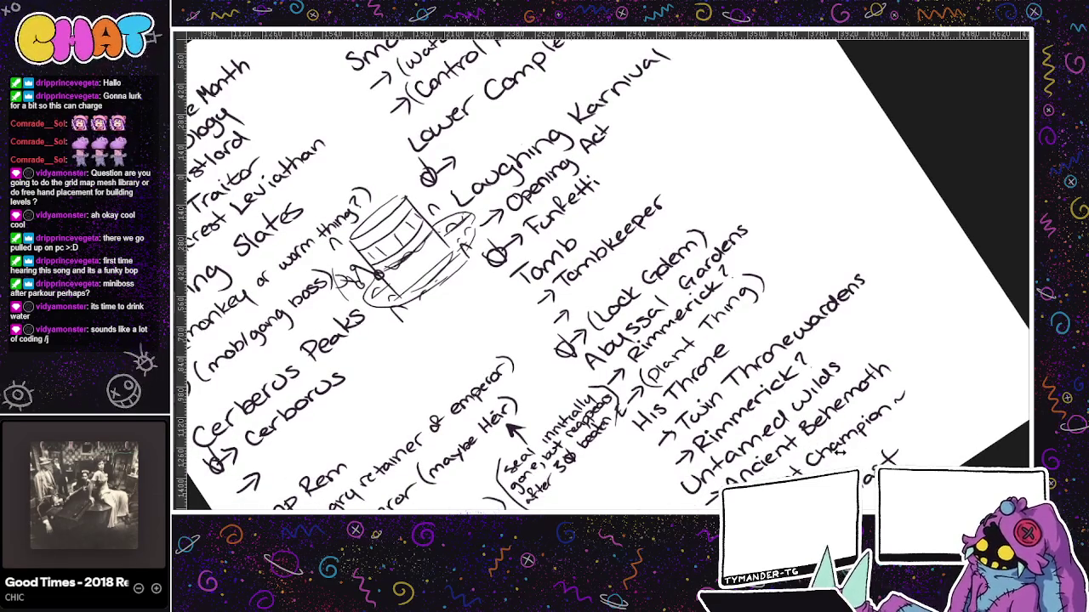
{"action": "left_click_drag", "start_coordinate": [698, 219], "coordinate": [713, 230]}
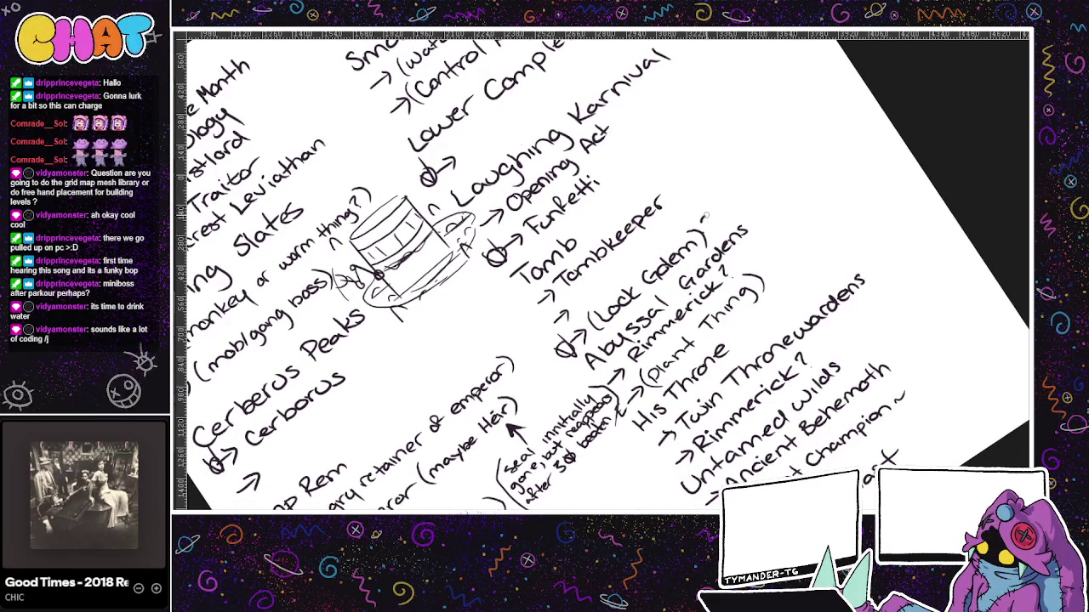
{"action": "left_click", "coordinate": [716, 236]}
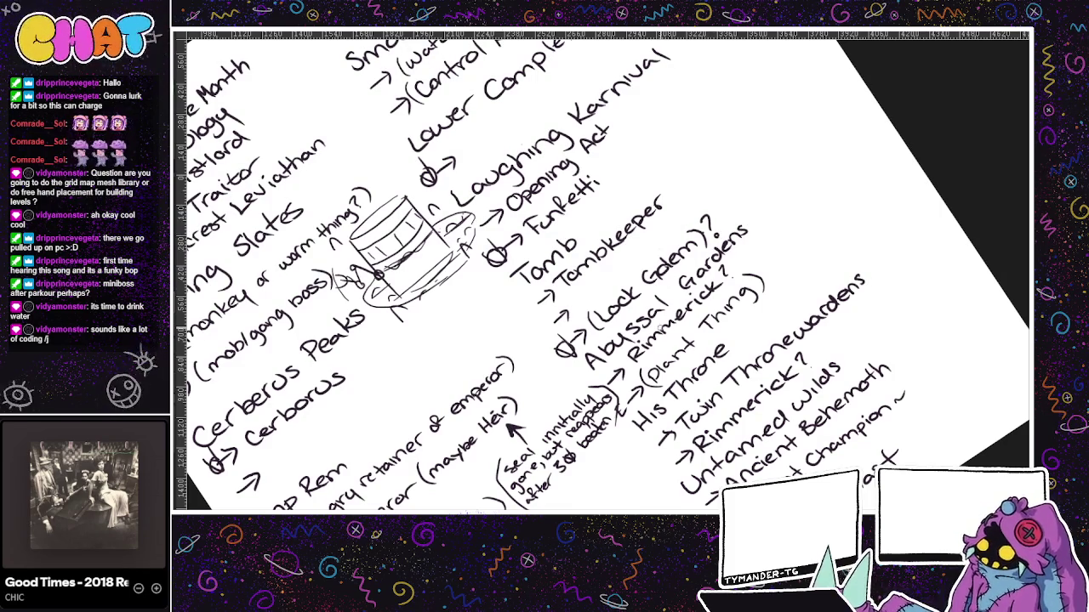
{"action": "scroll", "coordinate": [695, 280], "scroll_direction": "up", "scroll_amount": 2}
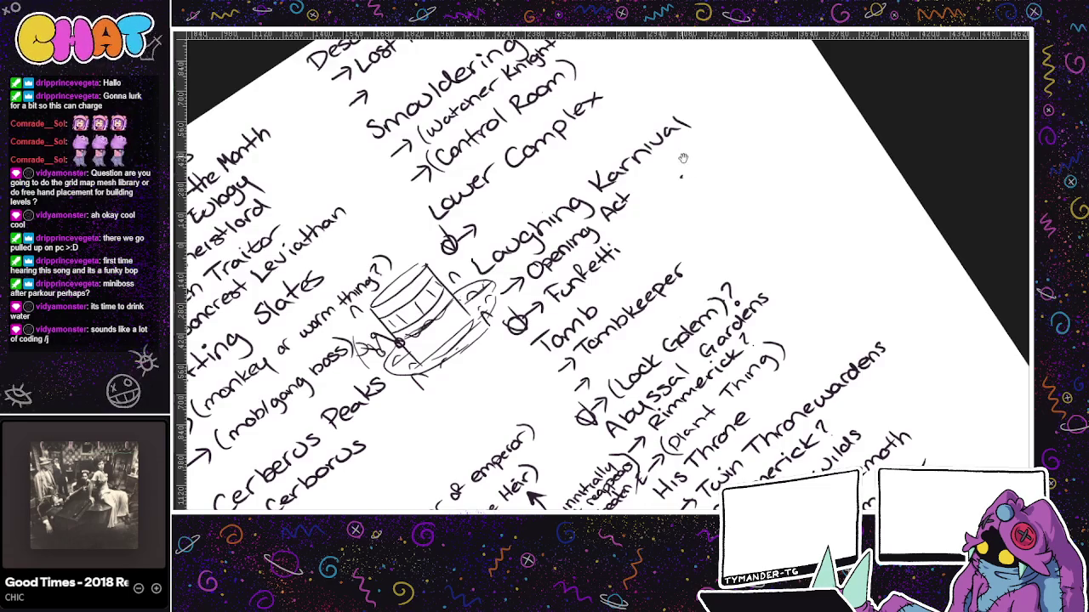
- Pan up and handwrite "Midas' Touch (monster" after the arrow under Lower Complex
{"action": "left_click_drag", "start_coordinate": [684, 151], "coordinate": [720, 300]}
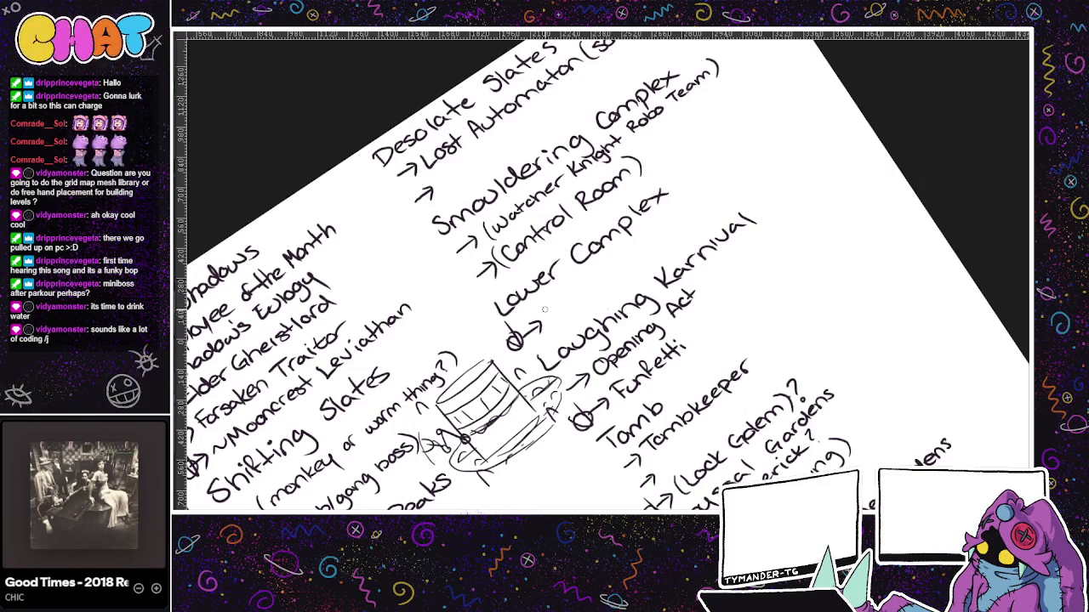
{"action": "left_click_drag", "start_coordinate": [549, 317], "coordinate": [657, 233]}
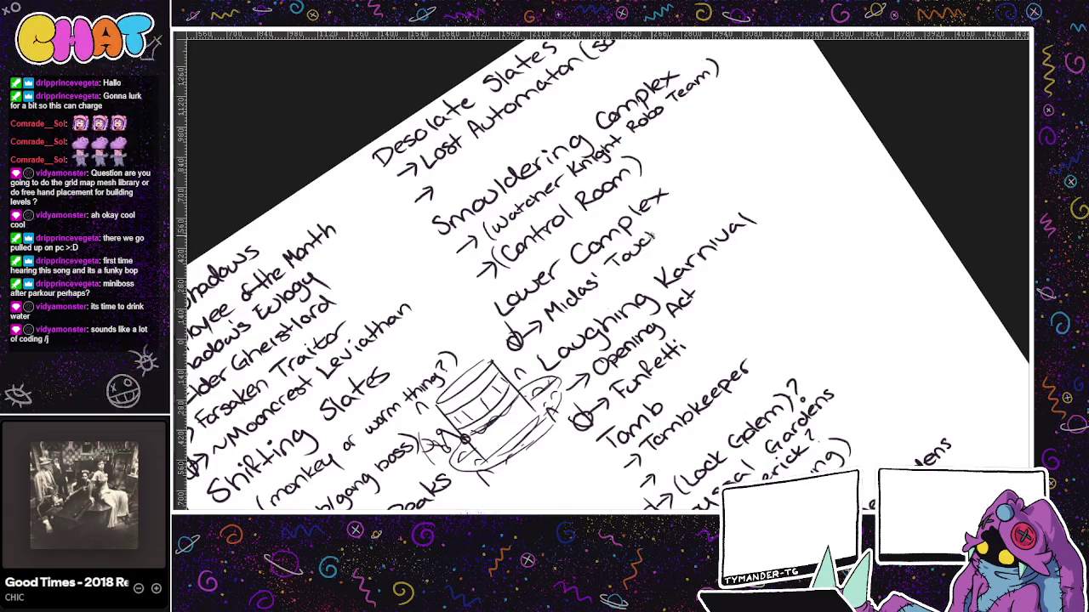
{"action": "left_click_drag", "start_coordinate": [712, 193], "coordinate": [580, 240]}
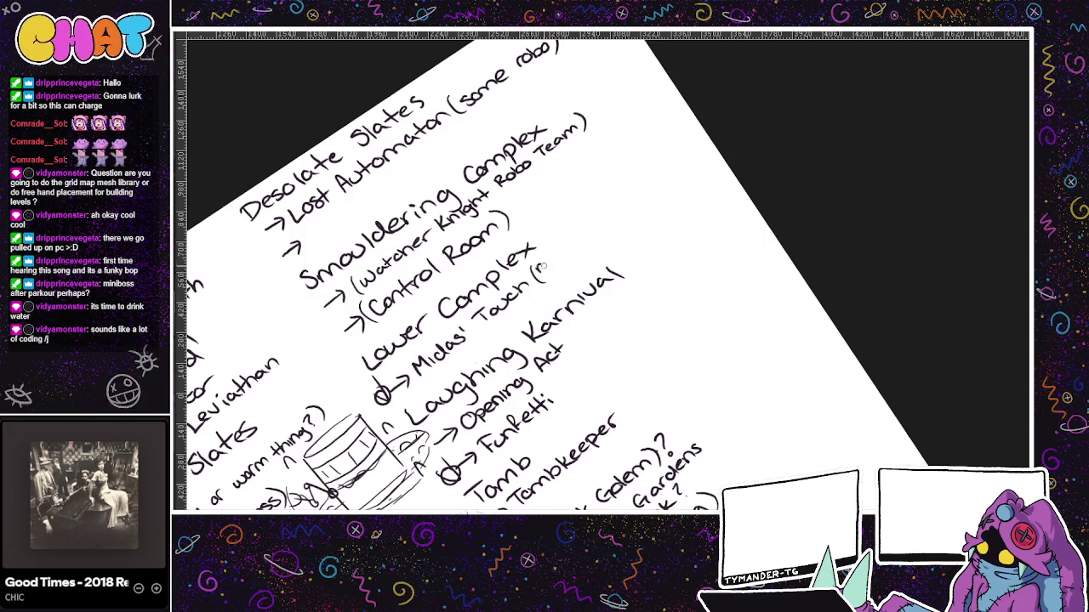
{"action": "left_click_drag", "start_coordinate": [551, 253], "coordinate": [633, 187]}
- Finish the note with 'that serves' and a closing parenthesis; try and undo an underline under Midas'
{"action": "left_click_drag", "start_coordinate": [546, 273], "coordinate": [617, 224]}
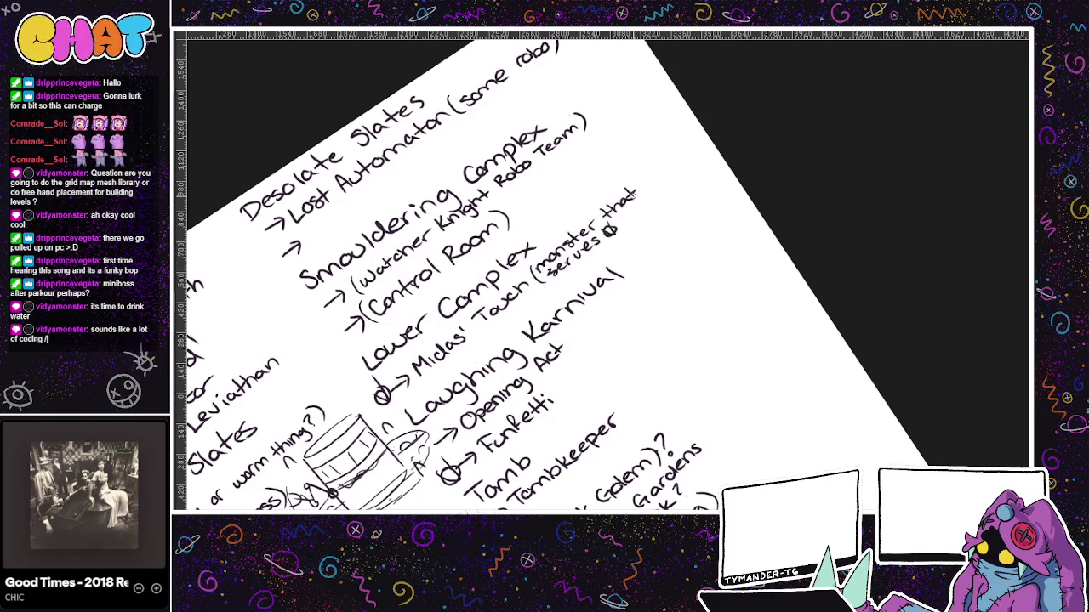
{"action": "left_click_drag", "start_coordinate": [645, 183], "coordinate": [644, 206]}
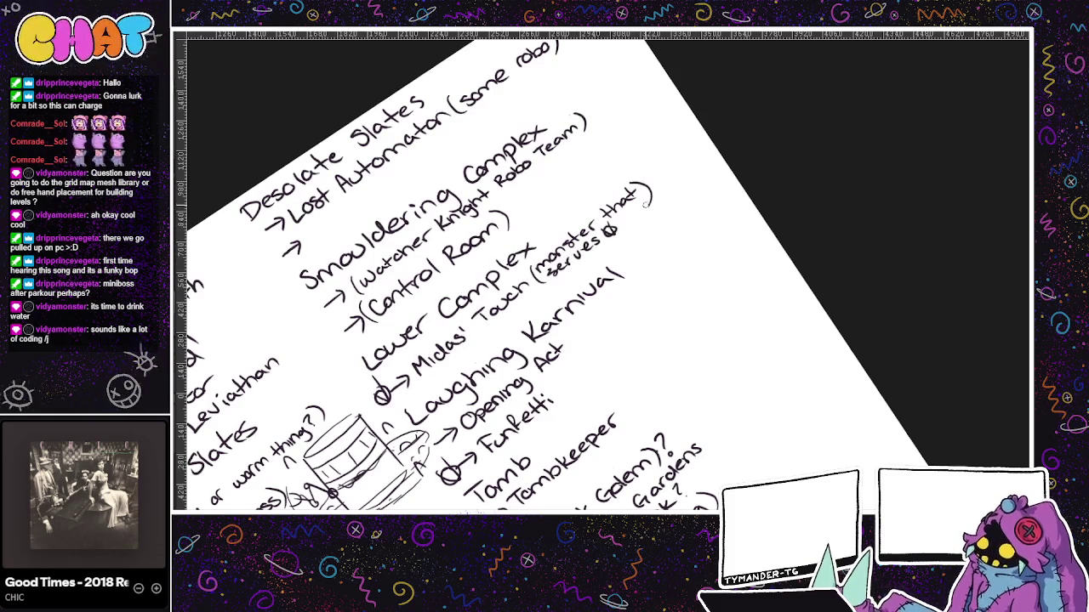
{"action": "left_click_drag", "start_coordinate": [589, 283], "coordinate": [650, 258]}
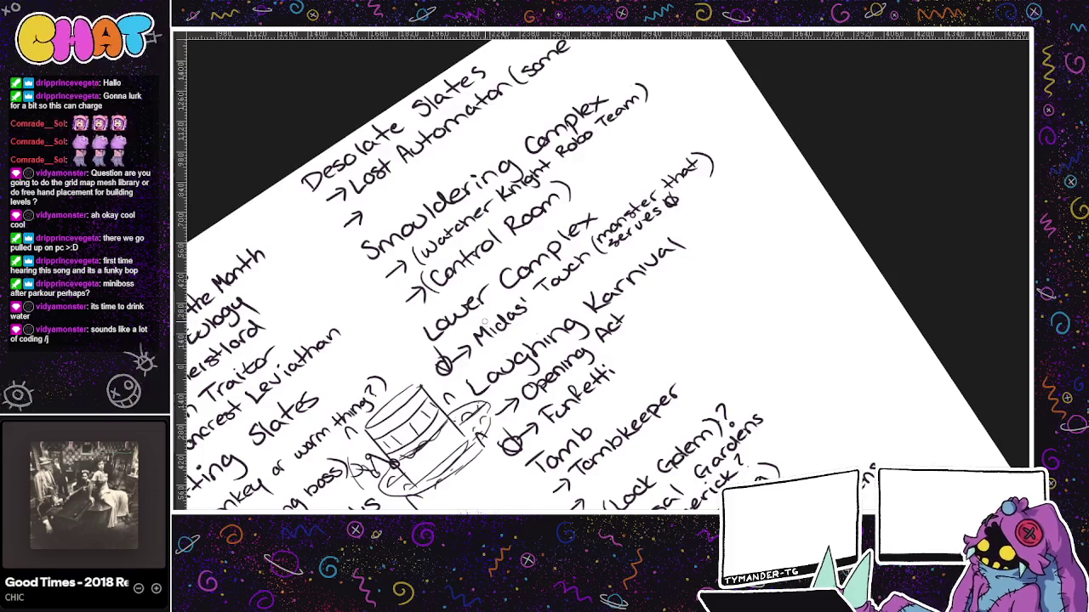
{"action": "left_click_drag", "start_coordinate": [634, 361], "coordinate": [692, 300]}
{"action": "left_click_drag", "start_coordinate": [478, 350], "coordinate": [544, 316]}
{"action": "key", "text": "ctrl+z"}
{"action": "mouse_move", "coordinate": [482, 353]}
{"action": "left_mouse_down"}
{"action": "mouse_move", "coordinate": [544, 313]}
{"action": "mouse_move", "coordinate": [608, 234]}
{"action": "left_mouse_up"}
{"action": "key", "text": "ctrl+z"}
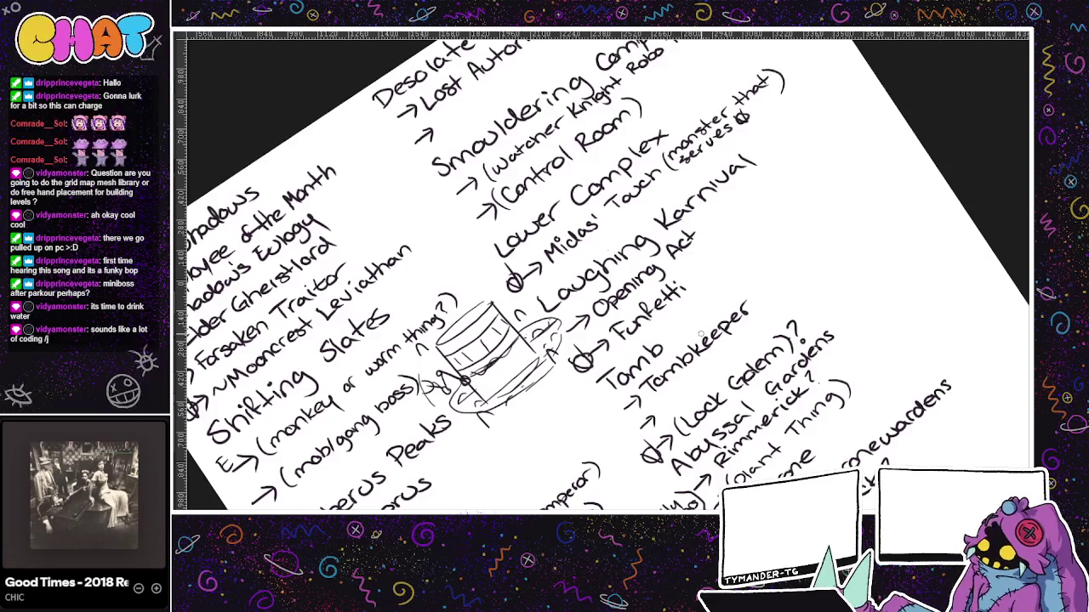
- Write 'Gheistknight' after a new arrow below Lost Automaton
{"action": "left_click_drag", "start_coordinate": [624, 342], "coordinate": [636, 300]}
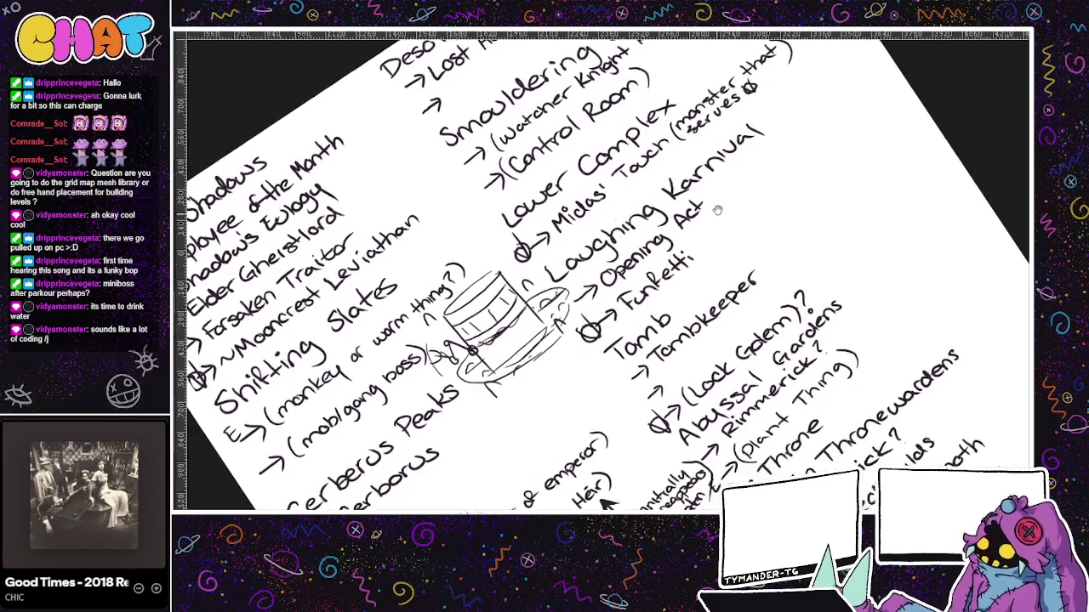
{"action": "left_click_drag", "start_coordinate": [689, 364], "coordinate": [716, 309]}
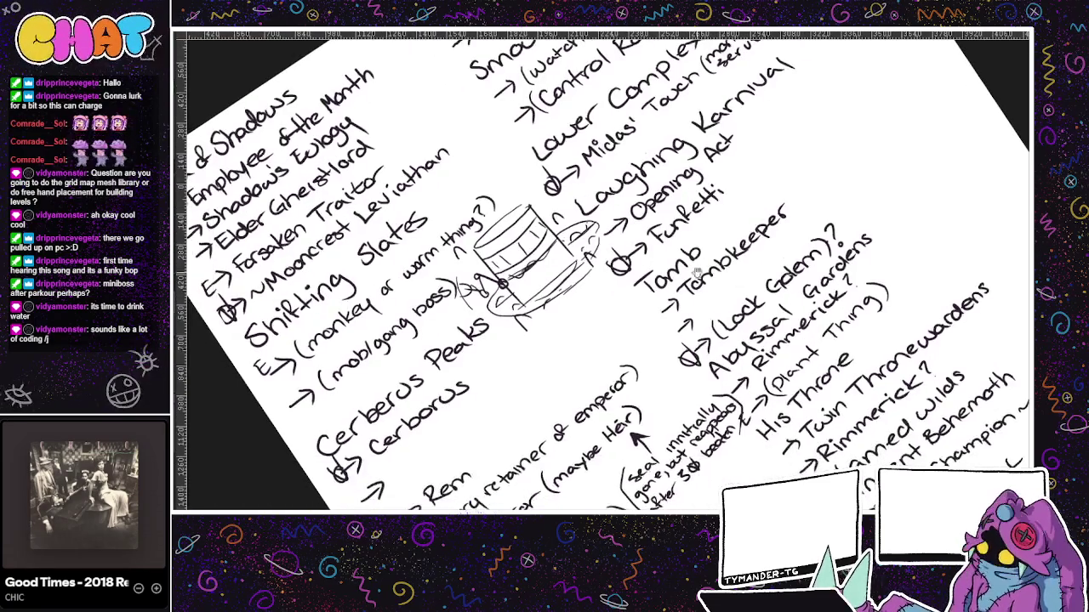
{"action": "mouse_move", "coordinate": [755, 273]}
{"action": "left_mouse_down"}
{"action": "mouse_move", "coordinate": [748, 311]}
{"action": "mouse_move", "coordinate": [638, 229]}
{"action": "left_mouse_up"}
{"action": "mouse_move", "coordinate": [482, 432]}
{"action": "left_mouse_down"}
{"action": "mouse_move", "coordinate": [575, 266]}
{"action": "mouse_move", "coordinate": [588, 502]}
{"action": "mouse_move", "coordinate": [587, 464]}
{"action": "mouse_move", "coordinate": [642, 387]}
{"action": "mouse_move", "coordinate": [633, 382]}
{"action": "left_mouse_up"}
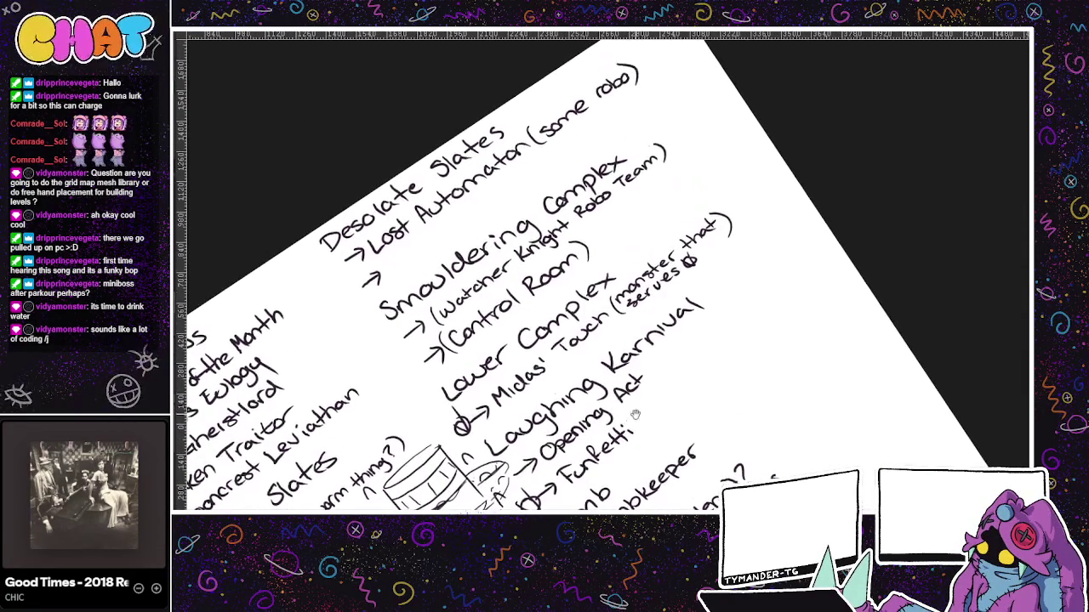
{"action": "mouse_move", "coordinate": [570, 427]}
{"action": "left_mouse_down"}
{"action": "mouse_move", "coordinate": [604, 446]}
{"action": "mouse_move", "coordinate": [602, 437]}
{"action": "mouse_move", "coordinate": [598, 469]}
{"action": "left_mouse_up"}
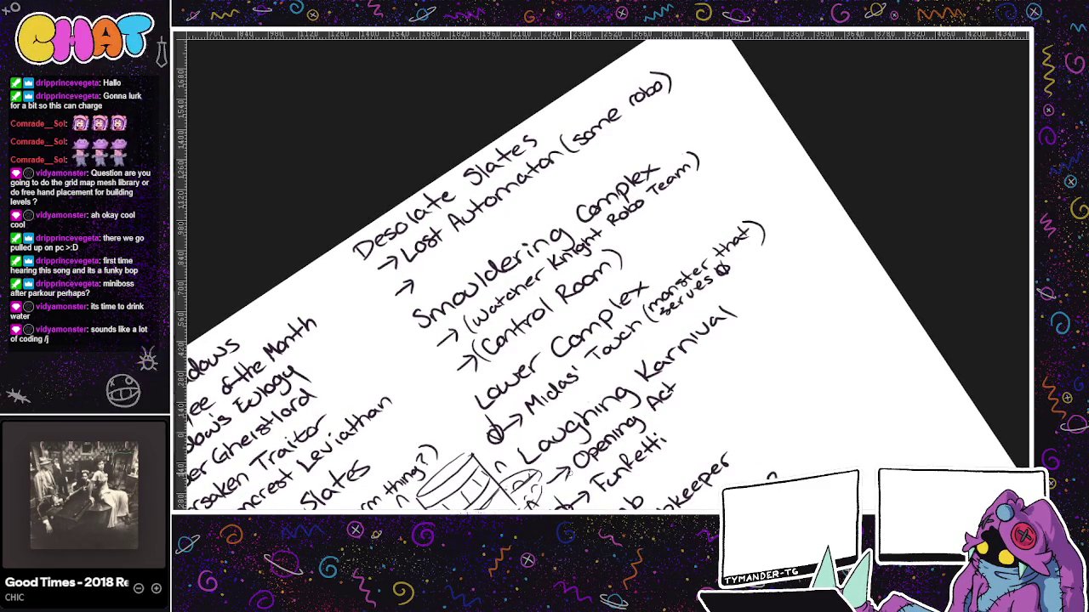
{"action": "mouse_move", "coordinate": [432, 260]}
{"action": "left_mouse_down"}
{"action": "mouse_move", "coordinate": [422, 265]}
{"action": "mouse_move", "coordinate": [432, 283]}
{"action": "mouse_move", "coordinate": [486, 235]}
{"action": "left_mouse_up"}
{"action": "mouse_move", "coordinate": [488, 228]}
{"action": "left_mouse_down"}
{"action": "mouse_move", "coordinate": [508, 237]}
{"action": "mouse_move", "coordinate": [549, 197]}
{"action": "left_mouse_up"}
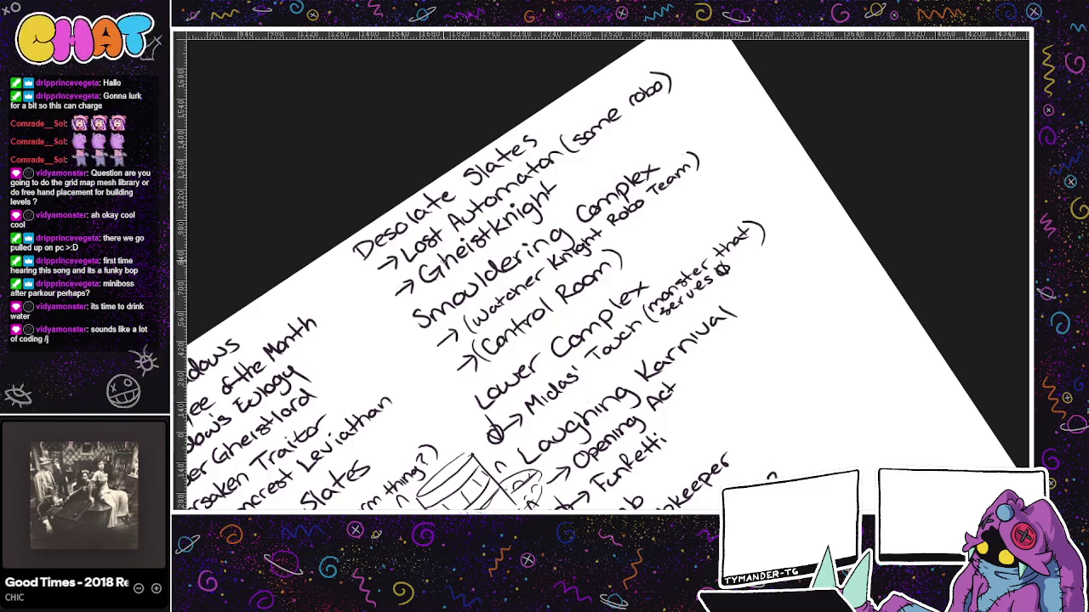
{"action": "left_click_drag", "start_coordinate": [607, 308], "coordinate": [632, 266]}
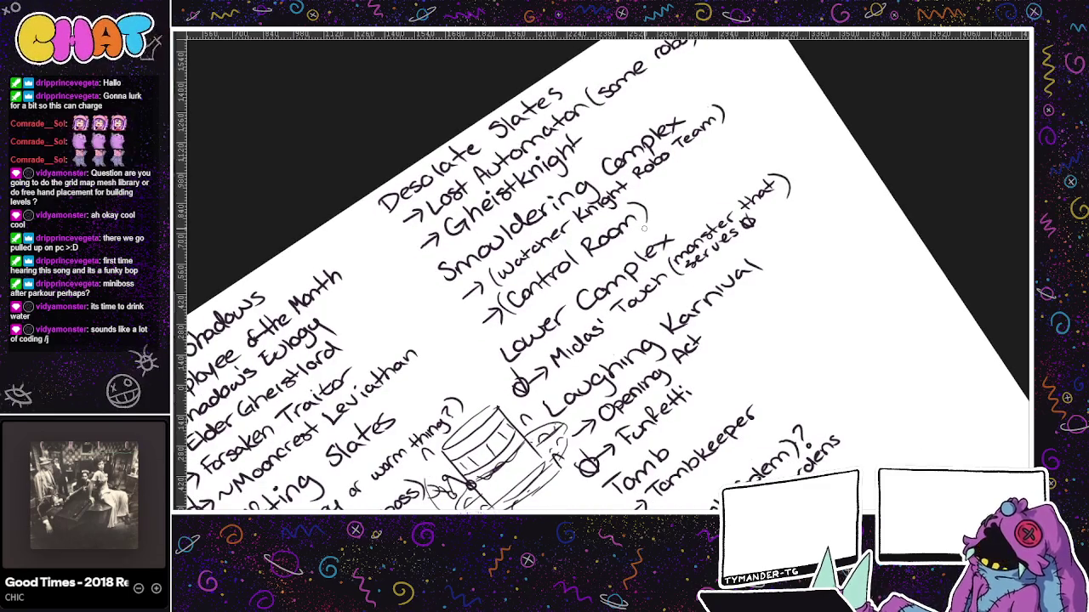
{"action": "scroll", "coordinate": [681, 267], "scroll_direction": "down", "scroll_amount": 3}
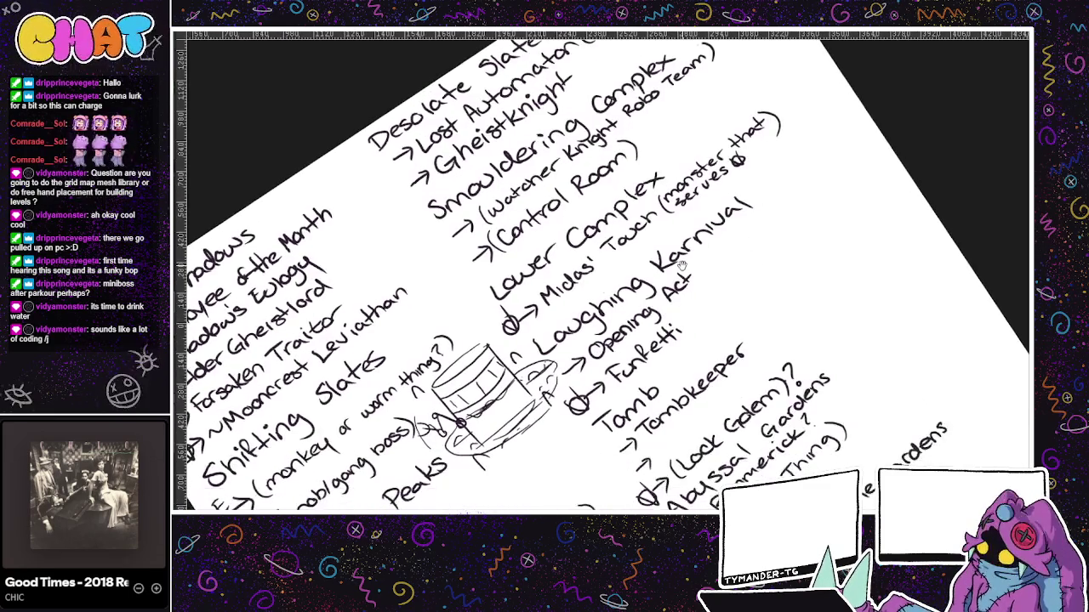
{"action": "scroll", "coordinate": [672, 290], "scroll_direction": "down", "scroll_amount": 3}
{"action": "scroll", "coordinate": [655, 349], "scroll_direction": "up", "scroll_amount": 3}
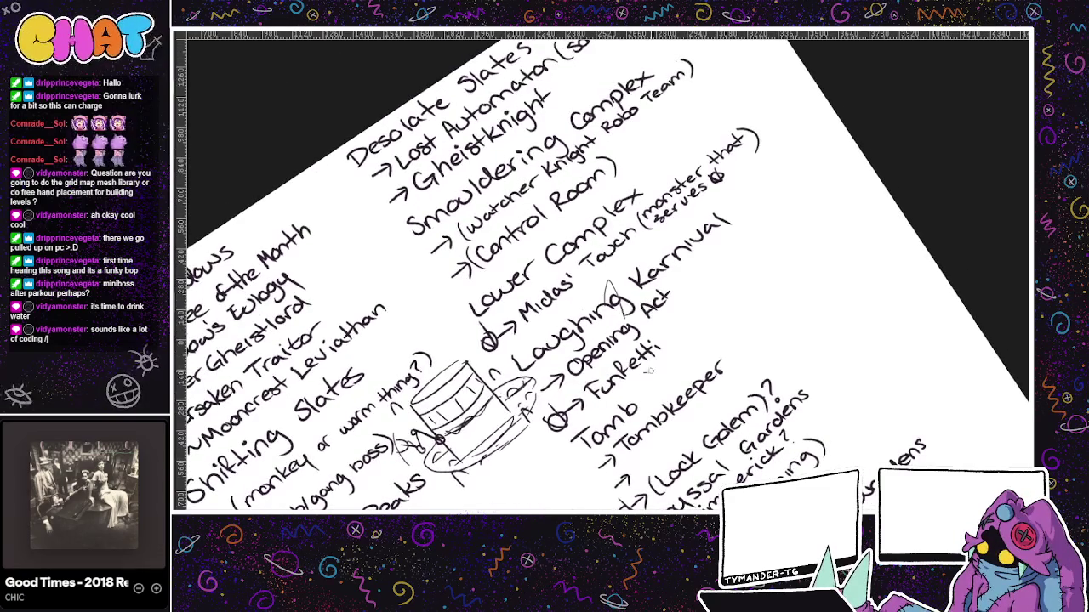
{"action": "scroll", "coordinate": [704, 352], "scroll_direction": "down", "scroll_amount": 3}
{"action": "scroll", "coordinate": [672, 225], "scroll_direction": "down", "scroll_amount": 3}
{"action": "scroll", "coordinate": [672, 225], "scroll_direction": "down", "scroll_amount": 3}
{"action": "scroll", "coordinate": [681, 217], "scroll_direction": "down", "scroll_amount": 3}
{"action": "scroll", "coordinate": [698, 208], "scroll_direction": "down", "scroll_amount": 3}
{"action": "scroll", "coordinate": [687, 274], "scroll_direction": "up", "scroll_amount": 2}
{"action": "scroll", "coordinate": [653, 286], "scroll_direction": "up", "scroll_amount": 2}
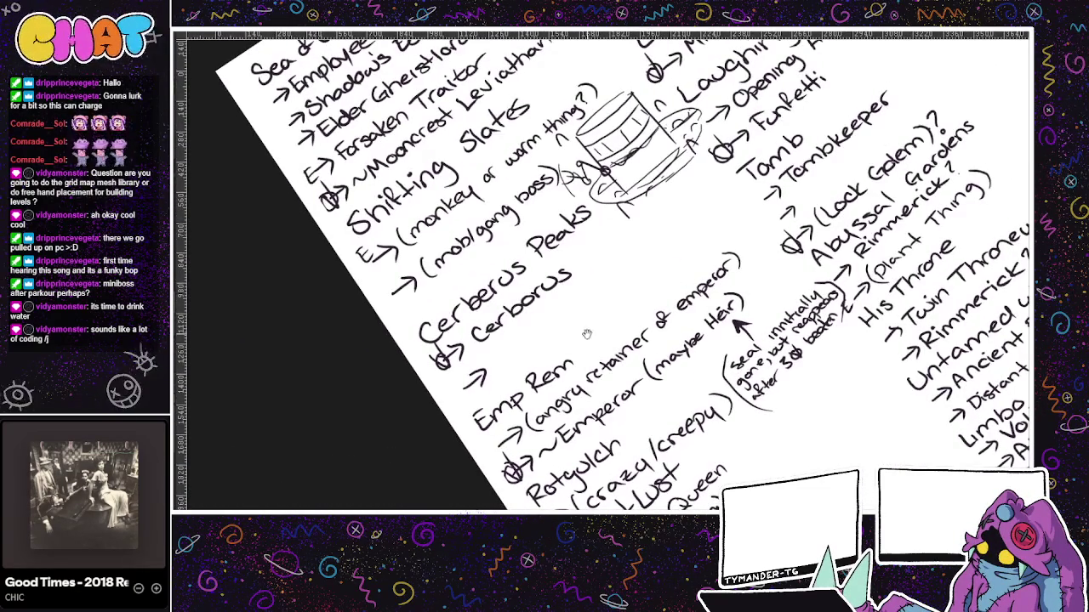
{"action": "scroll", "coordinate": [579, 345], "scroll_direction": "up", "scroll_amount": 1}
{"action": "scroll", "coordinate": [595, 353], "scroll_direction": "up", "scroll_amount": 1}
{"action": "scroll", "coordinate": [600, 360], "scroll_direction": "up", "scroll_amount": 1}
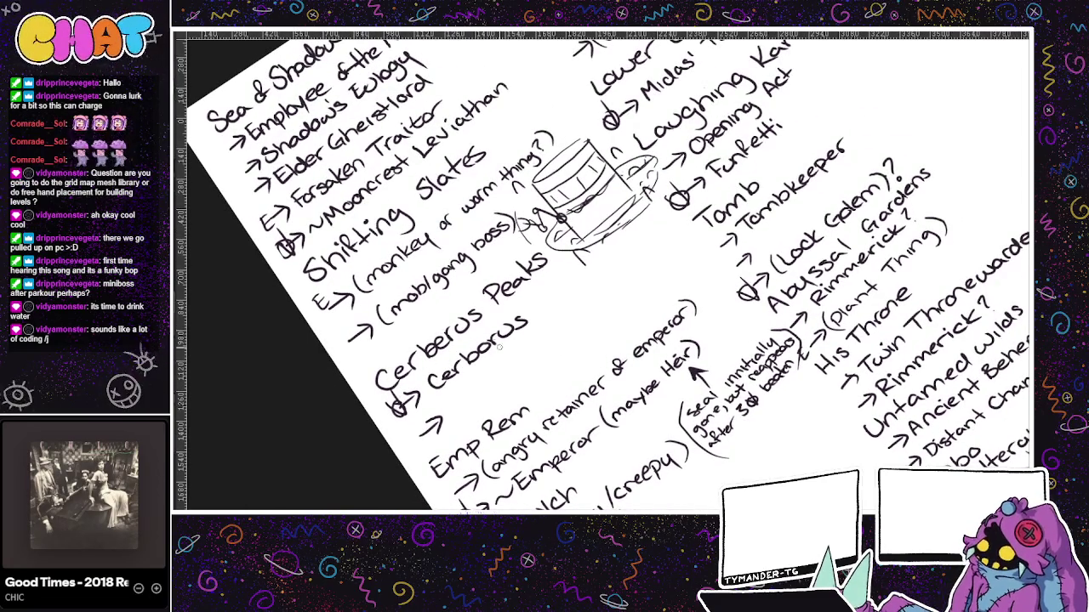
{"action": "scroll", "coordinate": [561, 340], "scroll_direction": "right", "scroll_amount": 1}
{"action": "scroll", "coordinate": [629, 327], "scroll_direction": "right", "scroll_amount": 1}
{"action": "scroll", "coordinate": [708, 313], "scroll_direction": "right", "scroll_amount": 1}
{"action": "scroll", "coordinate": [708, 313], "scroll_direction": "left", "scroll_amount": 2}
{"action": "scroll", "coordinate": [710, 300], "scroll_direction": "left", "scroll_amount": 1}
{"action": "scroll", "coordinate": [663, 345], "scroll_direction": "left", "scroll_amount": 1}
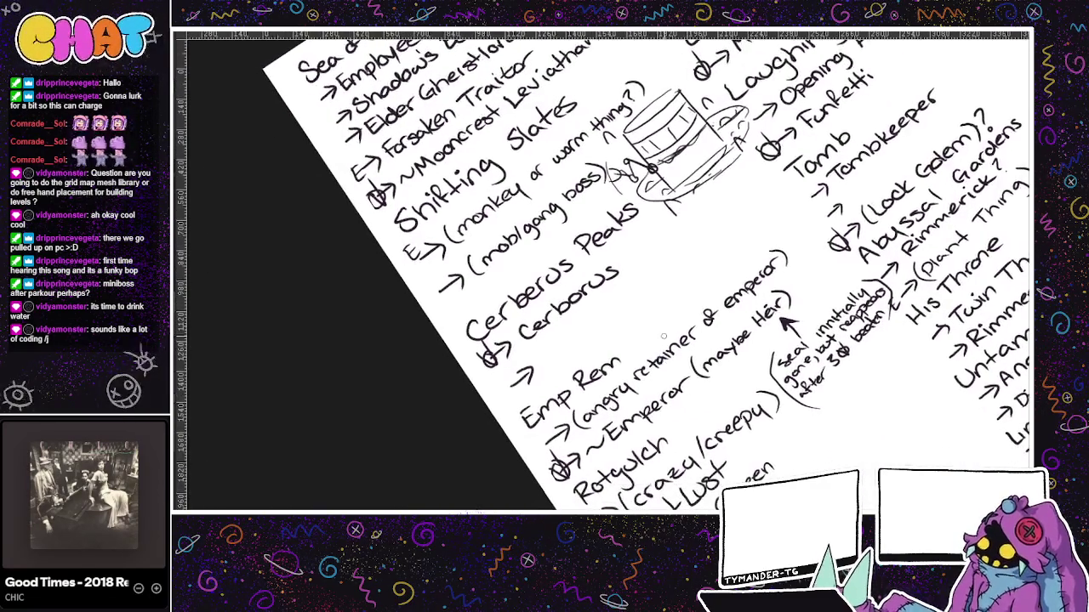
{"action": "scroll", "coordinate": [680, 319], "scroll_direction": "right", "scroll_amount": 1}
{"action": "scroll", "coordinate": [709, 289], "scroll_direction": "right", "scroll_amount": 1}
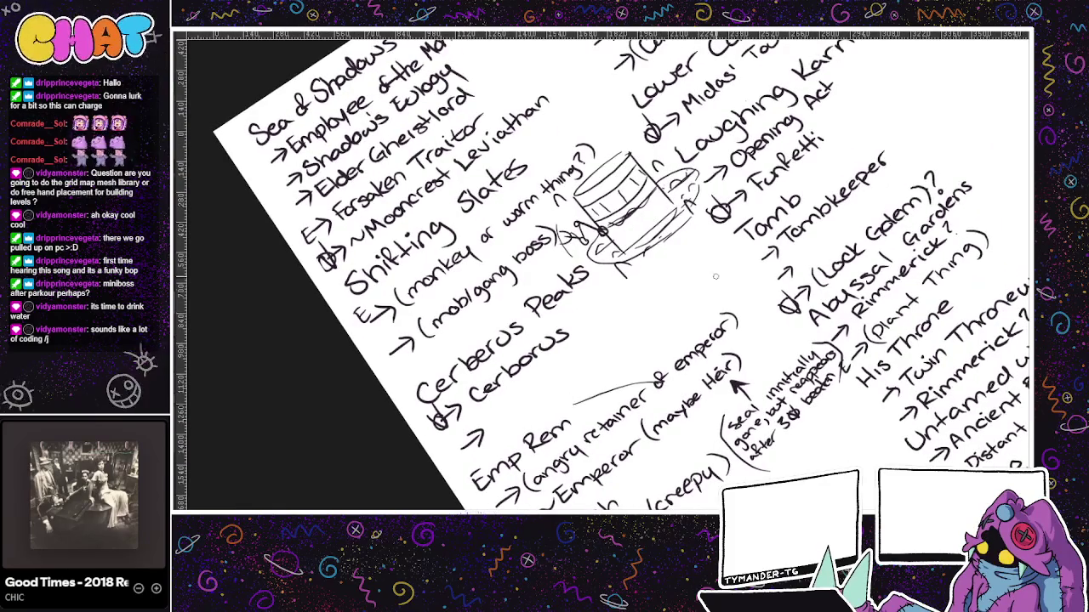
{"action": "scroll", "coordinate": [674, 298], "scroll_direction": "left", "scroll_amount": 1}
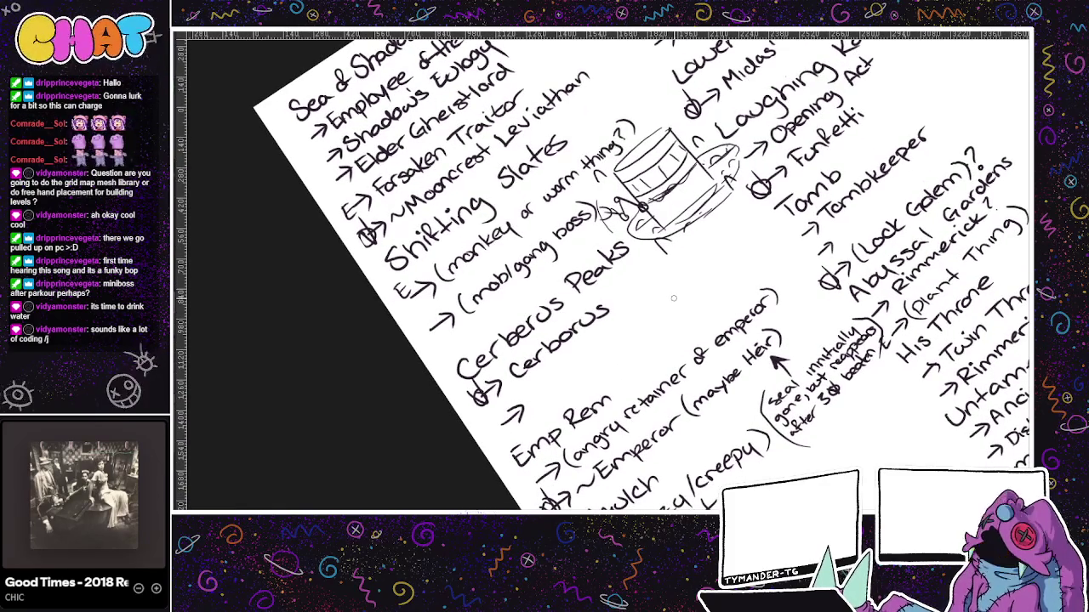
{"action": "scroll", "coordinate": [673, 298], "scroll_direction": "right", "scroll_amount": 1}
{"action": "scroll", "coordinate": [714, 372], "scroll_direction": "up", "scroll_amount": 1}
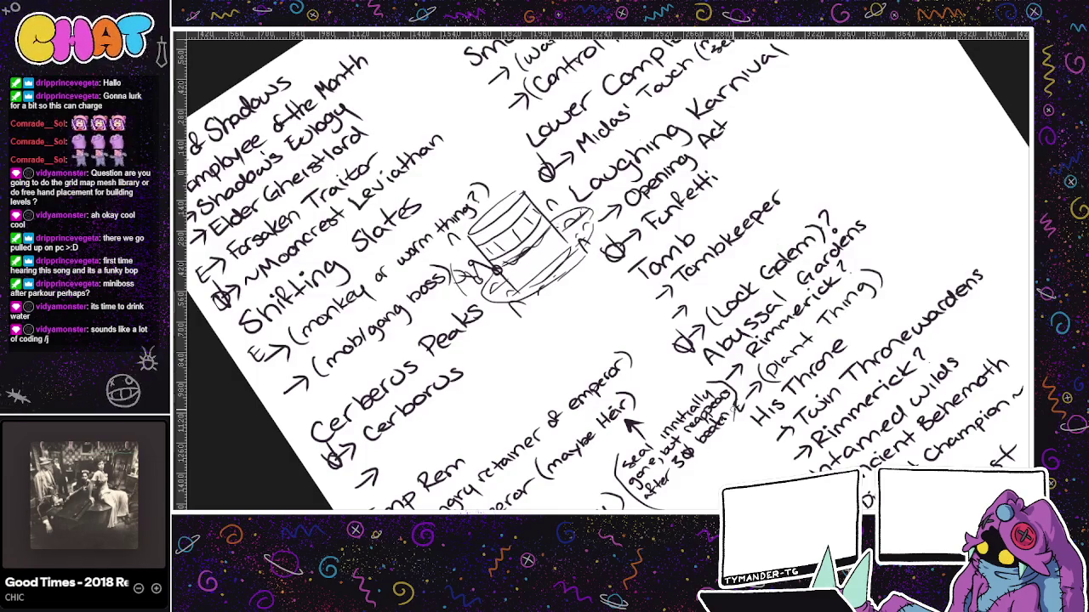
{"action": "left_click_drag", "start_coordinate": [790, 161], "coordinate": [693, 231]}
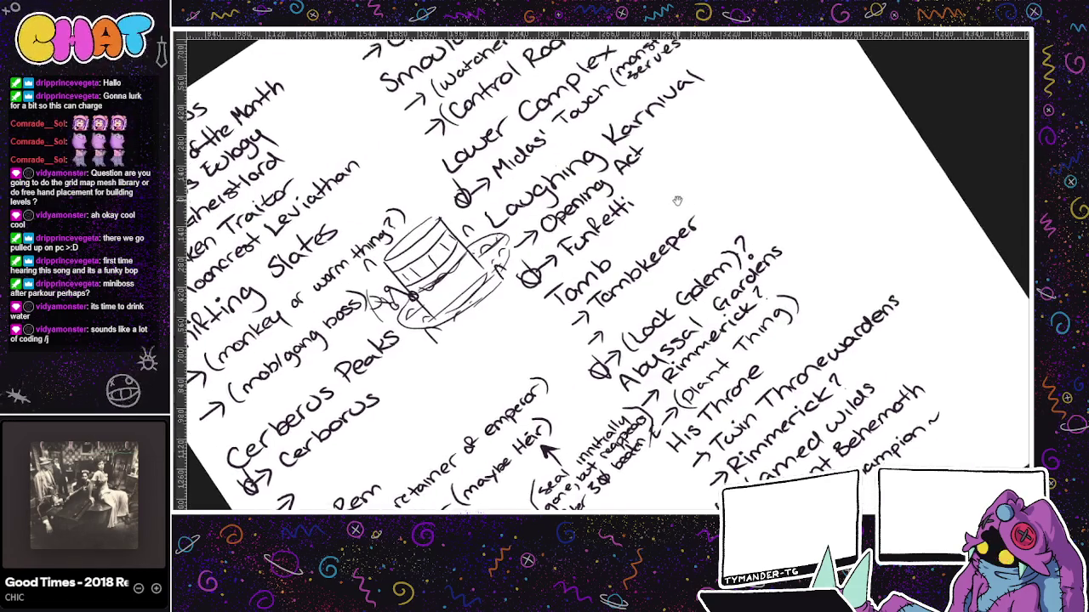
- Handwrite '(or Gheist mother' after Gheistknight
{"action": "scroll", "coordinate": [693, 232], "scroll_direction": "up", "scroll_amount": 2}
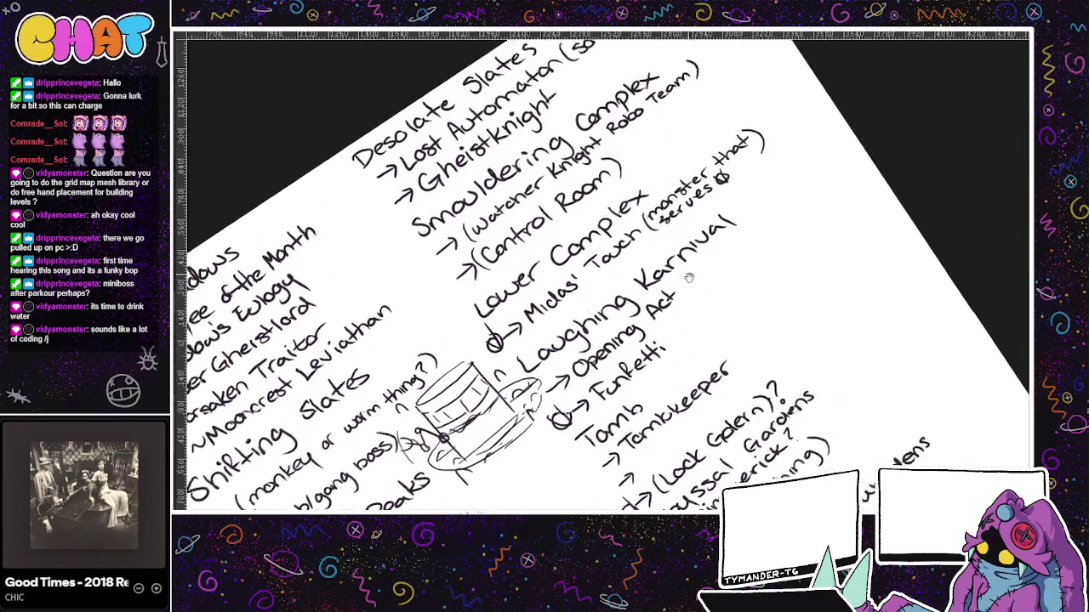
{"action": "scroll", "coordinate": [646, 179], "scroll_direction": "up", "scroll_amount": 2}
{"action": "left_click_drag", "start_coordinate": [592, 126], "coordinate": [593, 124]}
{"action": "mouse_move", "coordinate": [601, 121]}
{"action": "left_mouse_down"}
{"action": "mouse_move", "coordinate": [643, 96]}
{"action": "mouse_move", "coordinate": [670, 55]}
{"action": "left_mouse_up"}
{"action": "left_click_drag", "start_coordinate": [661, 61], "coordinate": [629, 153]}
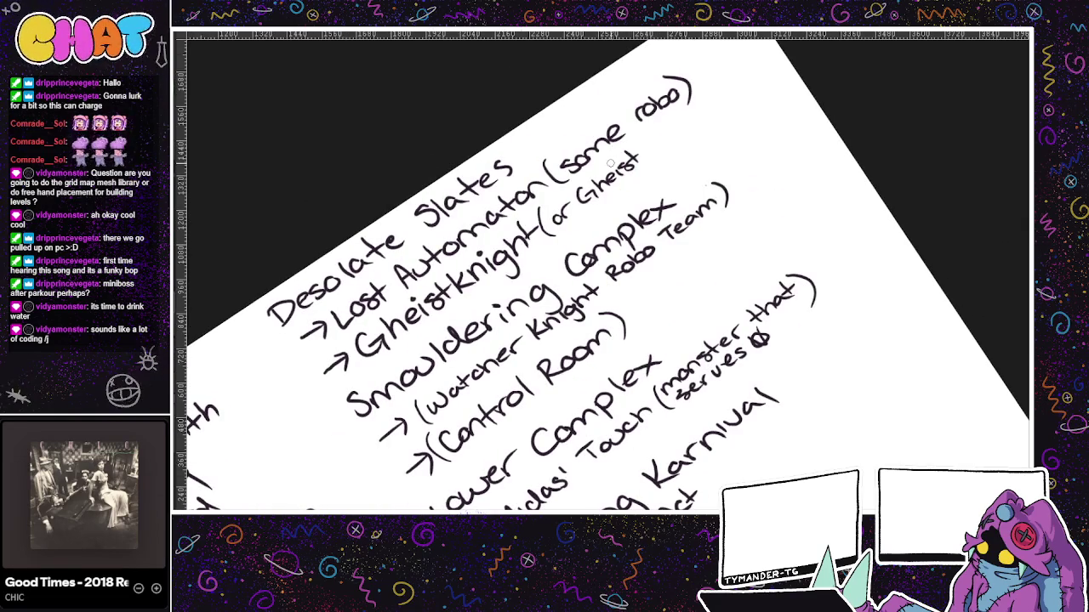
{"action": "mouse_move", "coordinate": [642, 154]}
{"action": "left_mouse_down"}
{"action": "mouse_move", "coordinate": [713, 92]}
{"action": "mouse_move", "coordinate": [722, 107]}
{"action": "left_mouse_up"}
{"action": "left_click_drag", "start_coordinate": [771, 227], "coordinate": [695, 137]}
- Pan down to Tomb and write 'E→ Malice (spirit)' under Tombkeeper, undoing stray marks
{"action": "left_click_drag", "start_coordinate": [808, 212], "coordinate": [714, 106]}
{"action": "left_click_drag", "start_coordinate": [727, 208], "coordinate": [753, 105]}
{"action": "mouse_move", "coordinate": [720, 274]}
{"action": "left_mouse_down"}
{"action": "mouse_move", "coordinate": [771, 220]}
{"action": "mouse_move", "coordinate": [751, 221]}
{"action": "mouse_move", "coordinate": [774, 182]}
{"action": "left_mouse_up"}
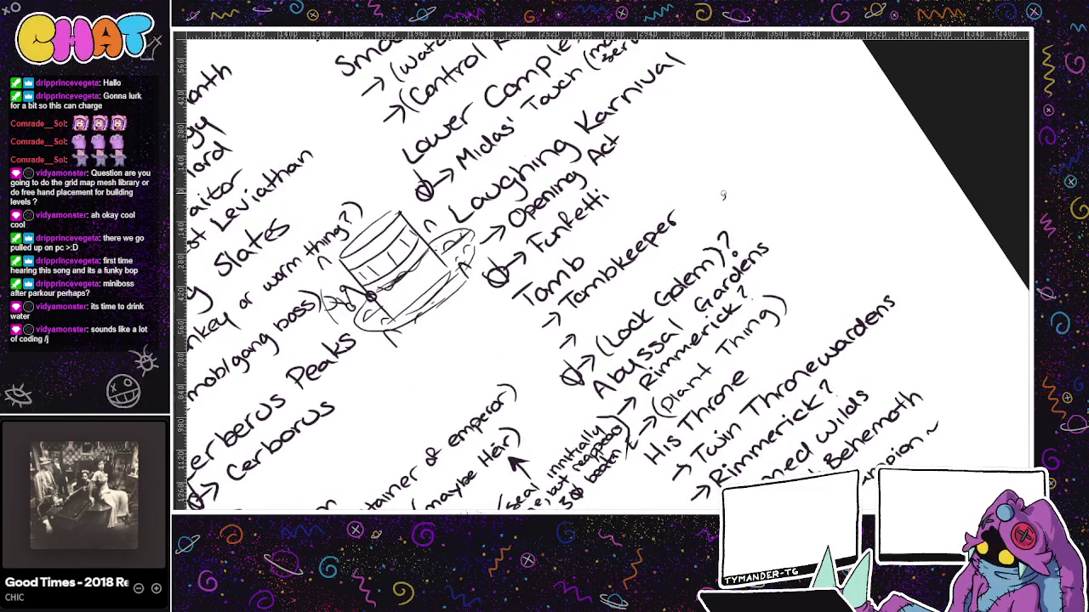
{"action": "mouse_move", "coordinate": [548, 355]}
{"action": "left_mouse_down"}
{"action": "mouse_move", "coordinate": [557, 365]}
{"action": "mouse_move", "coordinate": [556, 349]}
{"action": "left_mouse_up"}
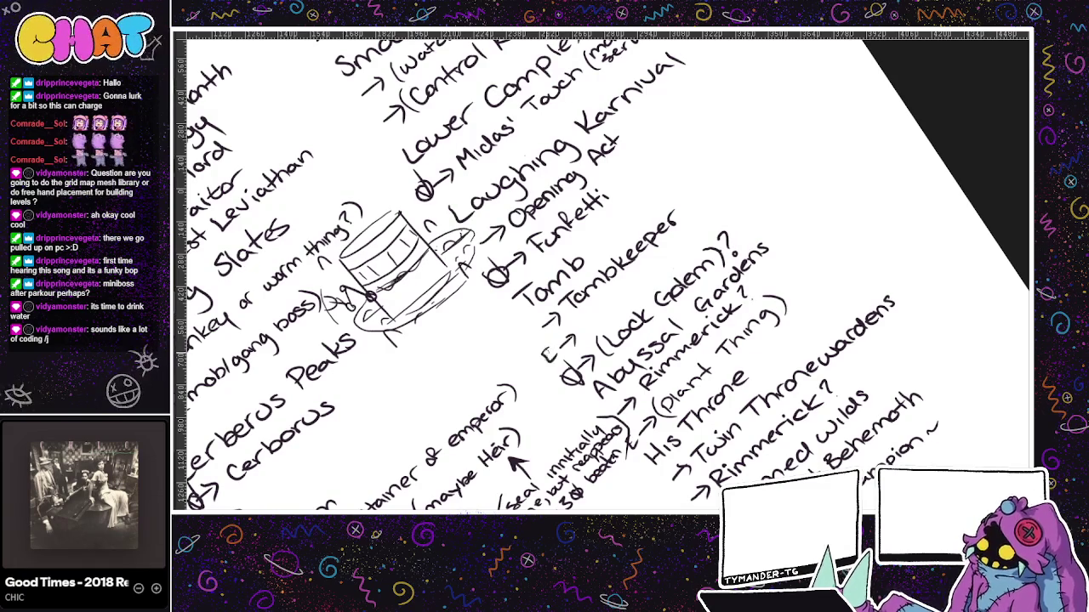
{"action": "left_click_drag", "start_coordinate": [582, 313], "coordinate": [621, 287]}
{"action": "key", "text": "ctrl+z"}
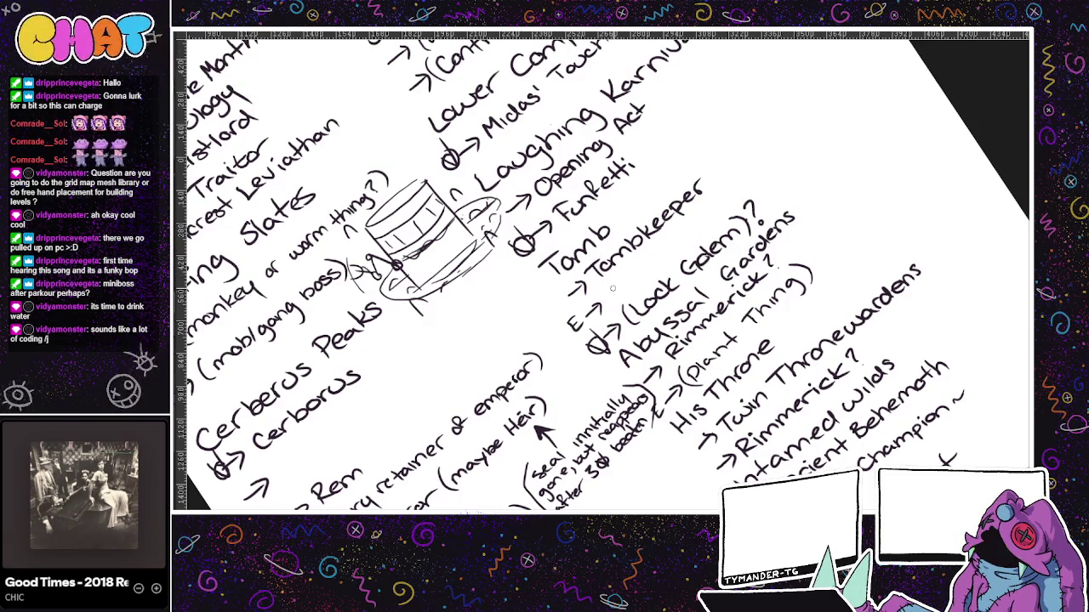
{"action": "left_click_drag", "start_coordinate": [616, 287], "coordinate": [633, 315]}
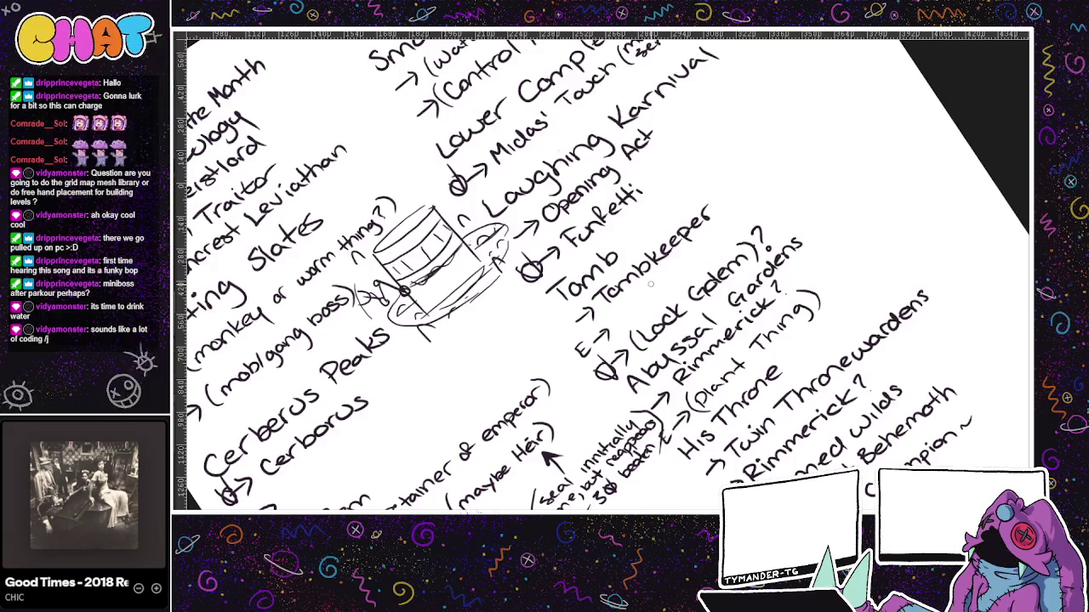
{"action": "left_click_drag", "start_coordinate": [616, 321], "coordinate": [638, 308]}
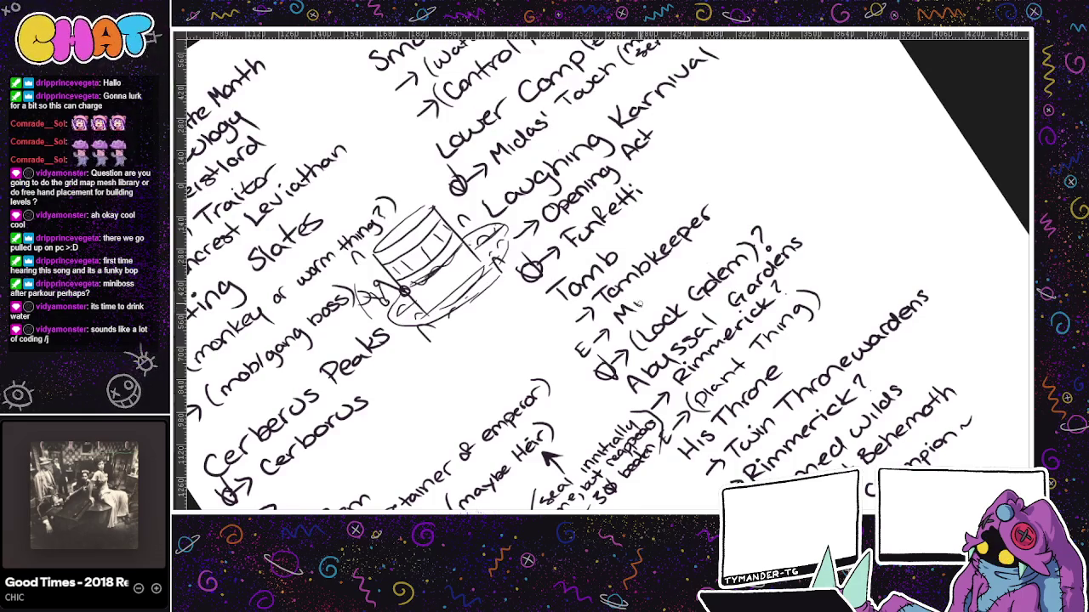
{"action": "key", "text": "ctrl+z"}
{"action": "mouse_move", "coordinate": [670, 279]}
{"action": "left_mouse_down"}
{"action": "mouse_move", "coordinate": [702, 262]}
{"action": "mouse_move", "coordinate": [714, 230]}
{"action": "mouse_move", "coordinate": [740, 215]}
{"action": "mouse_move", "coordinate": [744, 227]}
{"action": "left_mouse_up"}
{"action": "scroll", "coordinate": [781, 186], "scroll_direction": "left", "scroll_amount": 2}
- Pan and zoom across the rotated notes to review the Shadows, Sea & Shadows, Throne and Behemoth entries
{"action": "scroll", "coordinate": [762, 208], "scroll_direction": "left", "scroll_amount": 2}
{"action": "scroll", "coordinate": [740, 230], "scroll_direction": "left", "scroll_amount": 2}
{"action": "scroll", "coordinate": [705, 270], "scroll_direction": "left", "scroll_amount": 2}
{"action": "scroll", "coordinate": [705, 270], "scroll_direction": "down", "scroll_amount": 1}
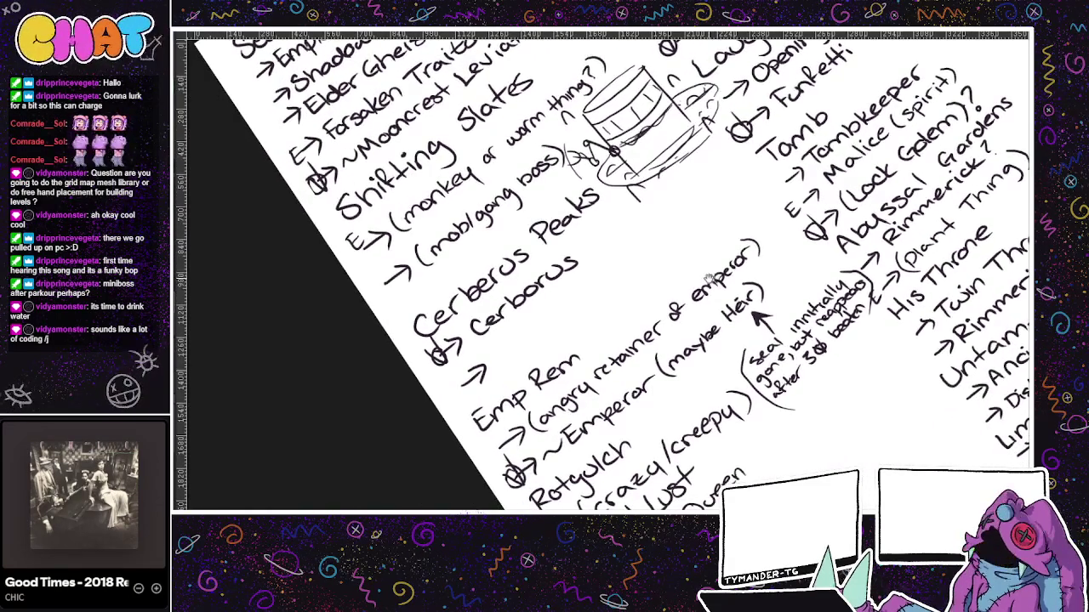
{"action": "scroll", "coordinate": [731, 205], "scroll_direction": "down", "scroll_amount": 1}
{"action": "scroll", "coordinate": [698, 200], "scroll_direction": "down", "scroll_amount": 1}
{"action": "scroll", "coordinate": [673, 162], "scroll_direction": "down", "scroll_amount": 1}
{"action": "mouse_move", "coordinate": [674, 162]}
{"action": "left_mouse_down"}
{"action": "mouse_move", "coordinate": [694, 265]}
{"action": "mouse_move", "coordinate": [710, 236]}
{"action": "mouse_move", "coordinate": [712, 302]}
{"action": "left_mouse_up"}
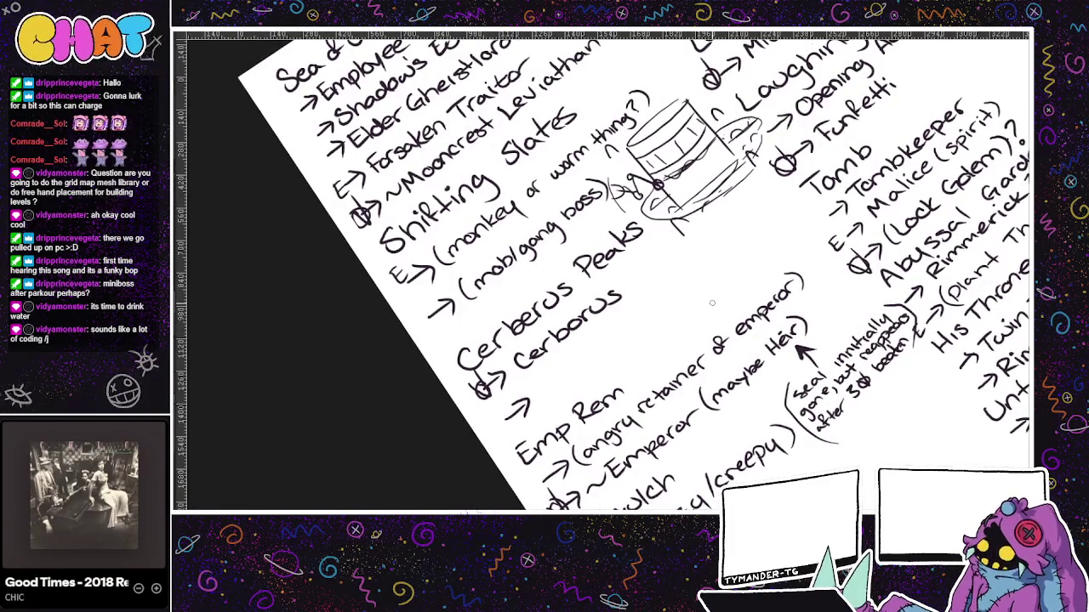
{"action": "mouse_move", "coordinate": [732, 170]}
{"action": "left_mouse_down"}
{"action": "mouse_move", "coordinate": [699, 288]}
{"action": "mouse_move", "coordinate": [732, 502]}
{"action": "left_mouse_up"}
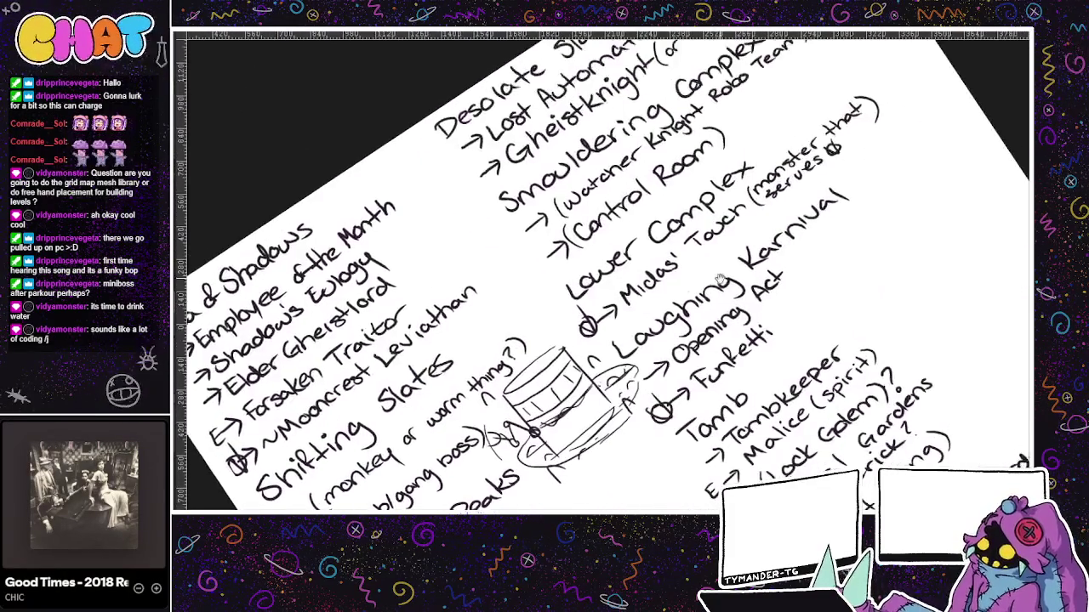
{"action": "left_click_drag", "start_coordinate": [703, 293], "coordinate": [704, 192]}
{"action": "mouse_move", "coordinate": [867, 195]}
{"action": "left_mouse_down"}
{"action": "mouse_move", "coordinate": [700, 158]}
{"action": "mouse_move", "coordinate": [648, 370]}
{"action": "mouse_move", "coordinate": [738, 240]}
{"action": "mouse_move", "coordinate": [685, 211]}
{"action": "mouse_move", "coordinate": [704, 299]}
{"action": "mouse_move", "coordinate": [665, 362]}
{"action": "mouse_move", "coordinate": [746, 409]}
{"action": "mouse_move", "coordinate": [768, 390]}
{"action": "left_mouse_up"}
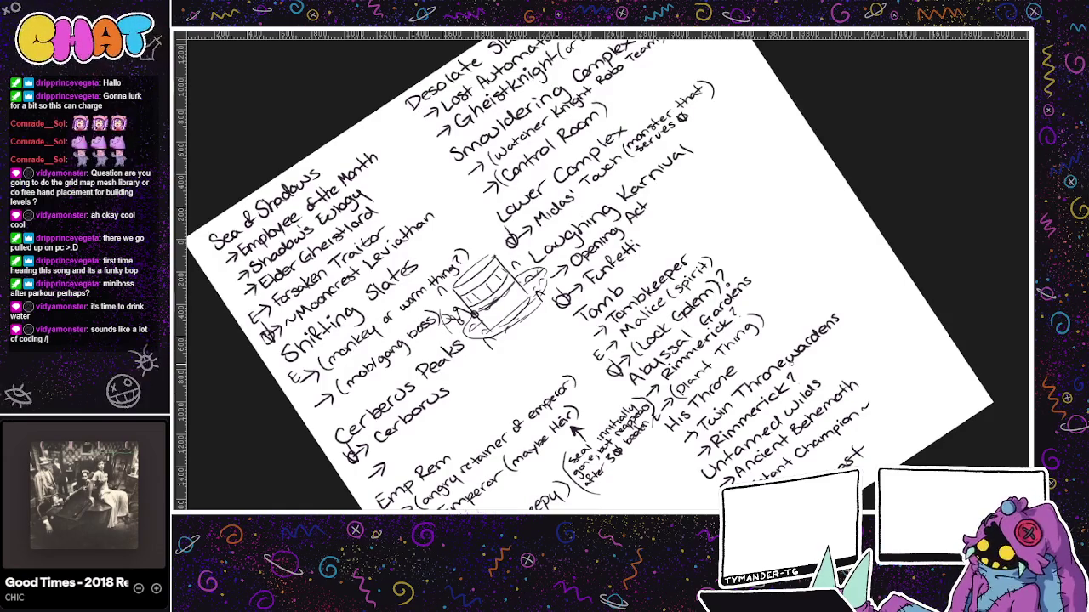
- Handwrite '(Hermit)?' after the arrow under Cerberus, then re-centre the enlarged view on it
{"action": "left_click_drag", "start_coordinate": [409, 446], "coordinate": [429, 426]}
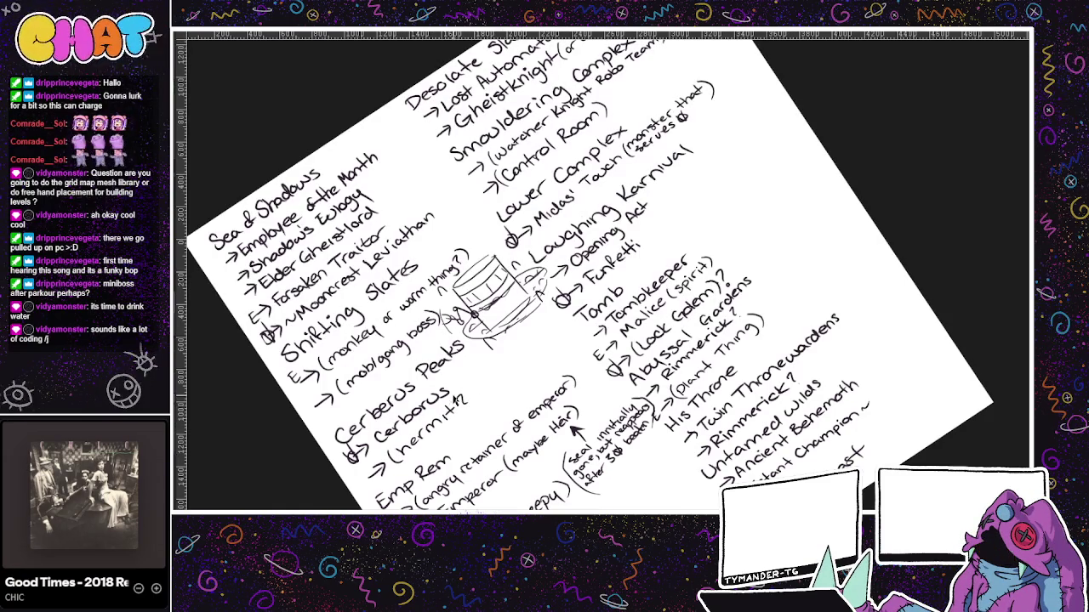
{"action": "scroll", "coordinate": [596, 272], "scroll_direction": "down", "scroll_amount": 5}
{"action": "mouse_move", "coordinate": [531, 304]}
{"action": "left_mouse_down"}
{"action": "mouse_move", "coordinate": [637, 170]}
{"action": "mouse_move", "coordinate": [666, 340]}
{"action": "left_mouse_up"}
{"action": "scroll", "coordinate": [642, 361], "scroll_direction": "down", "scroll_amount": 1}
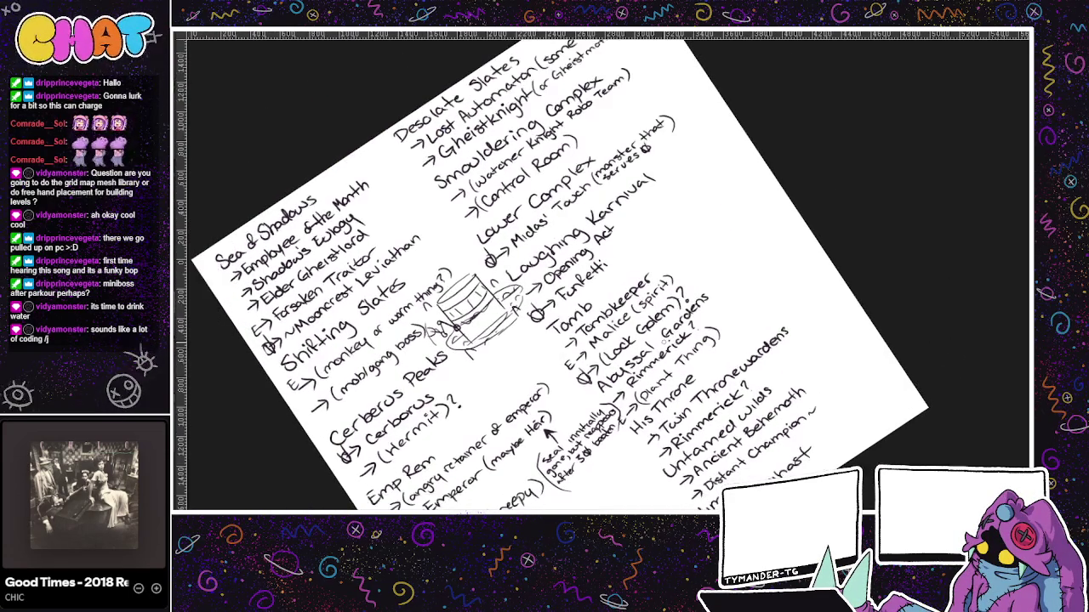
{"action": "left_click_drag", "start_coordinate": [767, 271], "coordinate": [752, 214]}
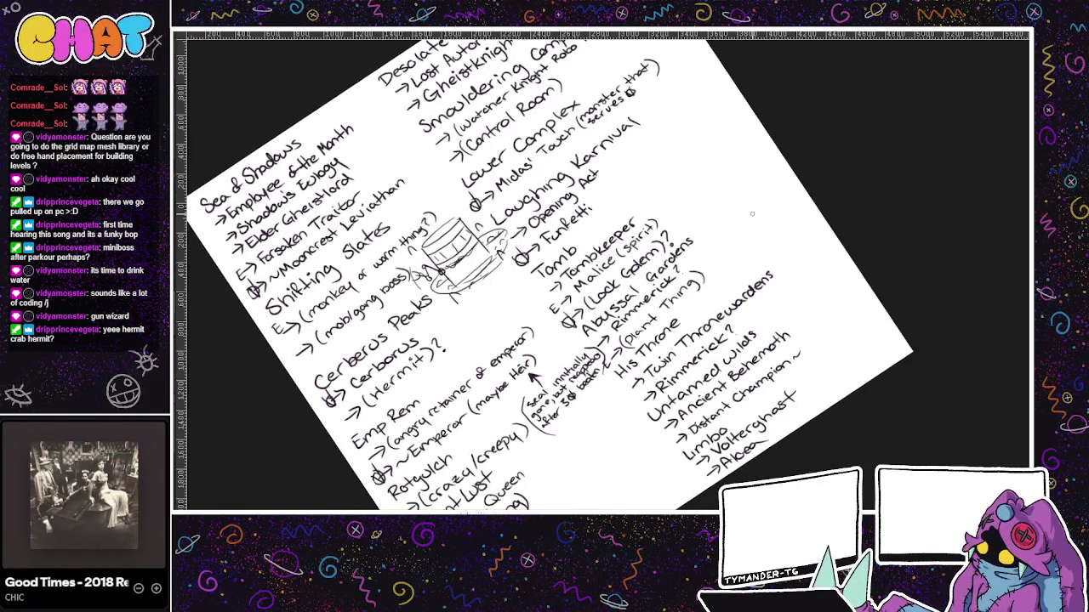
{"action": "scroll", "coordinate": [396, 290], "scroll_direction": "up", "scroll_amount": 1}
{"action": "scroll", "coordinate": [396, 289], "scroll_direction": "up", "scroll_amount": 2}
{"action": "left_click_drag", "start_coordinate": [477, 323], "coordinate": [569, 247]}
- Jot '↳ gun wizard' and '↳ crab hermit?' beside '(Hermit)?' under Cerberus
{"action": "left_click_drag", "start_coordinate": [475, 313], "coordinate": [529, 279]}
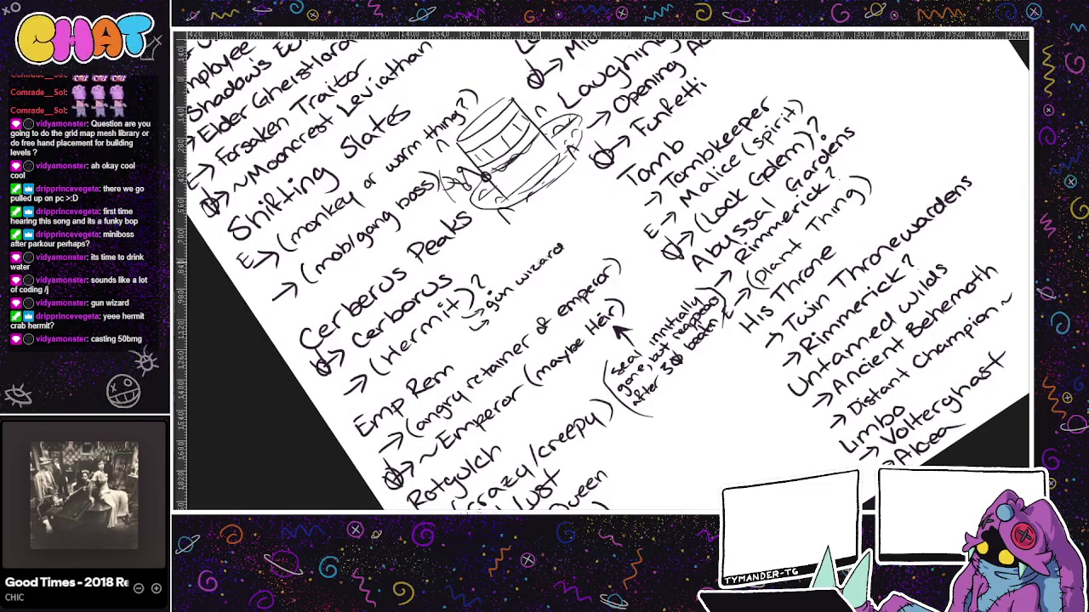
{"action": "left_click_drag", "start_coordinate": [495, 311], "coordinate": [501, 320]}
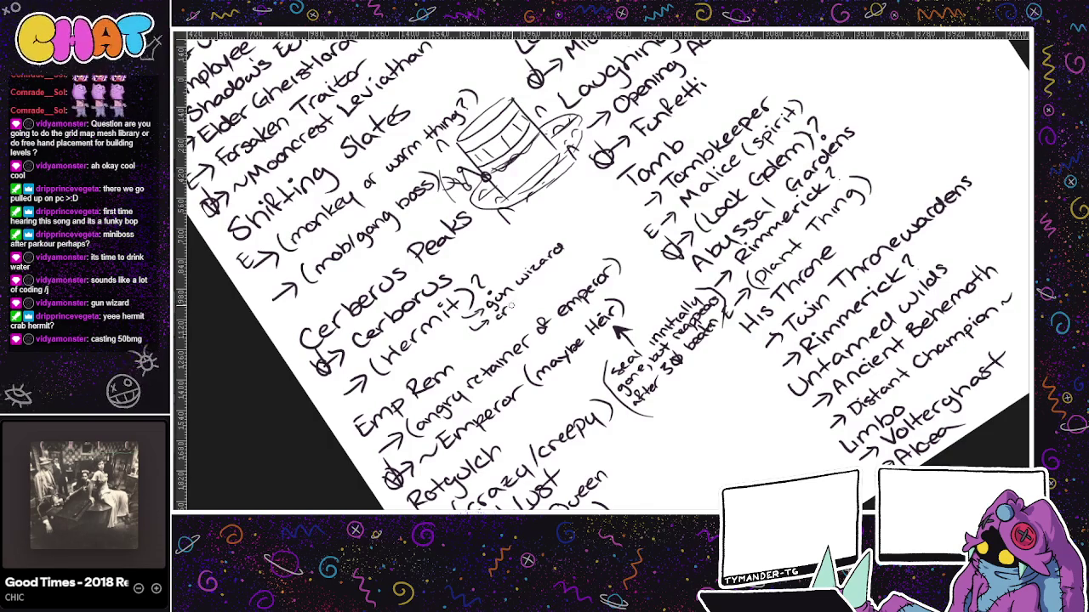
{"action": "left_click_drag", "start_coordinate": [535, 288], "coordinate": [577, 253]}
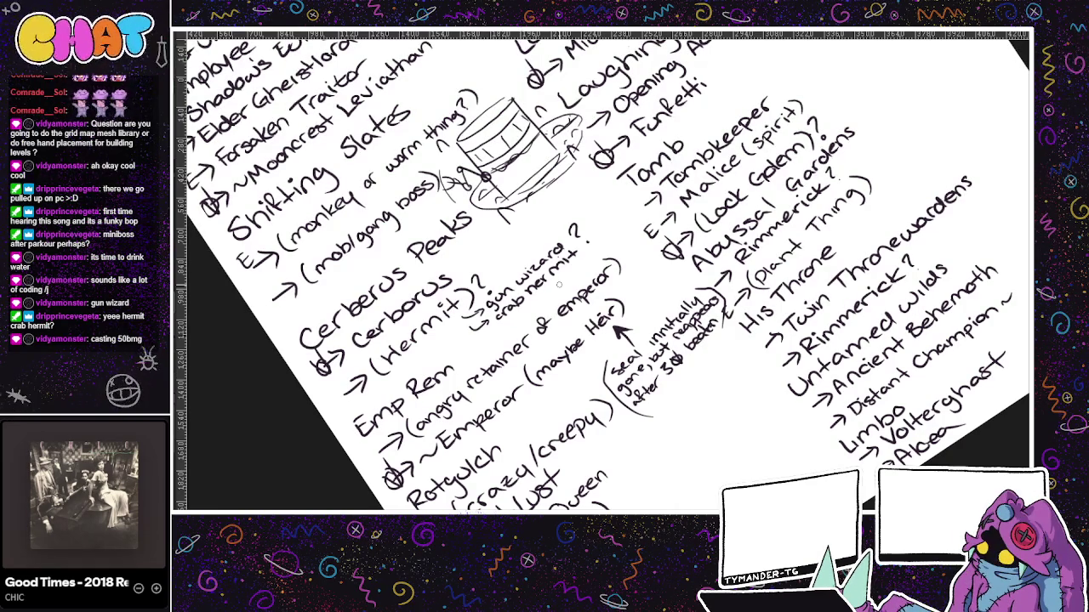
- Pan and zoom out to review the Desolate Slates, Throne, Emp Rem and Limbo notes
{"action": "mouse_move", "coordinate": [727, 340]}
{"action": "left_mouse_down"}
{"action": "mouse_move", "coordinate": [693, 553]}
{"action": "mouse_move", "coordinate": [604, 570]}
{"action": "left_mouse_up"}
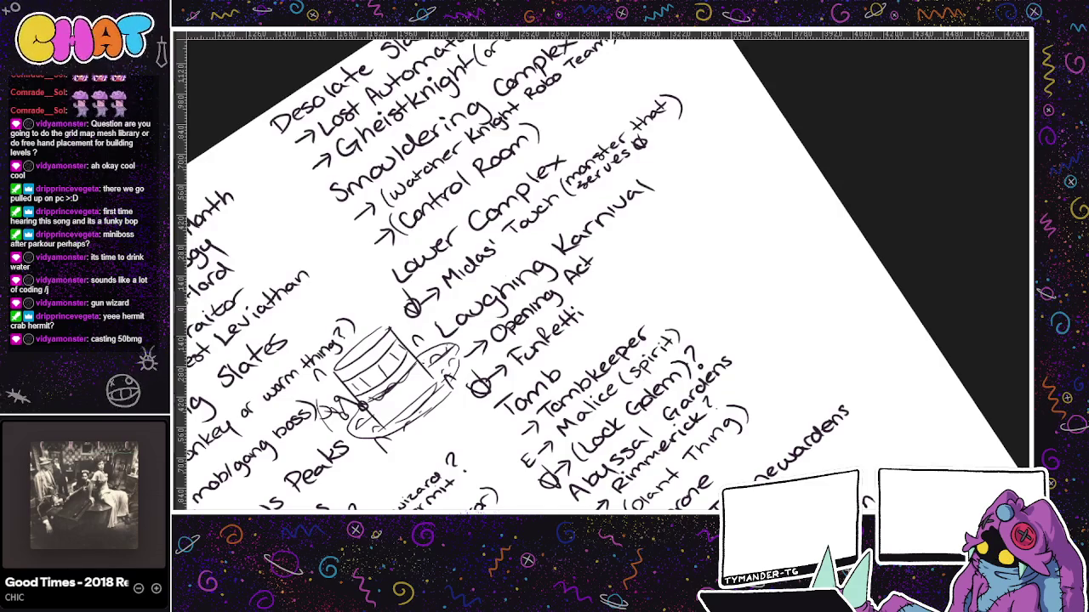
{"action": "left_click_drag", "start_coordinate": [690, 312], "coordinate": [711, 376]}
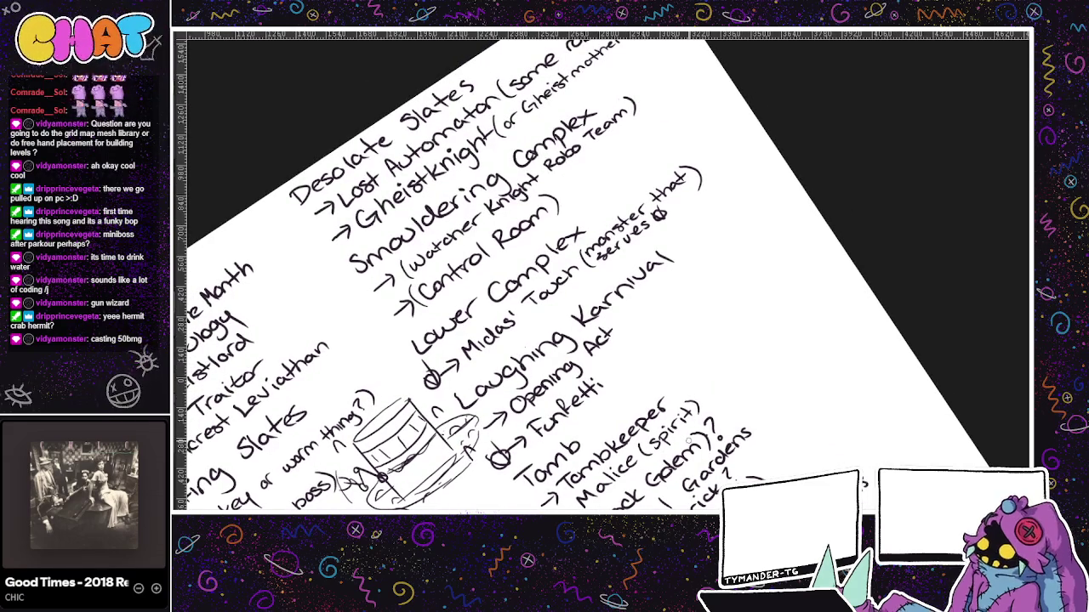
{"action": "scroll", "coordinate": [692, 335], "scroll_direction": "down", "scroll_amount": 1}
{"action": "scroll", "coordinate": [698, 324], "scroll_direction": "down", "scroll_amount": 1}
{"action": "scroll", "coordinate": [672, 366], "scroll_direction": "down", "scroll_amount": 1}
{"action": "left_click_drag", "start_coordinate": [662, 386], "coordinate": [729, 263]}
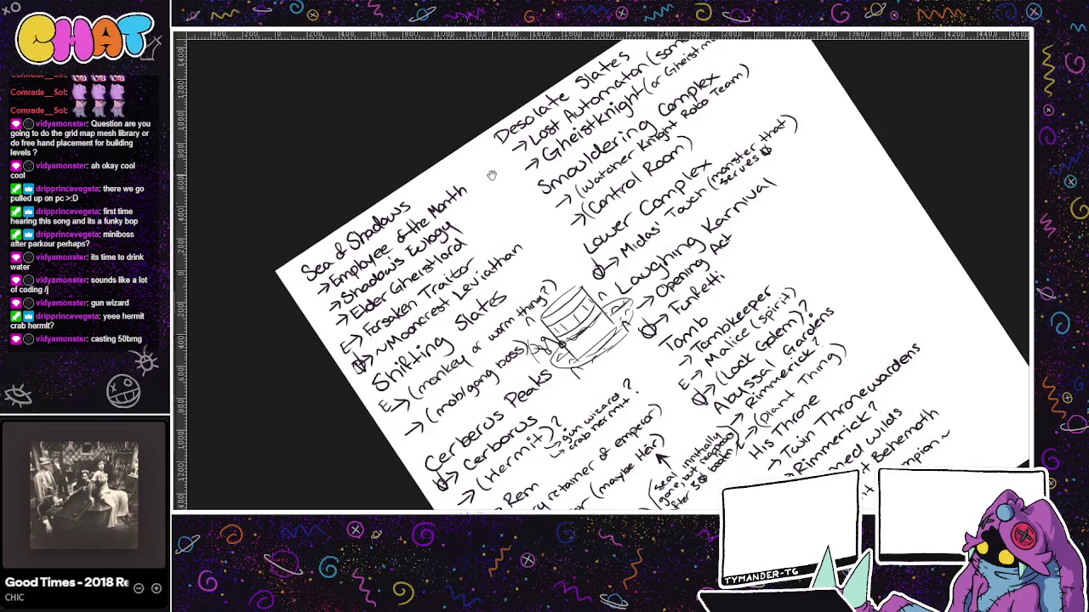
{"action": "left_click_drag", "start_coordinate": [488, 140], "coordinate": [463, 67]}
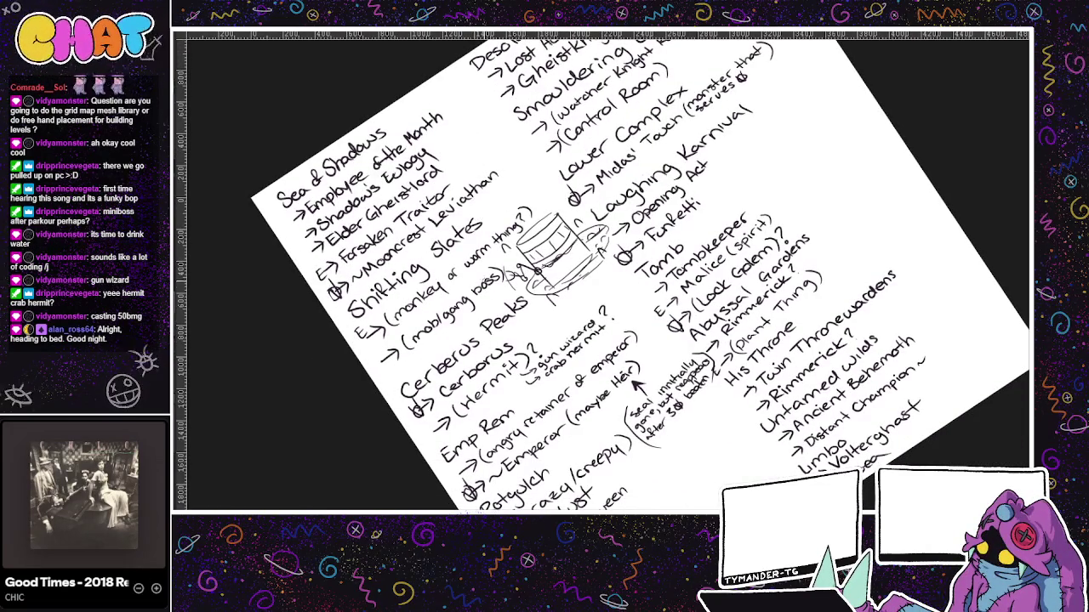
- Try underlining and crossing out '(mob/gang boss)', undo both, and show the world map canvas
{"action": "left_click_drag", "start_coordinate": [495, 273], "coordinate": [383, 345]}
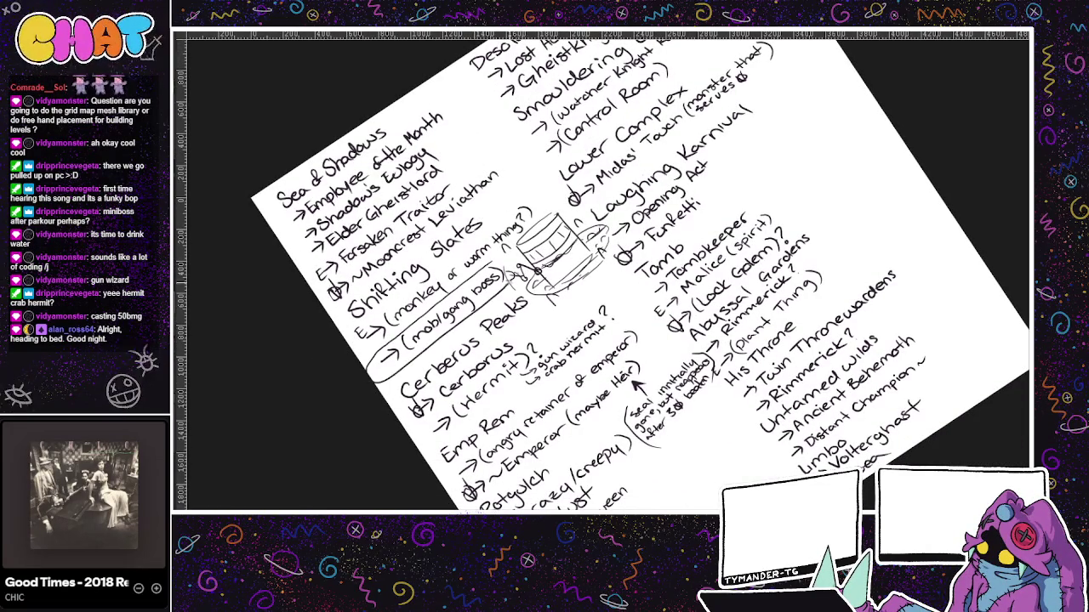
{"action": "key", "text": "ctrl+z"}
{"action": "left_click_drag", "start_coordinate": [400, 344], "coordinate": [497, 276]}
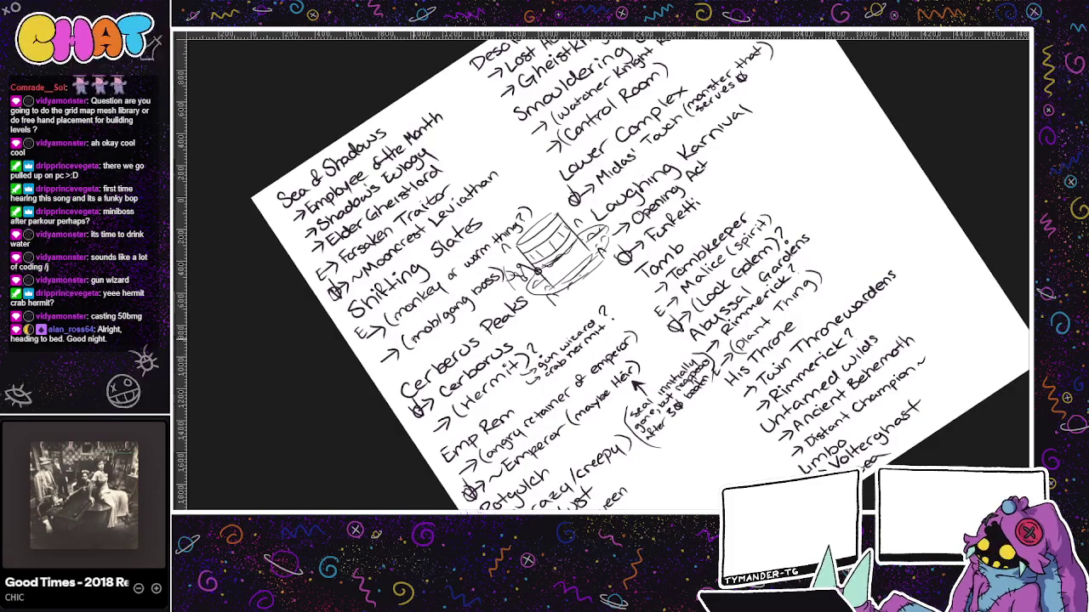
{"action": "key", "text": "ctrl+z"}
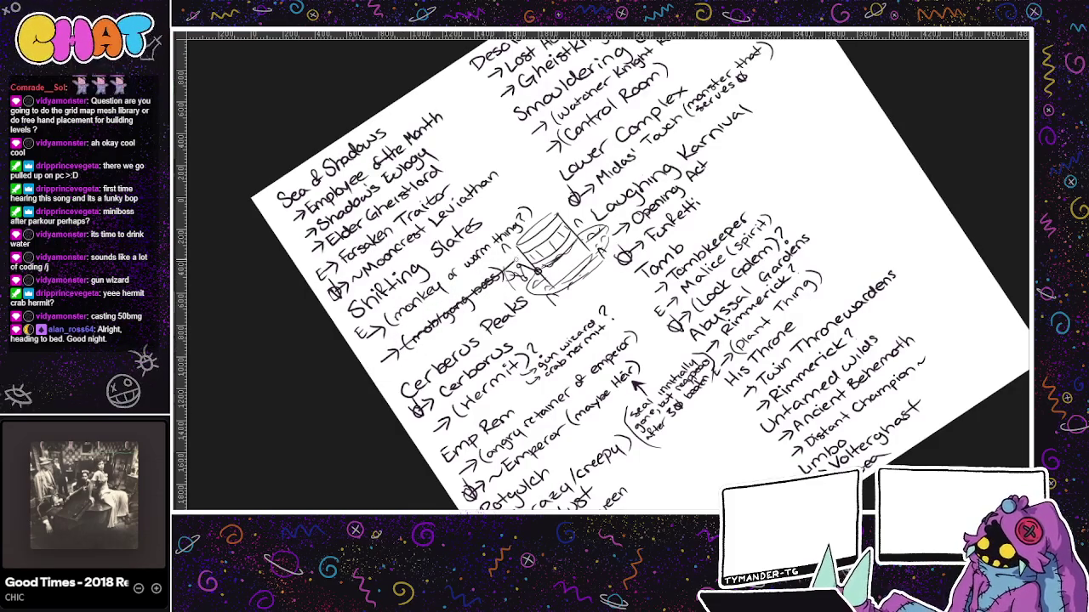
{"action": "key", "text": "ctrl+shift+z"}
{"action": "key", "text": "ctrl+z"}
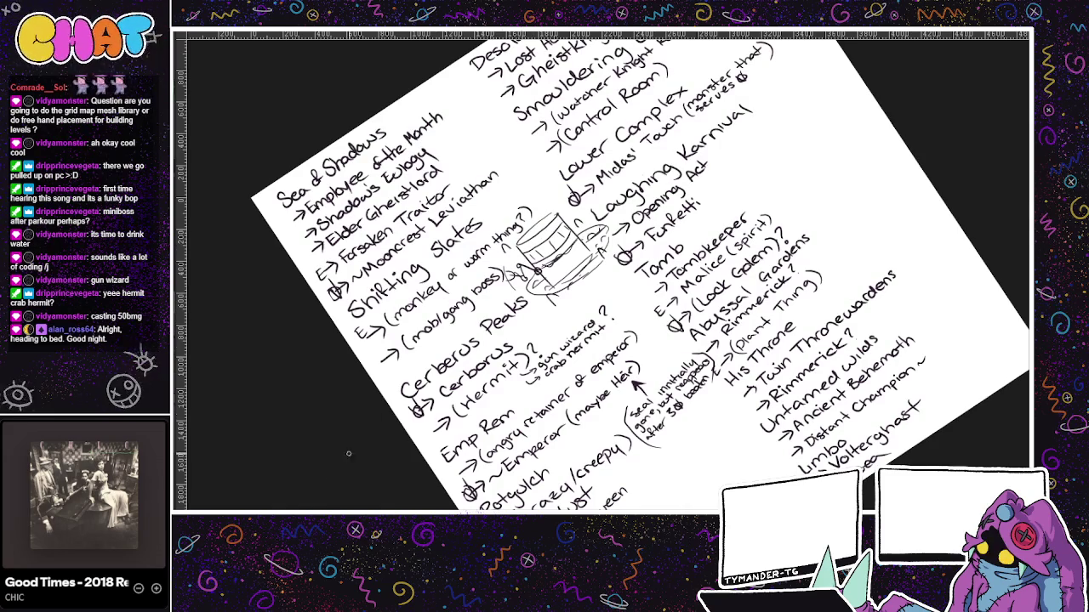
{"action": "key", "text": "ctrl+Tab"}
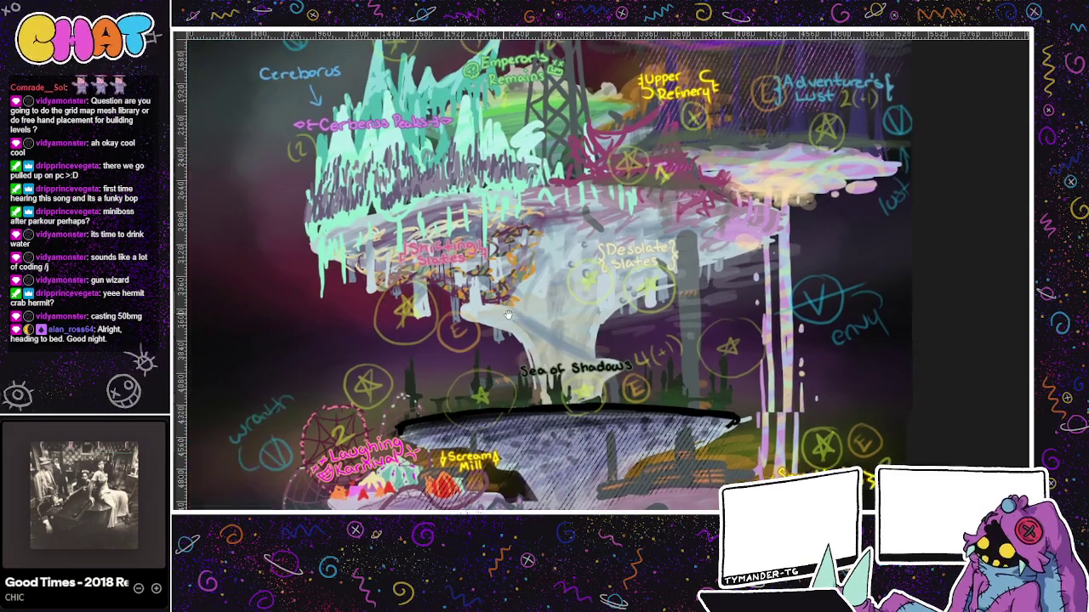
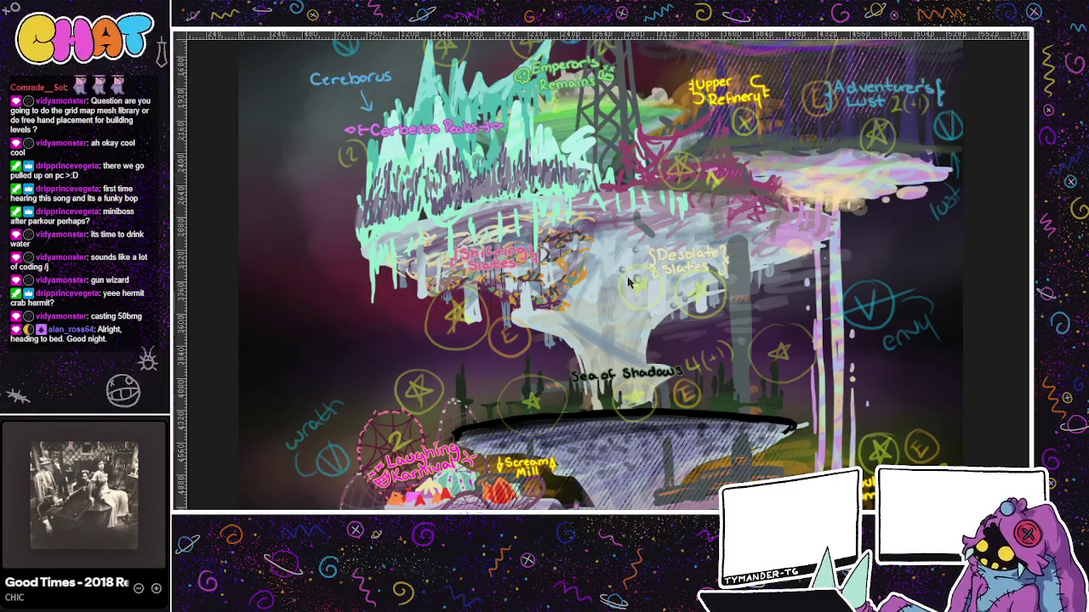
- Switch to the TAG SHOT graffiti document and zoom out to see it whole
{"action": "key", "text": "ctrl+Tab"}
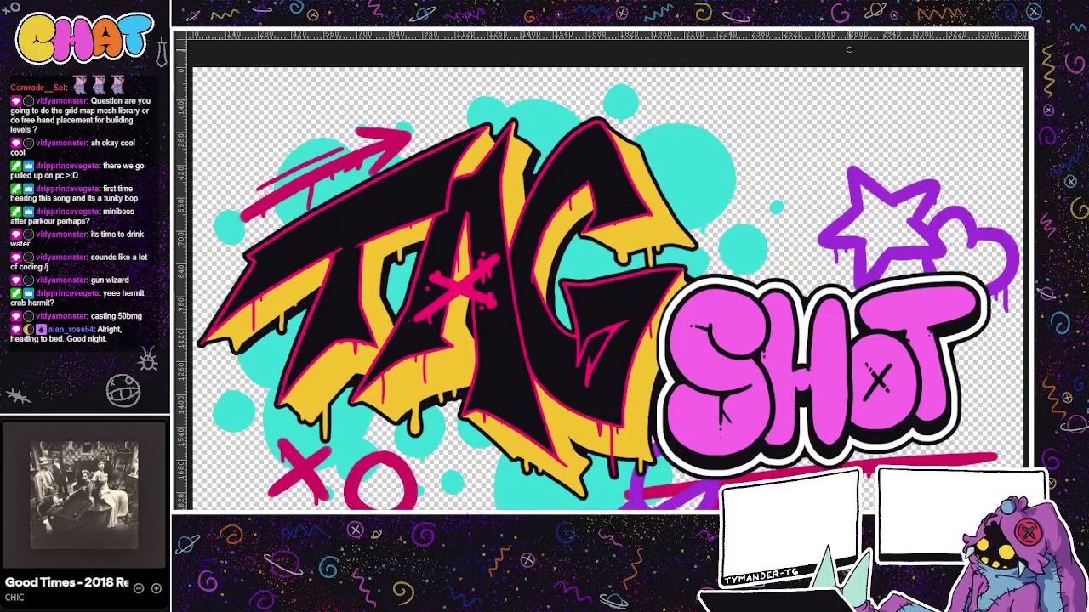
{"action": "scroll", "coordinate": [848, 49], "scroll_direction": "down", "scroll_amount": 2}
{"action": "scroll", "coordinate": [848, 49], "scroll_direction": "down", "scroll_amount": 1}
{"action": "scroll", "coordinate": [848, 50], "scroll_direction": "down", "scroll_amount": 1}
{"action": "scroll", "coordinate": [847, 49], "scroll_direction": "down", "scroll_amount": 1}
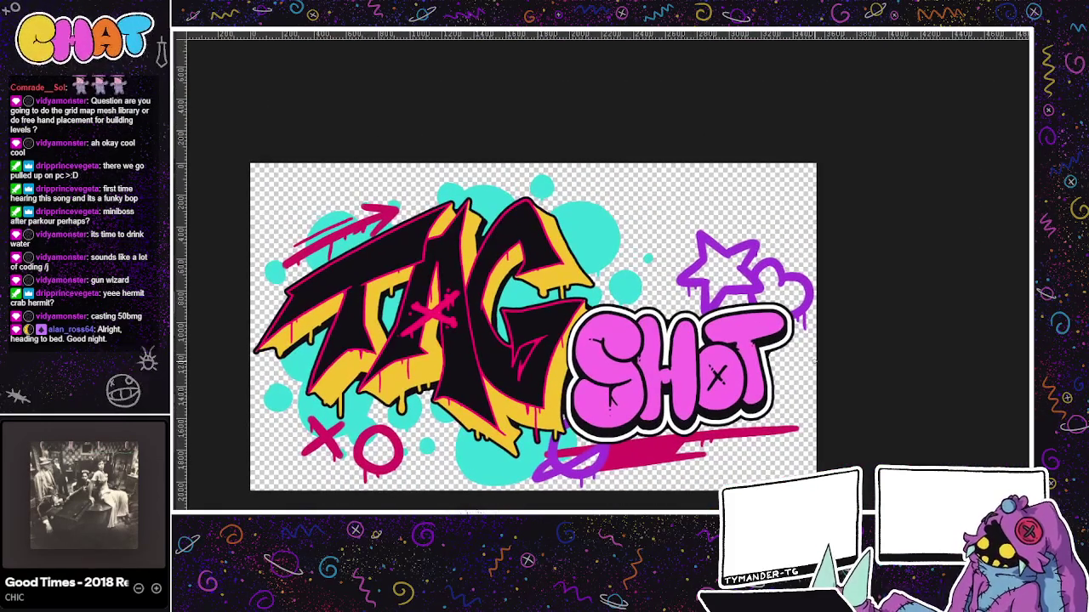
- Flip back to the level map, nudge its view, then cycle forward to TAG SHOT again
{"action": "key", "text": "ctrl+Tab"}
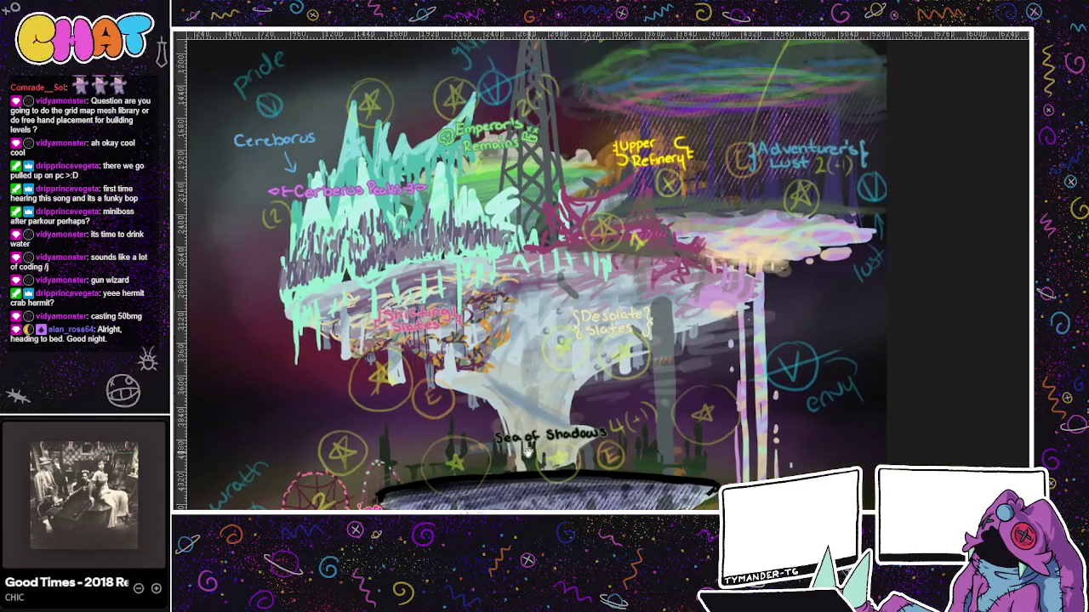
{"action": "left_click_drag", "start_coordinate": [660, 440], "coordinate": [644, 453]}
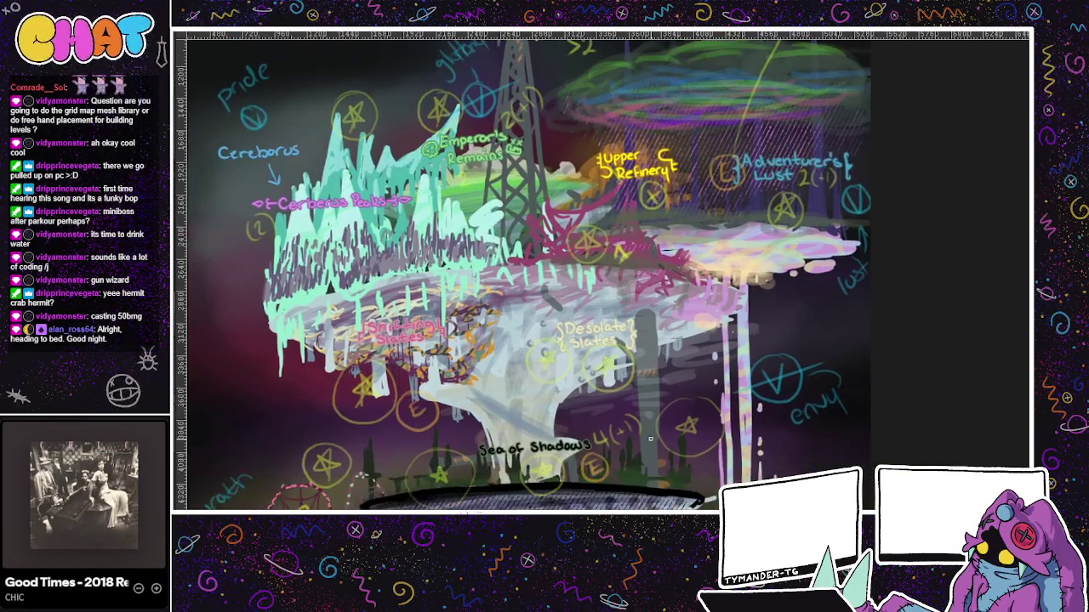
{"action": "left_click_drag", "start_coordinate": [692, 396], "coordinate": [636, 466]}
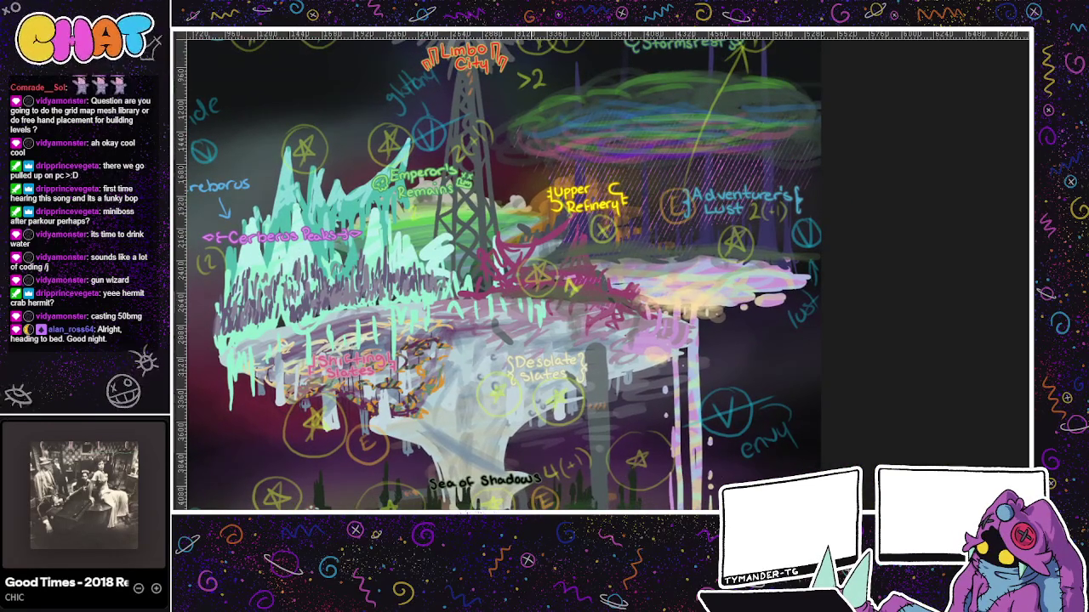
{"action": "key", "text": "ctrl+Tab"}
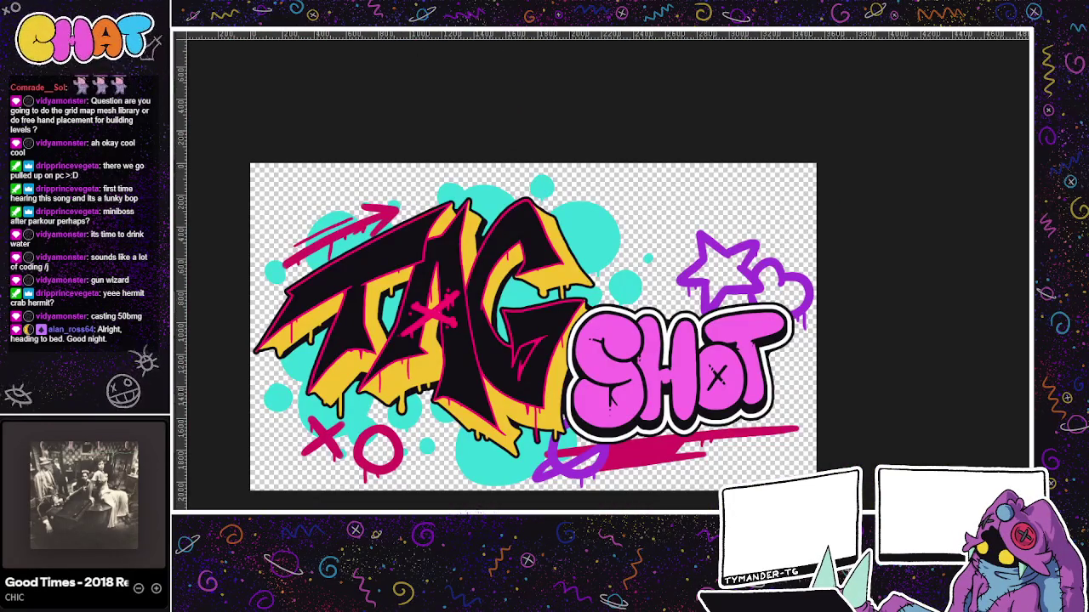
{"action": "key", "text": "ctrl+Tab"}
{"action": "key", "text": "ctrl+Tab"}
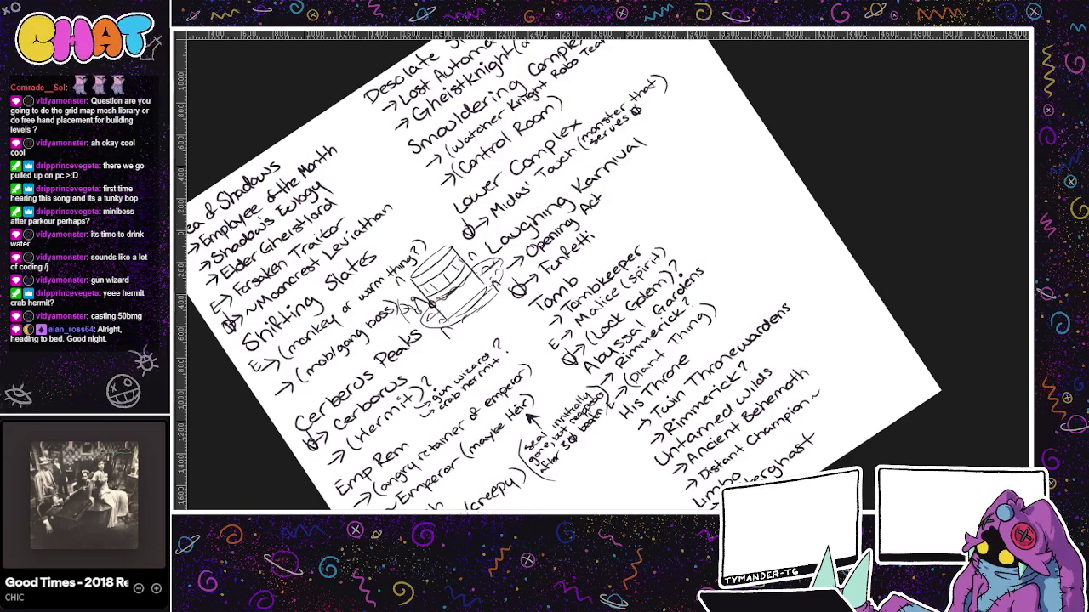
- Zoom and nudge the rotated notes page, then bring up the blank white document
{"action": "scroll", "coordinate": [601, 270], "scroll_direction": "down", "scroll_amount": 3}
{"action": "scroll", "coordinate": [601, 270], "scroll_direction": "up", "scroll_amount": 3}
{"action": "mouse_move", "coordinate": [602, 269]}
{"action": "left_mouse_down"}
{"action": "mouse_move", "coordinate": [616, 278]}
{"action": "mouse_move", "coordinate": [656, 248]}
{"action": "left_mouse_up"}
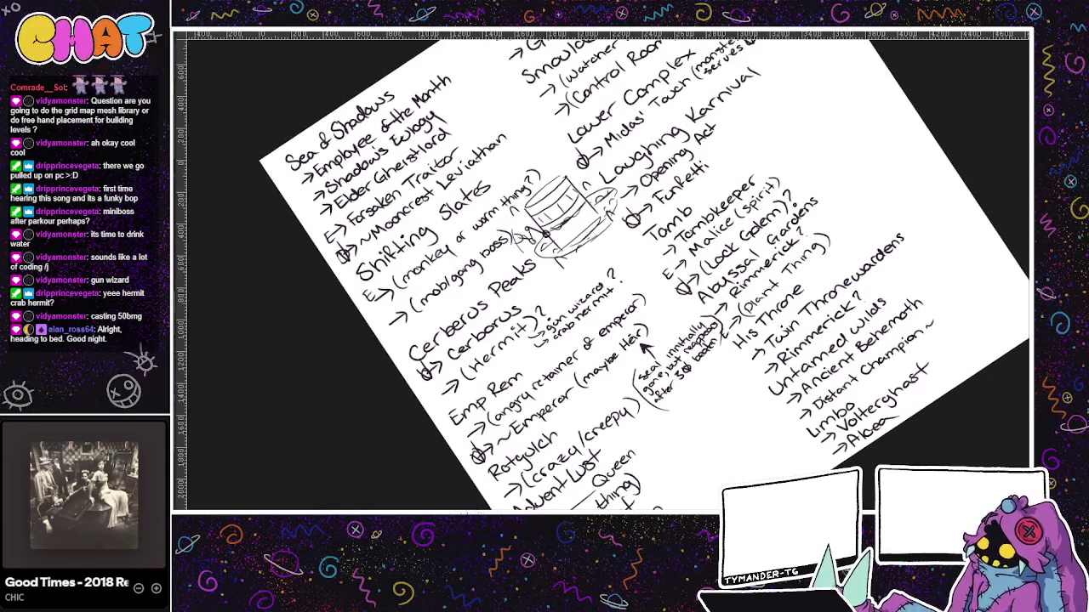
{"action": "left_click", "coordinate": [371, 39]}
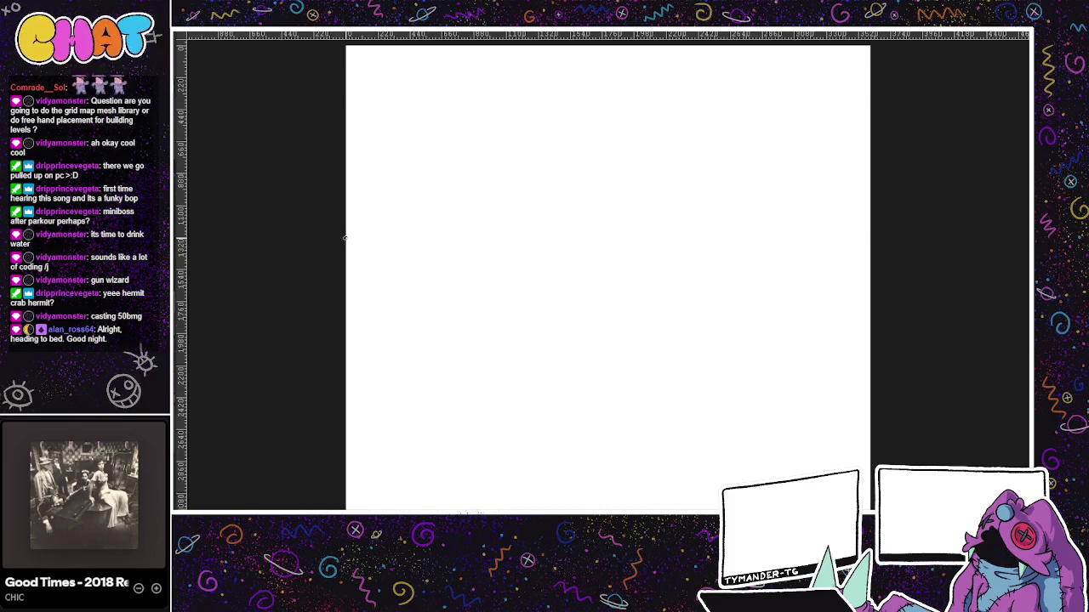
- Undo a test stroke, tilt the page, and pencil two faint U-shaped forms
{"action": "left_click_drag", "start_coordinate": [494, 341], "coordinate": [478, 425]}
{"action": "key", "text": "ctrl+z"}
{"action": "left_click_drag", "start_coordinate": [539, 405], "coordinate": [323, 425]}
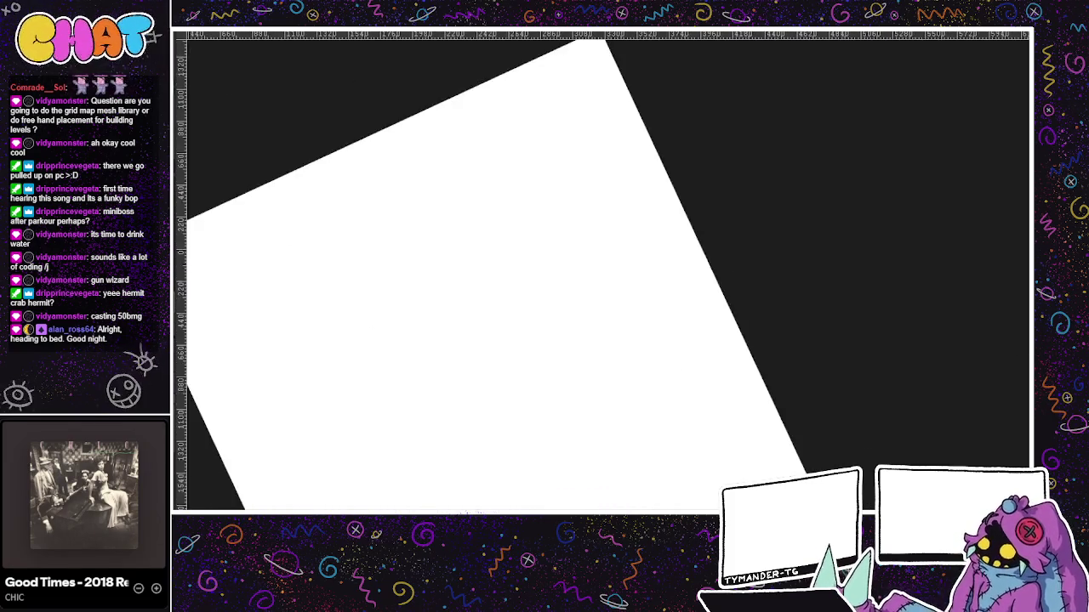
{"action": "left_click_drag", "start_coordinate": [537, 326], "coordinate": [515, 251]}
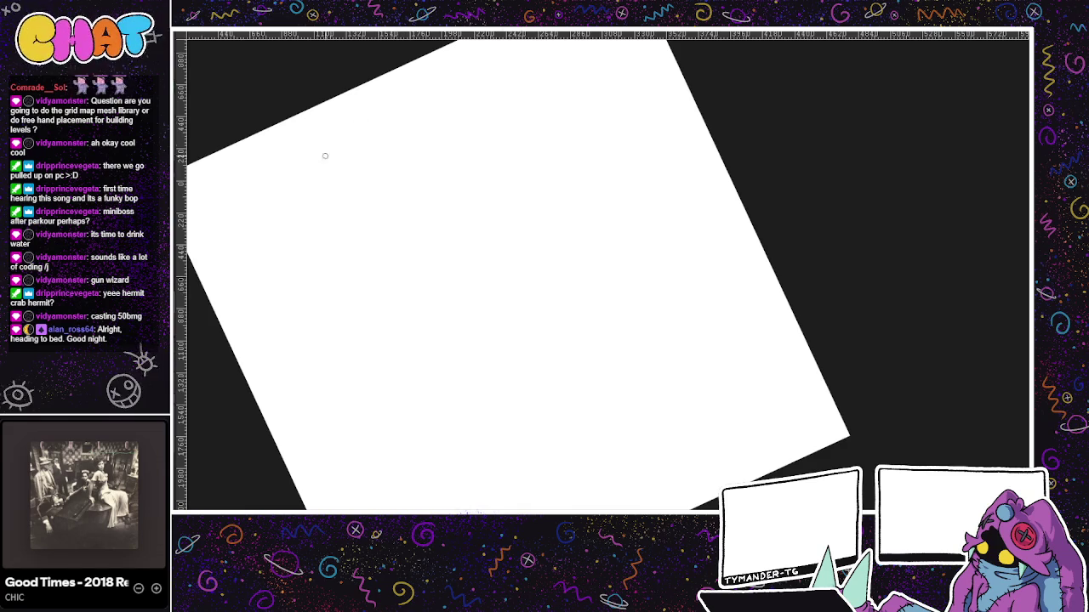
{"action": "left_click_drag", "start_coordinate": [377, 232], "coordinate": [414, 214]}
{"action": "left_click_drag", "start_coordinate": [363, 104], "coordinate": [417, 212]}
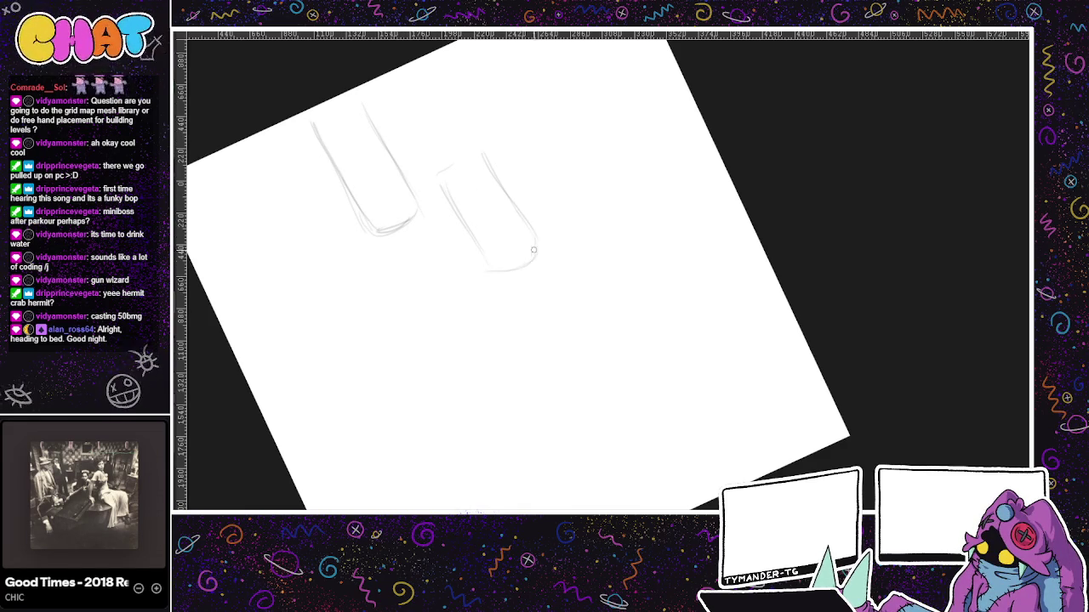
- Pencil the tall structures with a top arc, darkened sides and lower-right hatching
{"action": "left_click_drag", "start_coordinate": [325, 121], "coordinate": [478, 119]}
{"action": "left_click_drag", "start_coordinate": [362, 125], "coordinate": [417, 226]}
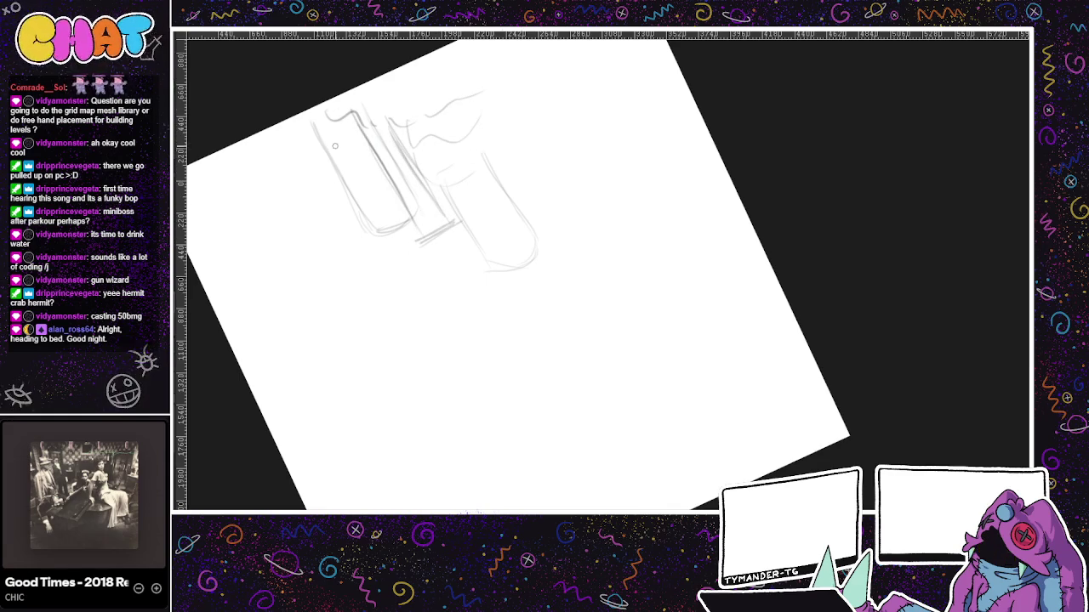
{"action": "mouse_move", "coordinate": [403, 226]}
{"action": "left_mouse_down"}
{"action": "mouse_move", "coordinate": [308, 221]}
{"action": "mouse_move", "coordinate": [368, 216]}
{"action": "mouse_move", "coordinate": [385, 142]}
{"action": "left_mouse_up"}
{"action": "left_click_drag", "start_coordinate": [492, 240], "coordinate": [459, 263]}
{"action": "mouse_move", "coordinate": [555, 230]}
{"action": "left_mouse_down"}
{"action": "mouse_move", "coordinate": [517, 260]}
{"action": "mouse_move", "coordinate": [380, 266]}
{"action": "left_mouse_up"}
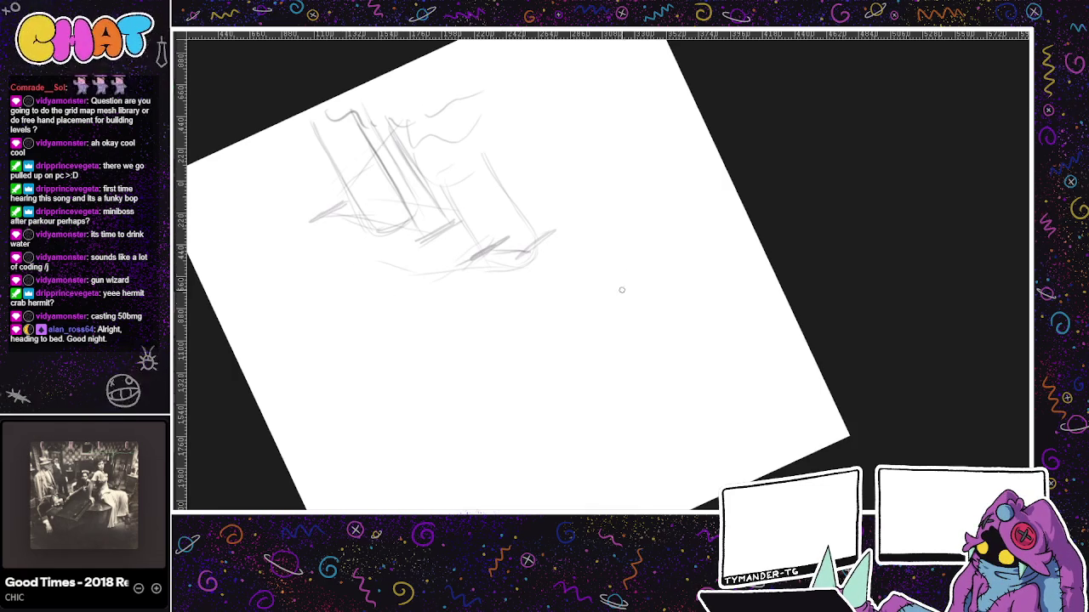
{"action": "mouse_move", "coordinate": [461, 102]}
{"action": "left_mouse_down"}
{"action": "mouse_move", "coordinate": [613, 184]}
{"action": "mouse_move", "coordinate": [604, 255]}
{"action": "left_mouse_up"}
{"action": "mouse_move", "coordinate": [538, 198]}
{"action": "left_mouse_down"}
{"action": "mouse_move", "coordinate": [520, 159]}
{"action": "mouse_move", "coordinate": [534, 173]}
{"action": "left_mouse_up"}
- Draw a small eye-like ellipse with looping tendrils around it, undoing one stray stroke
{"action": "mouse_move", "coordinate": [586, 199]}
{"action": "left_mouse_down"}
{"action": "mouse_move", "coordinate": [597, 186]}
{"action": "mouse_move", "coordinate": [590, 203]}
{"action": "mouse_move", "coordinate": [546, 209]}
{"action": "left_mouse_up"}
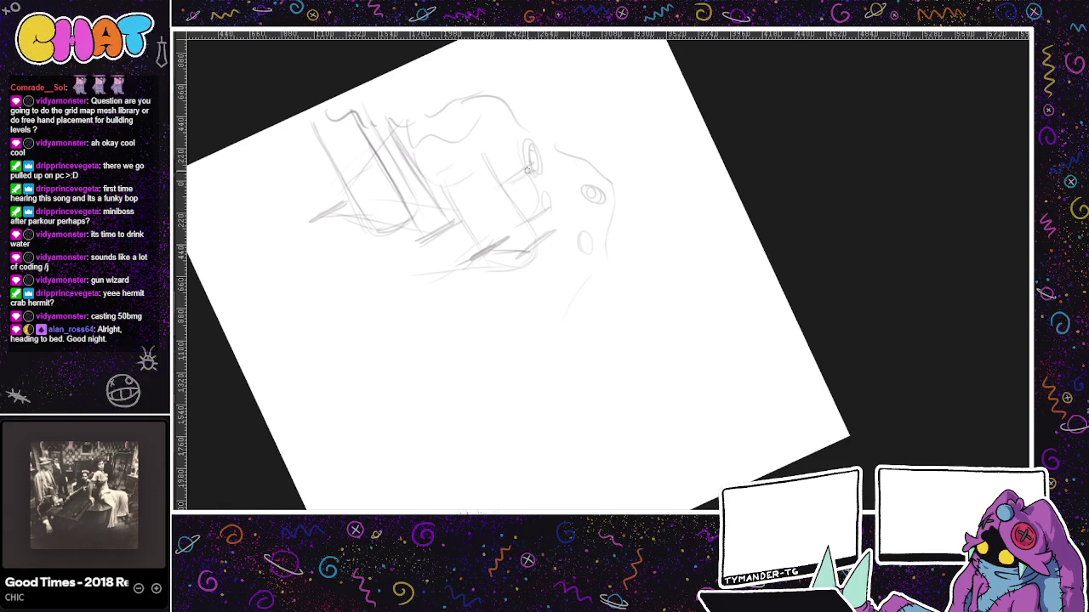
{"action": "mouse_move", "coordinate": [612, 219]}
{"action": "left_mouse_down"}
{"action": "mouse_move", "coordinate": [541, 281]}
{"action": "mouse_move", "coordinate": [594, 274]}
{"action": "left_mouse_up"}
{"action": "left_click_drag", "start_coordinate": [548, 312], "coordinate": [585, 294]}
{"action": "left_click_drag", "start_coordinate": [603, 124], "coordinate": [535, 192]}
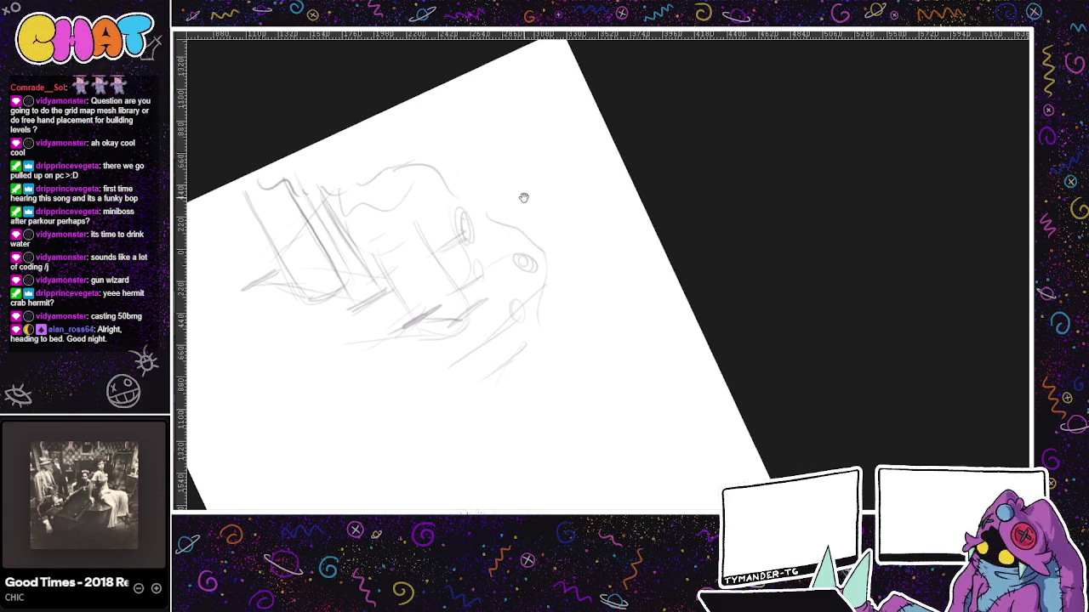
{"action": "left_click_drag", "start_coordinate": [570, 135], "coordinate": [504, 167]}
{"action": "mouse_move", "coordinate": [547, 240]}
{"action": "left_mouse_down"}
{"action": "mouse_move", "coordinate": [637, 193]}
{"action": "mouse_move", "coordinate": [579, 267]}
{"action": "mouse_move", "coordinate": [651, 228]}
{"action": "left_mouse_up"}
{"action": "mouse_move", "coordinate": [590, 176]}
{"action": "left_mouse_down"}
{"action": "mouse_move", "coordinate": [500, 208]}
{"action": "mouse_move", "coordinate": [600, 165]}
{"action": "mouse_move", "coordinate": [626, 194]}
{"action": "left_mouse_up"}
{"action": "key", "text": "ctrl+z"}
{"action": "left_click_drag", "start_coordinate": [561, 160], "coordinate": [619, 222]}
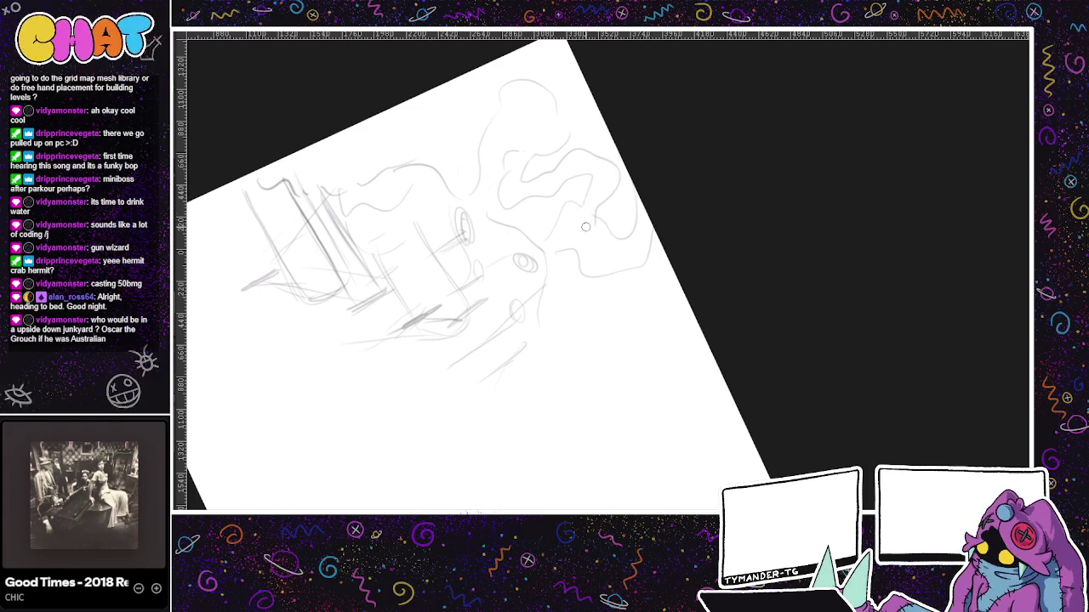
- Add wavy tendrils to the right of and above the eye, panning as needed
{"action": "left_click_drag", "start_coordinate": [549, 301], "coordinate": [673, 279]}
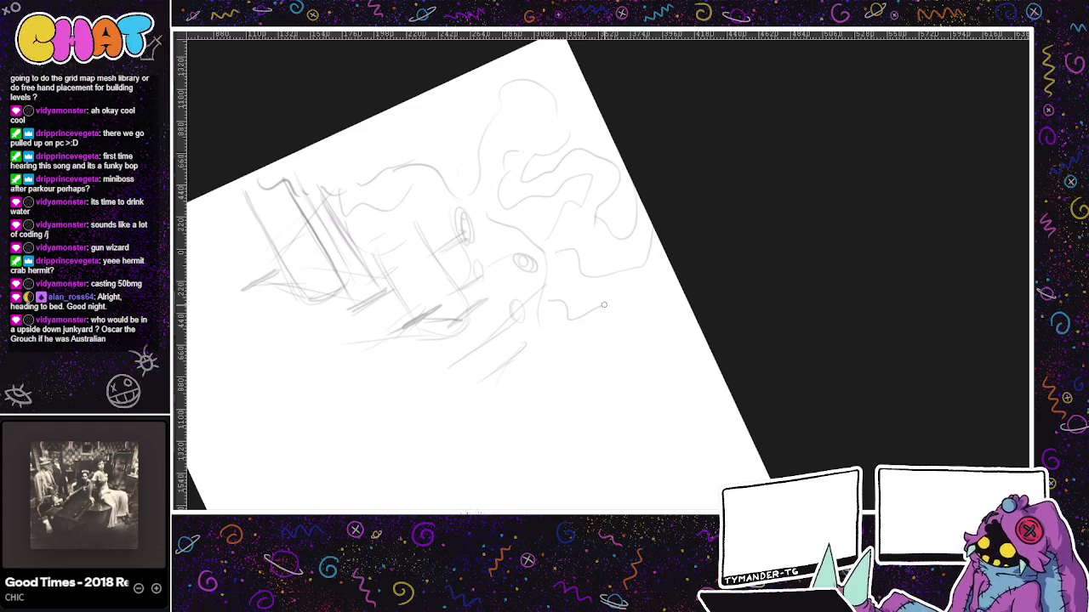
{"action": "left_click_drag", "start_coordinate": [544, 315], "coordinate": [698, 325]}
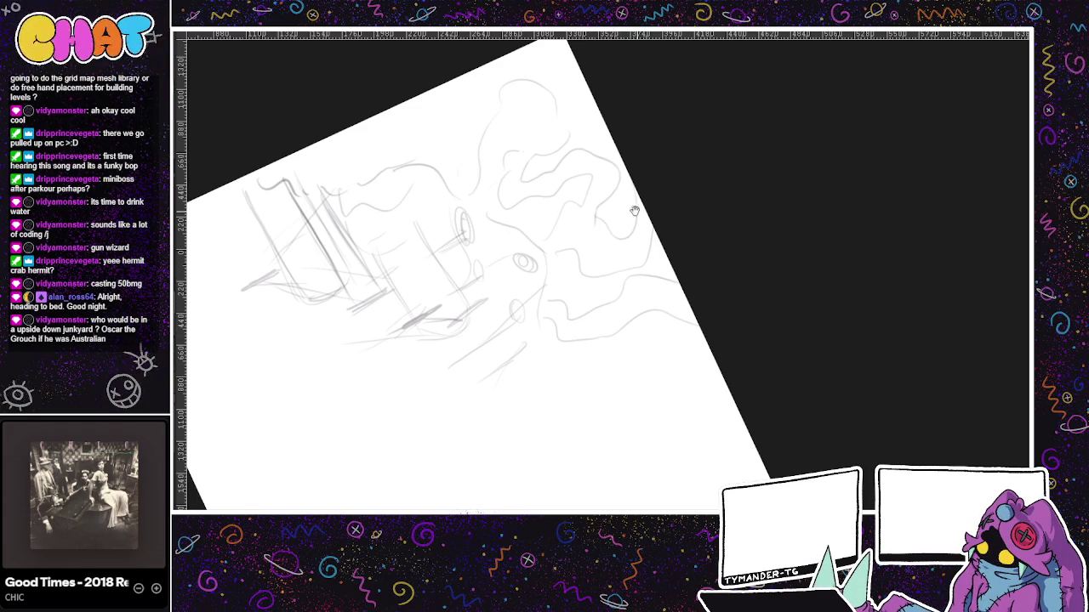
{"action": "left_click_drag", "start_coordinate": [646, 217], "coordinate": [695, 228]}
{"action": "mouse_move", "coordinate": [527, 187]}
{"action": "left_mouse_down"}
{"action": "mouse_move", "coordinate": [456, 128]}
{"action": "mouse_move", "coordinate": [541, 130]}
{"action": "left_mouse_up"}
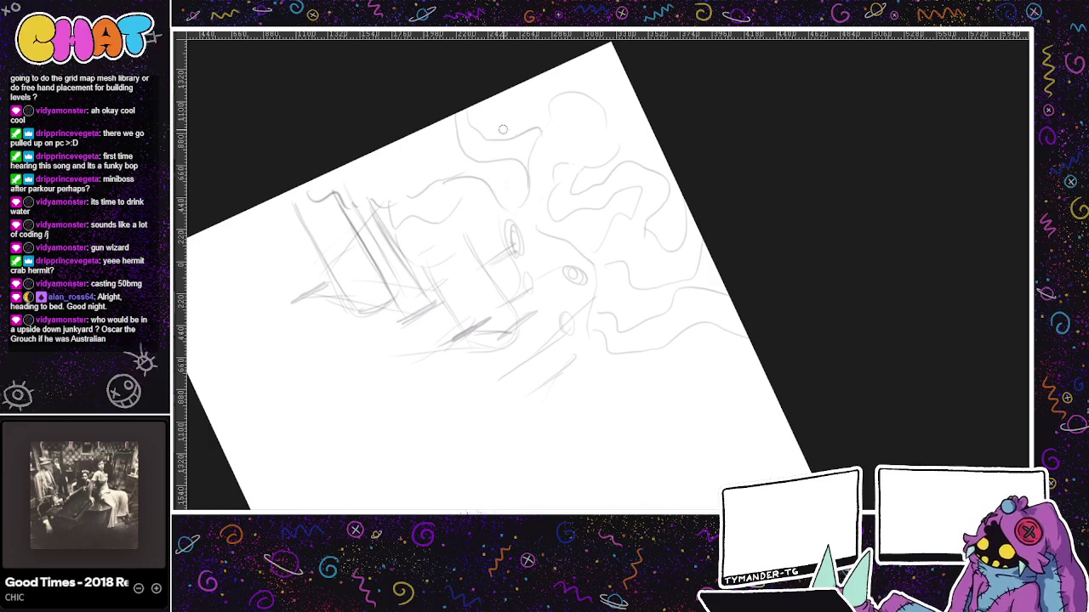
{"action": "left_click_drag", "start_coordinate": [591, 267], "coordinate": [674, 279]}
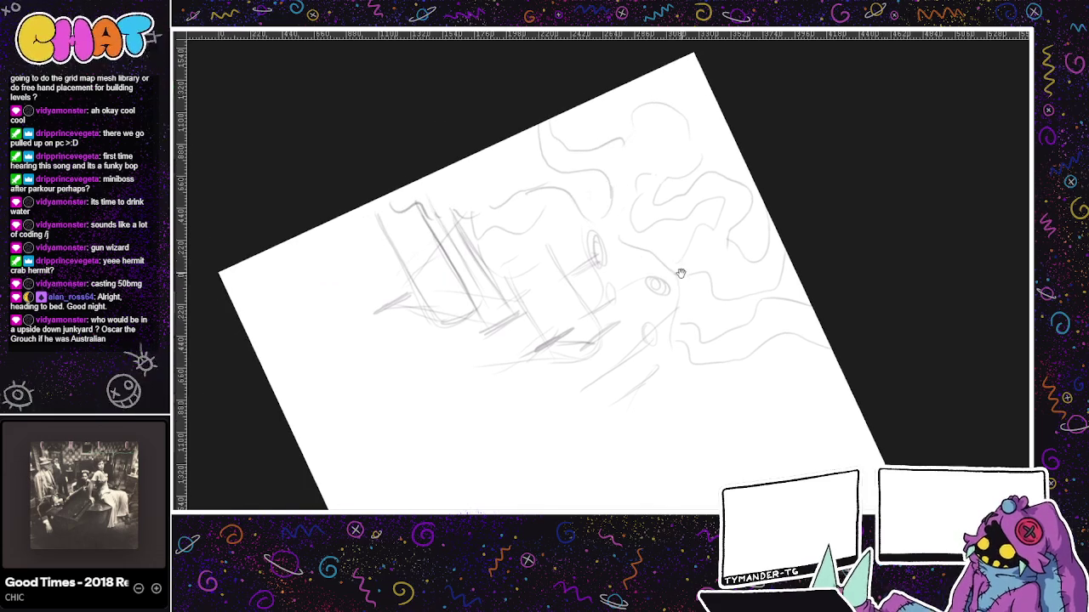
{"action": "left_click_drag", "start_coordinate": [645, 384], "coordinate": [609, 412]}
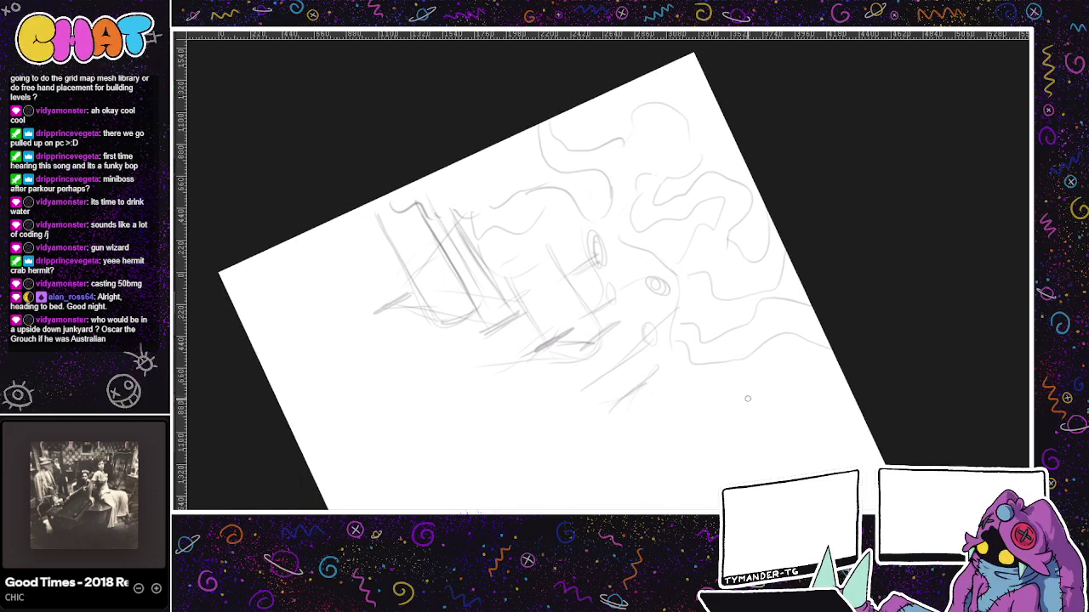
{"action": "left_click_drag", "start_coordinate": [680, 411], "coordinate": [710, 414]}
{"action": "scroll", "coordinate": [733, 417], "scroll_direction": "down", "scroll_amount": 3}
{"action": "scroll", "coordinate": [533, 413], "scroll_direction": "up", "scroll_amount": 1}
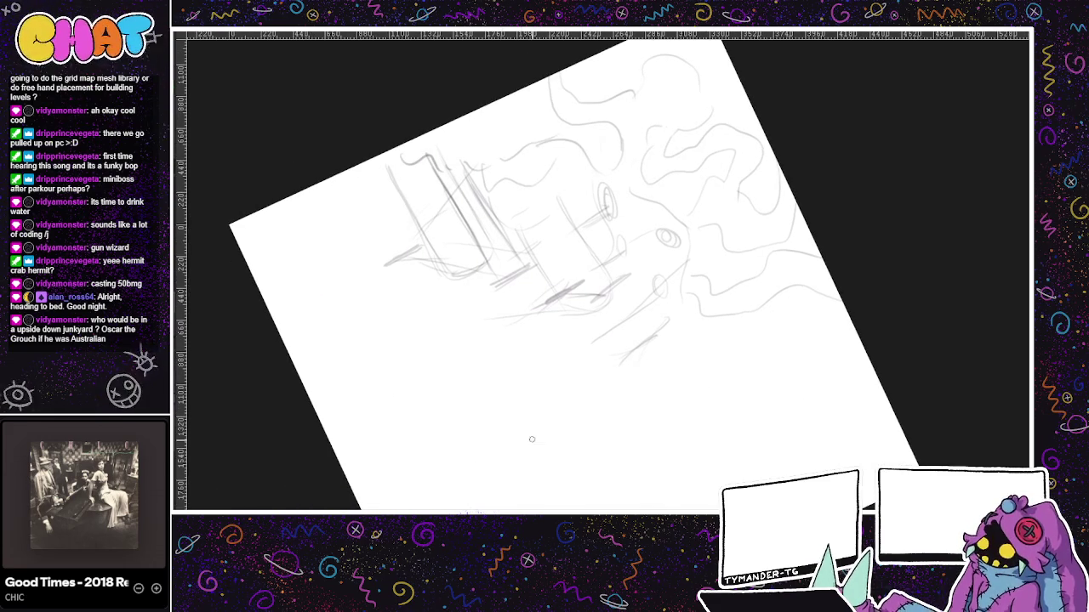
- Ring the eye darker after undoing trial marks, and draw a small circle below
{"action": "left_click_drag", "start_coordinate": [529, 442], "coordinate": [477, 463]}
{"action": "key", "text": "ctrl+z"}
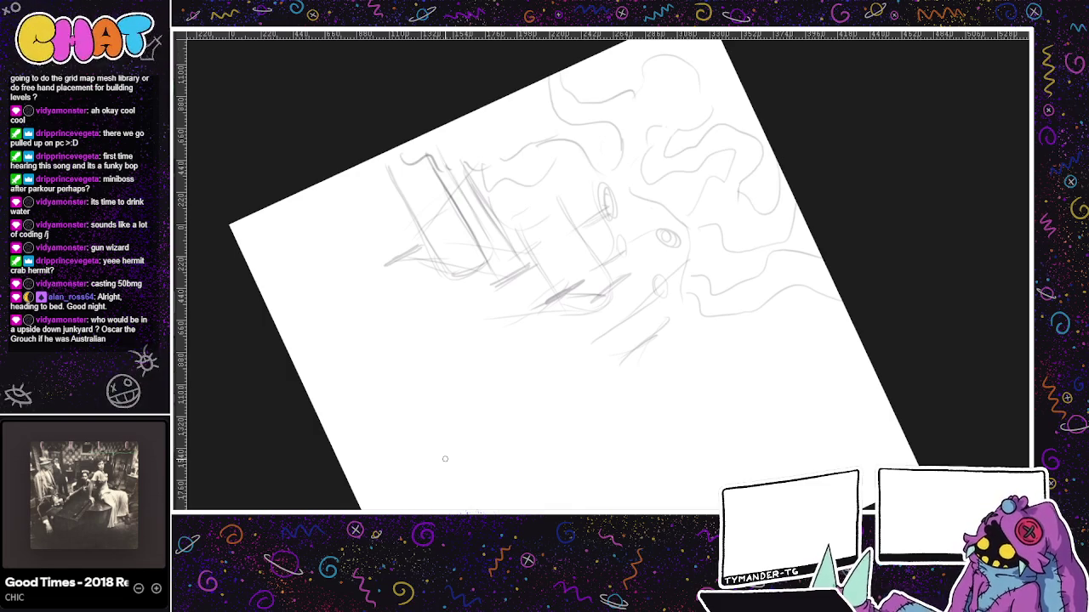
{"action": "mouse_move", "coordinate": [660, 239]}
{"action": "left_mouse_down"}
{"action": "mouse_move", "coordinate": [636, 257]}
{"action": "mouse_move", "coordinate": [630, 284]}
{"action": "left_mouse_up"}
{"action": "key", "text": "ctrl+z"}
{"action": "key", "text": "ctrl+z"}
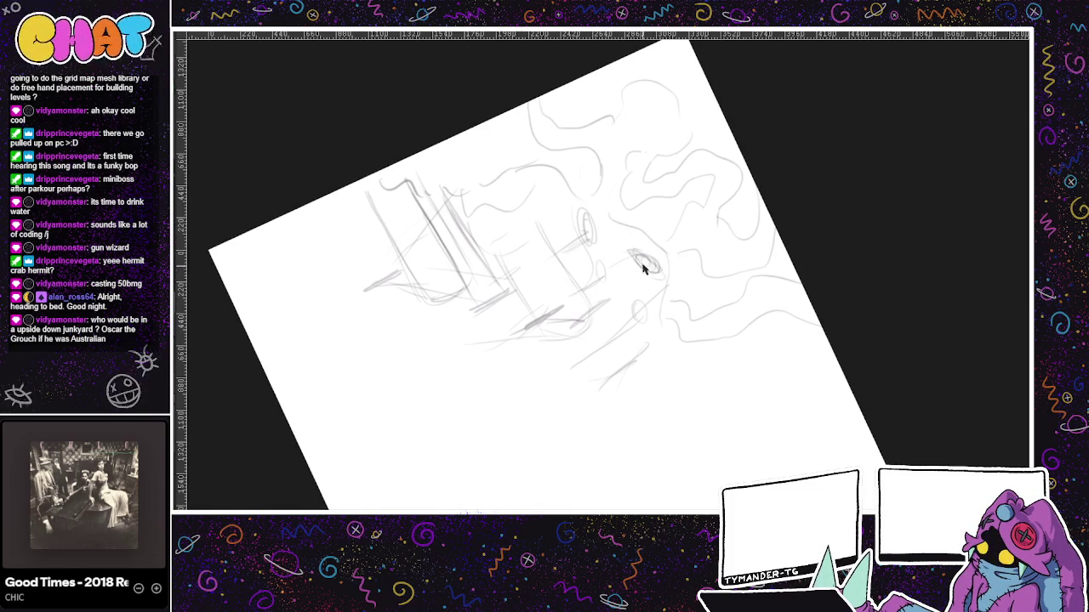
{"action": "mouse_move", "coordinate": [644, 261]}
{"action": "left_mouse_down"}
{"action": "mouse_move", "coordinate": [655, 276]}
{"action": "mouse_move", "coordinate": [642, 261]}
{"action": "left_mouse_up"}
{"action": "key", "text": "ctrl+z"}
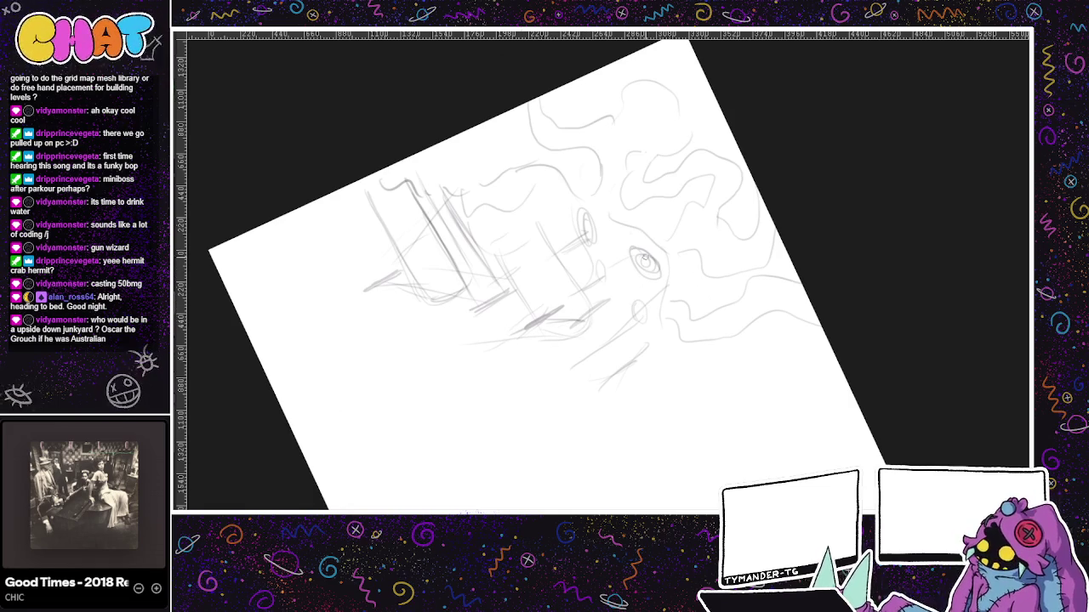
{"action": "scroll", "coordinate": [629, 297], "scroll_direction": "down", "scroll_amount": 2}
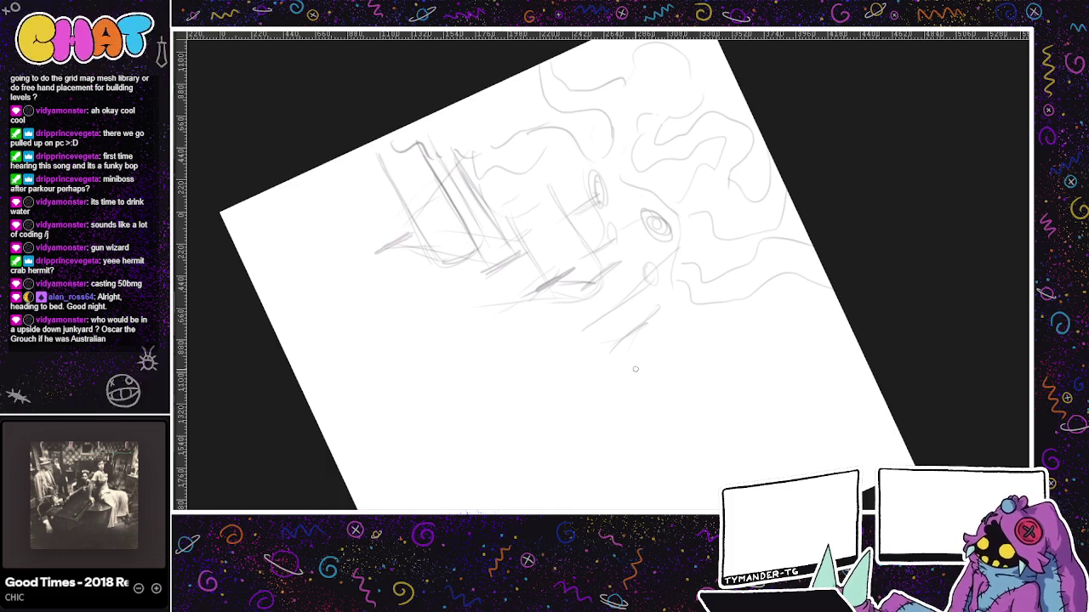
{"action": "scroll", "coordinate": [608, 419], "scroll_direction": "up", "scroll_amount": 2}
{"action": "scroll", "coordinate": [632, 435], "scroll_direction": "down", "scroll_amount": 5}
{"action": "mouse_move", "coordinate": [556, 330]}
{"action": "left_mouse_down"}
{"action": "mouse_move", "coordinate": [535, 368]}
{"action": "mouse_move", "coordinate": [522, 308]}
{"action": "mouse_move", "coordinate": [510, 380]}
{"action": "mouse_move", "coordinate": [549, 377]}
{"action": "left_mouse_up"}
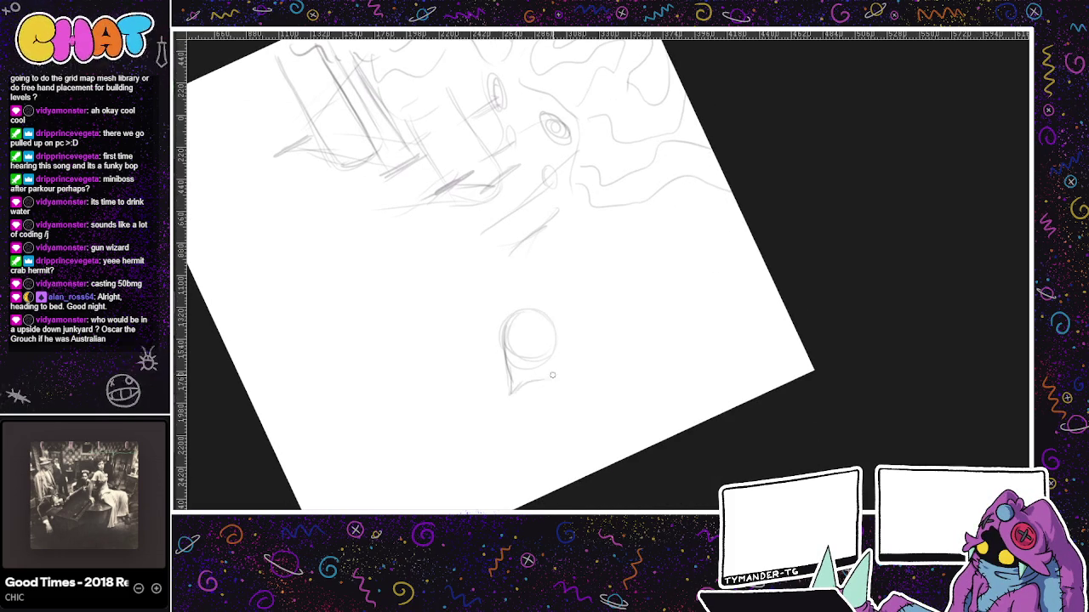
- Remove the V strokes and sketch curves along the head circle's top and right side
{"action": "key", "text": "ctrl+z"}
{"action": "key", "text": "ctrl+z"}
{"action": "key", "text": "ctrl+z"}
{"action": "key", "text": "ctrl+z"}
{"action": "mouse_move", "coordinate": [506, 340]}
{"action": "left_mouse_down"}
{"action": "mouse_move", "coordinate": [513, 366]}
{"action": "mouse_move", "coordinate": [503, 346]}
{"action": "mouse_move", "coordinate": [563, 349]}
{"action": "mouse_move", "coordinate": [560, 320]}
{"action": "mouse_move", "coordinate": [532, 304]}
{"action": "mouse_move", "coordinate": [501, 349]}
{"action": "mouse_move", "coordinate": [542, 304]}
{"action": "mouse_move", "coordinate": [502, 335]}
{"action": "left_mouse_up"}
{"action": "mouse_move", "coordinate": [507, 286]}
{"action": "left_mouse_down"}
{"action": "mouse_move", "coordinate": [500, 339]}
{"action": "mouse_move", "coordinate": [606, 284]}
{"action": "left_mouse_up"}
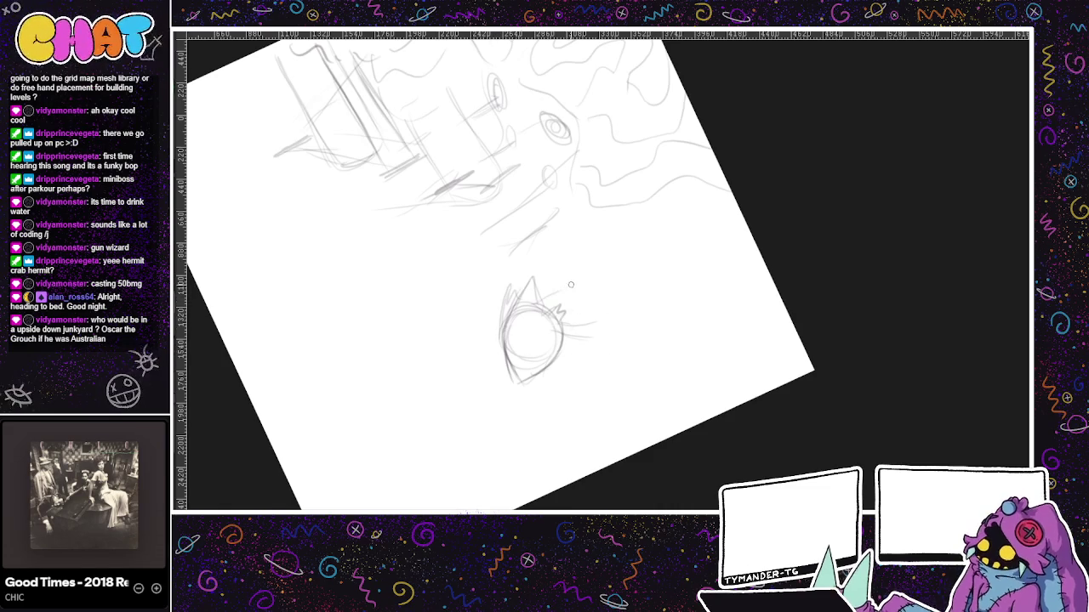
{"action": "left_click_drag", "start_coordinate": [582, 336], "coordinate": [572, 351]}
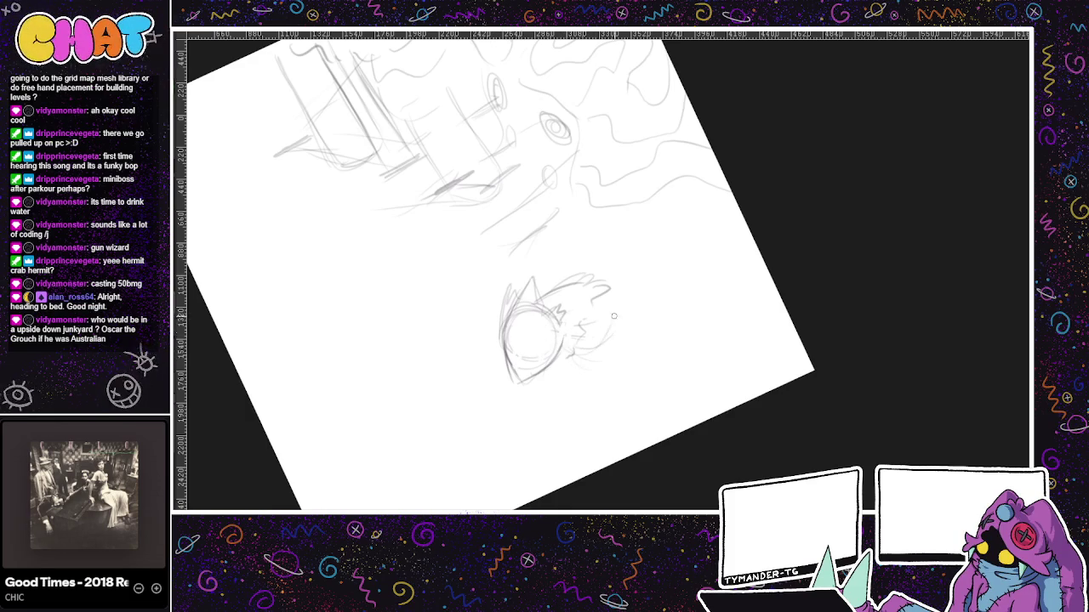
{"action": "left_click_drag", "start_coordinate": [635, 325], "coordinate": [619, 402]}
{"action": "left_click_drag", "start_coordinate": [631, 323], "coordinate": [624, 383]}
- Extend curves rightward from the head, including wing-like lines
{"action": "mouse_move", "coordinate": [605, 293]}
{"action": "left_mouse_down"}
{"action": "mouse_move", "coordinate": [650, 303]}
{"action": "mouse_move", "coordinate": [662, 345]}
{"action": "mouse_move", "coordinate": [640, 393]}
{"action": "left_mouse_up"}
{"action": "left_click_drag", "start_coordinate": [650, 328], "coordinate": [619, 391]}
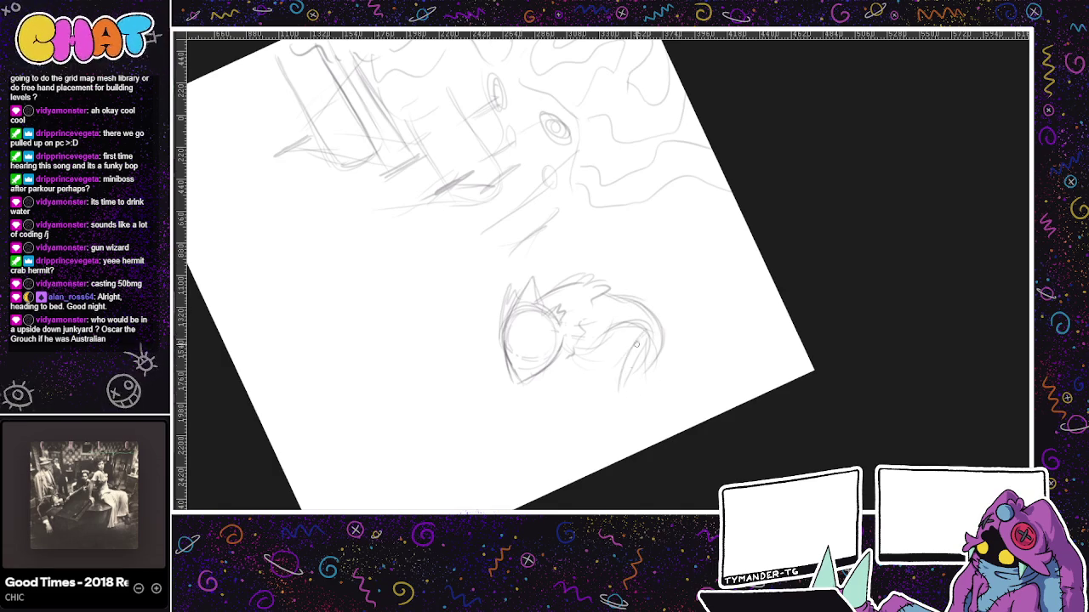
{"action": "left_click_drag", "start_coordinate": [655, 344], "coordinate": [650, 391]}
{"action": "mouse_move", "coordinate": [659, 308]}
{"action": "left_mouse_down"}
{"action": "mouse_move", "coordinate": [686, 361]}
{"action": "mouse_move", "coordinate": [698, 292]}
{"action": "mouse_move", "coordinate": [738, 344]}
{"action": "mouse_move", "coordinate": [771, 360]}
{"action": "left_mouse_up"}
{"action": "mouse_move", "coordinate": [715, 310]}
{"action": "left_mouse_down"}
{"action": "mouse_move", "coordinate": [733, 361]}
{"action": "mouse_move", "coordinate": [725, 317]}
{"action": "left_mouse_up"}
{"action": "left_click_drag", "start_coordinate": [639, 370], "coordinate": [704, 238]}
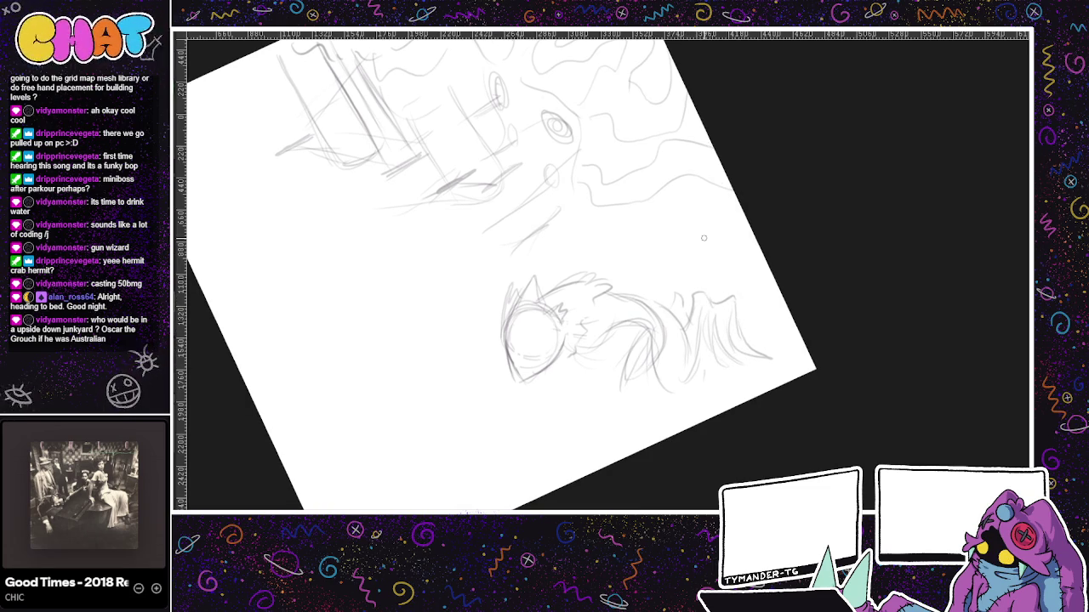
- Lasso and delete the wing lines, then sketch looped claws below the head
{"action": "mouse_move", "coordinate": [661, 274]}
{"action": "left_mouse_down"}
{"action": "mouse_move", "coordinate": [741, 394]}
{"action": "mouse_move", "coordinate": [700, 278]}
{"action": "left_mouse_up"}
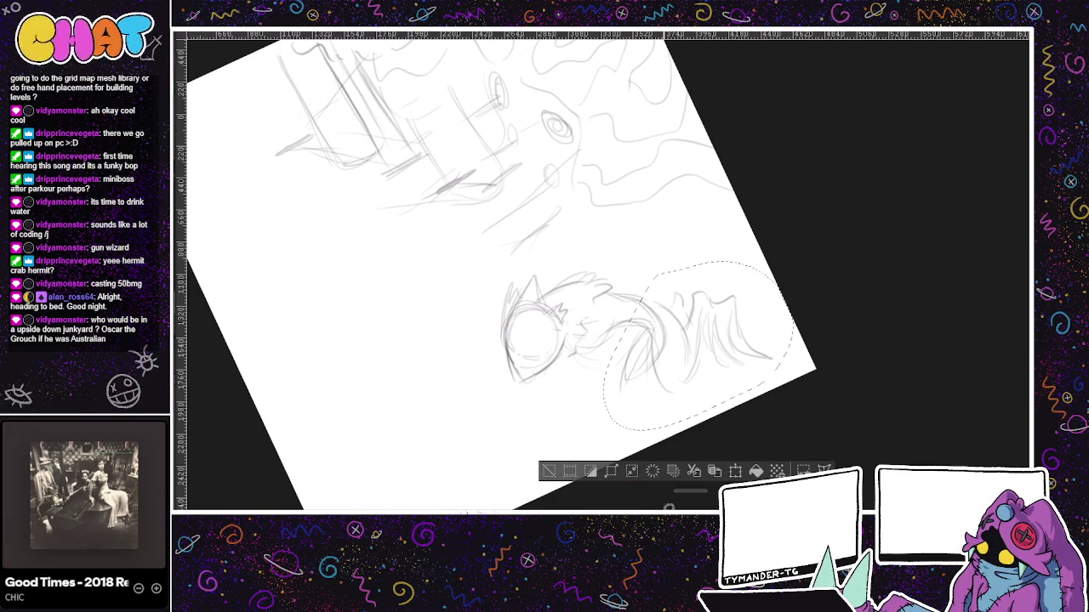
{"action": "left_click", "coordinate": [672, 472]}
{"action": "key", "text": "ctrl+d"}
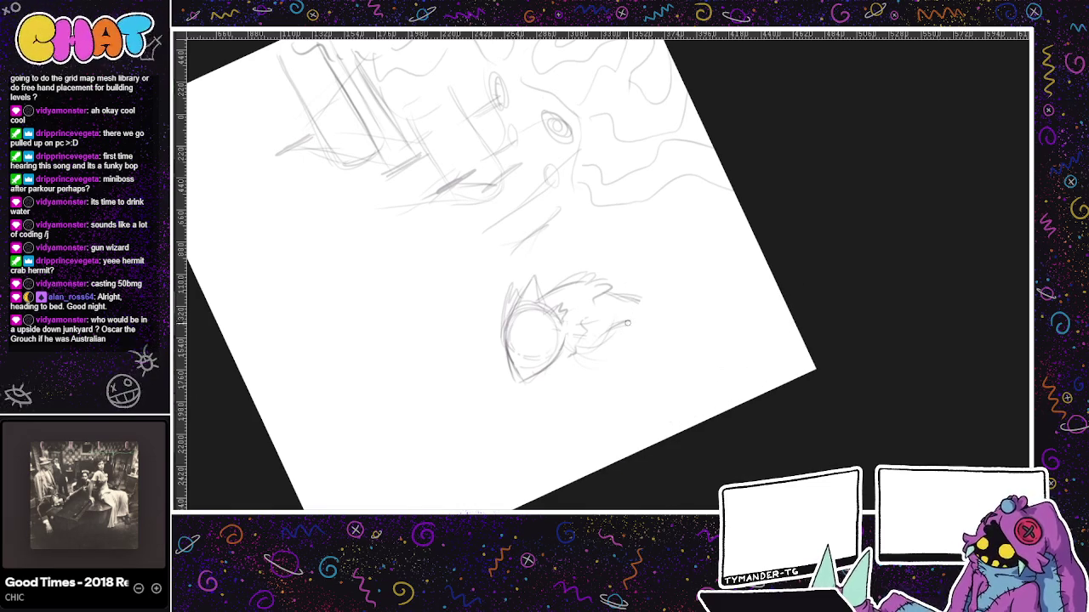
{"action": "mouse_move", "coordinate": [650, 306]}
{"action": "left_mouse_down"}
{"action": "mouse_move", "coordinate": [636, 330]}
{"action": "mouse_move", "coordinate": [664, 371]}
{"action": "mouse_move", "coordinate": [616, 401]}
{"action": "left_mouse_up"}
{"action": "left_click_drag", "start_coordinate": [631, 328], "coordinate": [639, 332]}
{"action": "left_click_drag", "start_coordinate": [575, 383], "coordinate": [599, 391]}
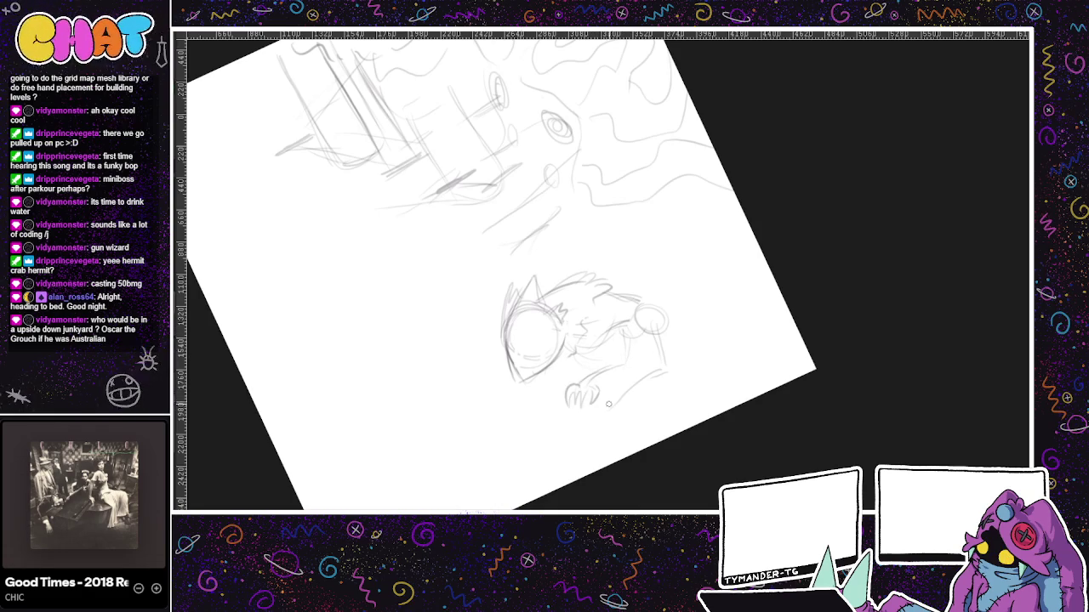
{"action": "mouse_move", "coordinate": [600, 407]}
{"action": "left_mouse_down"}
{"action": "mouse_move", "coordinate": [605, 420]}
{"action": "mouse_move", "coordinate": [629, 414]}
{"action": "mouse_move", "coordinate": [669, 364]}
{"action": "mouse_move", "coordinate": [631, 330]}
{"action": "mouse_move", "coordinate": [667, 306]}
{"action": "mouse_move", "coordinate": [669, 366]}
{"action": "mouse_move", "coordinate": [623, 371]}
{"action": "mouse_move", "coordinate": [606, 318]}
{"action": "left_mouse_up"}
{"action": "key", "text": "ctrl+z"}
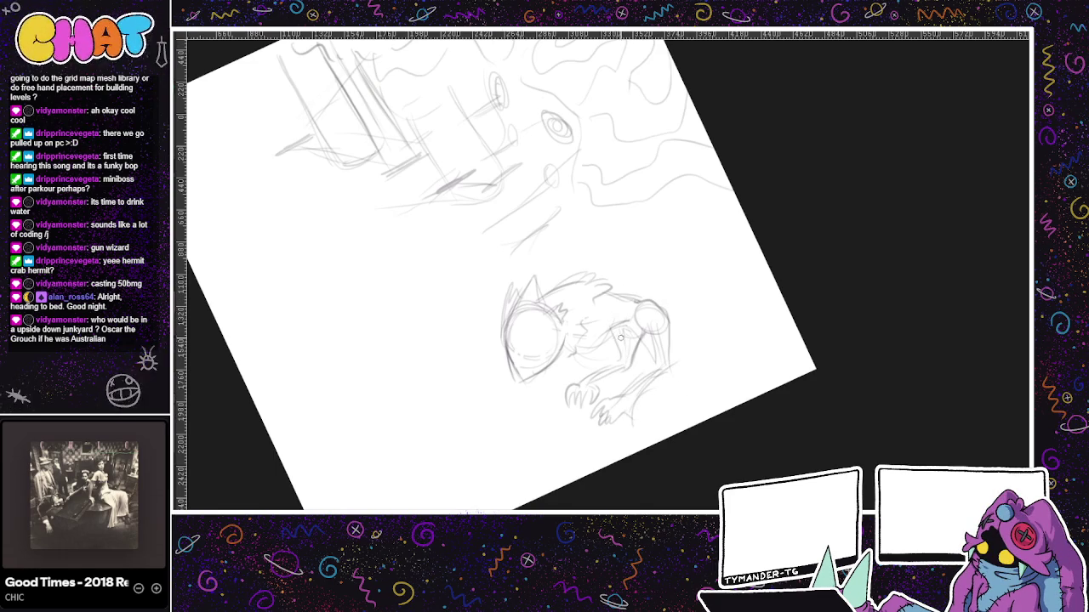
- Draw a looped stalk rising above the creature with lines running down into its body
{"action": "left_click_drag", "start_coordinate": [612, 364], "coordinate": [631, 339]}
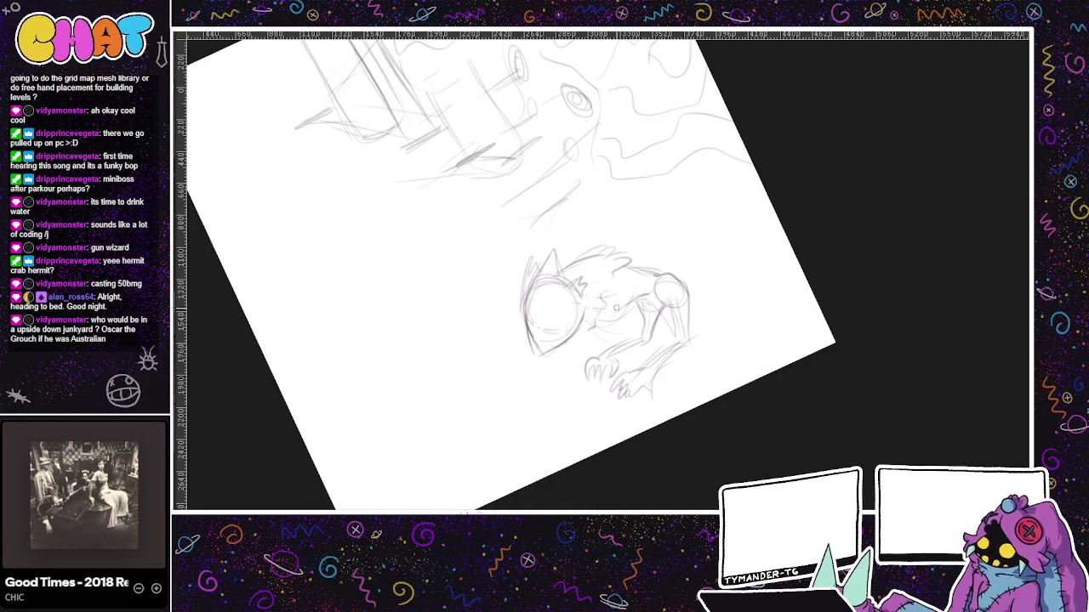
{"action": "left_click_drag", "start_coordinate": [617, 289], "coordinate": [635, 305]}
{"action": "key", "text": "ctrl+z"}
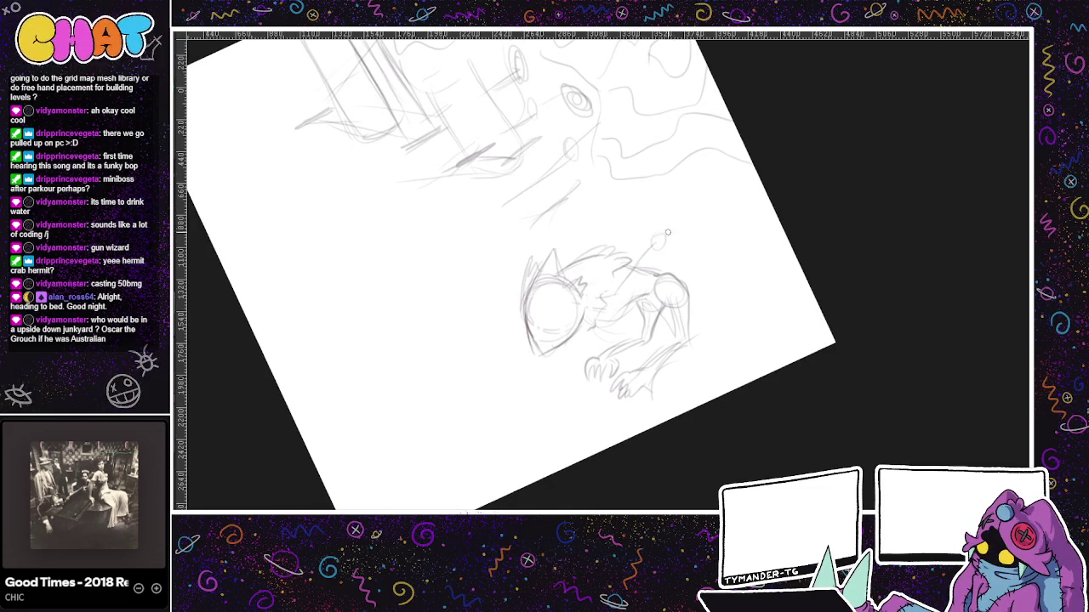
{"action": "mouse_move", "coordinate": [655, 228]}
{"action": "left_mouse_down"}
{"action": "mouse_move", "coordinate": [601, 175]}
{"action": "mouse_move", "coordinate": [596, 194]}
{"action": "mouse_move", "coordinate": [641, 232]}
{"action": "left_mouse_up"}
{"action": "mouse_move", "coordinate": [623, 179]}
{"action": "left_mouse_down"}
{"action": "mouse_move", "coordinate": [678, 225]}
{"action": "mouse_move", "coordinate": [653, 279]}
{"action": "left_mouse_up"}
{"action": "mouse_move", "coordinate": [645, 240]}
{"action": "left_mouse_down"}
{"action": "mouse_move", "coordinate": [625, 257]}
{"action": "mouse_move", "coordinate": [616, 313]}
{"action": "left_mouse_up"}
{"action": "left_click_drag", "start_coordinate": [667, 263], "coordinate": [614, 315]}
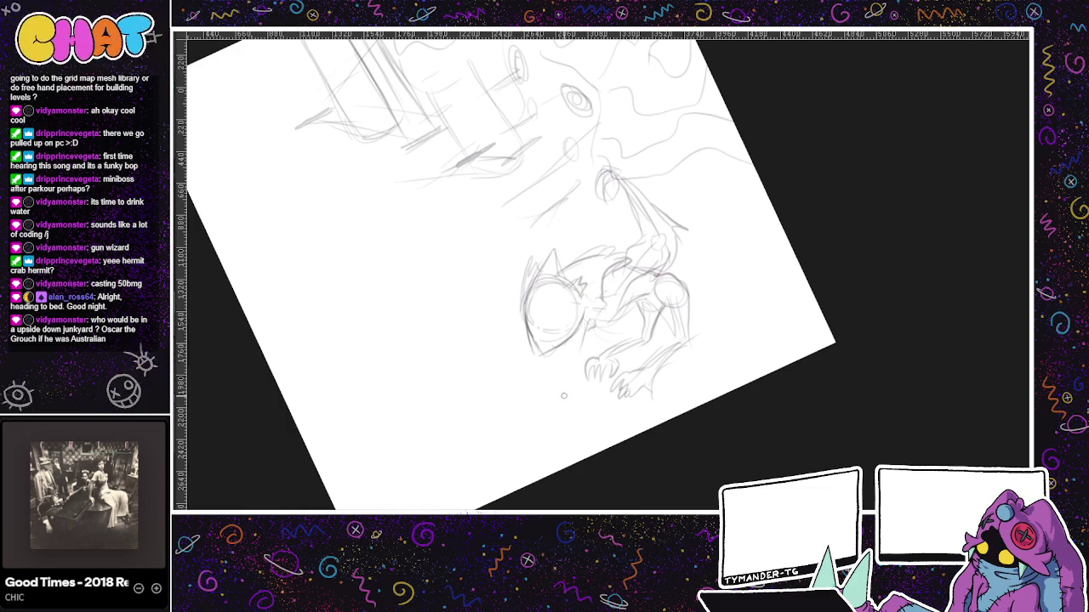
- Add a curved shape below the creature and a small mark at its shoulder
{"action": "mouse_move", "coordinate": [555, 405]}
{"action": "left_mouse_down"}
{"action": "mouse_move", "coordinate": [549, 447]}
{"action": "mouse_move", "coordinate": [593, 436]}
{"action": "left_mouse_up"}
{"action": "left_click_drag", "start_coordinate": [586, 448], "coordinate": [537, 488]}
{"action": "mouse_move", "coordinate": [644, 243]}
{"action": "left_mouse_down"}
{"action": "mouse_move", "coordinate": [674, 286]}
{"action": "mouse_move", "coordinate": [644, 252]}
{"action": "left_mouse_up"}
{"action": "key", "text": "ctrl+z"}
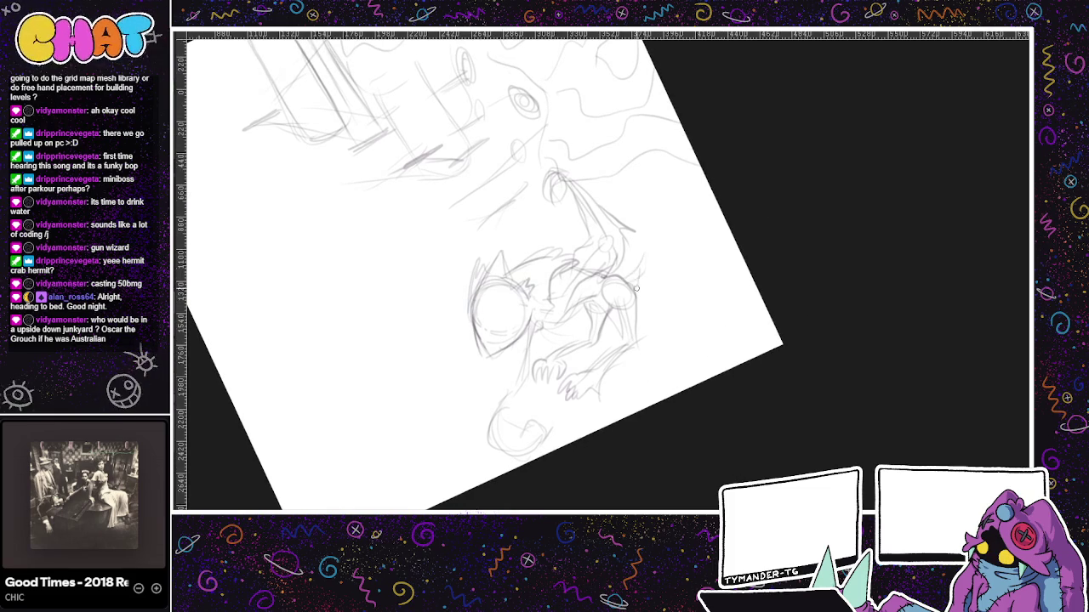
{"action": "left_click_drag", "start_coordinate": [644, 290], "coordinate": [638, 293]}
{"action": "mouse_move", "coordinate": [700, 284]}
{"action": "left_mouse_down"}
{"action": "mouse_move", "coordinate": [731, 265]}
{"action": "mouse_move", "coordinate": [695, 274]}
{"action": "mouse_move", "coordinate": [722, 270]}
{"action": "mouse_move", "coordinate": [742, 286]}
{"action": "mouse_move", "coordinate": [748, 269]}
{"action": "left_mouse_up"}
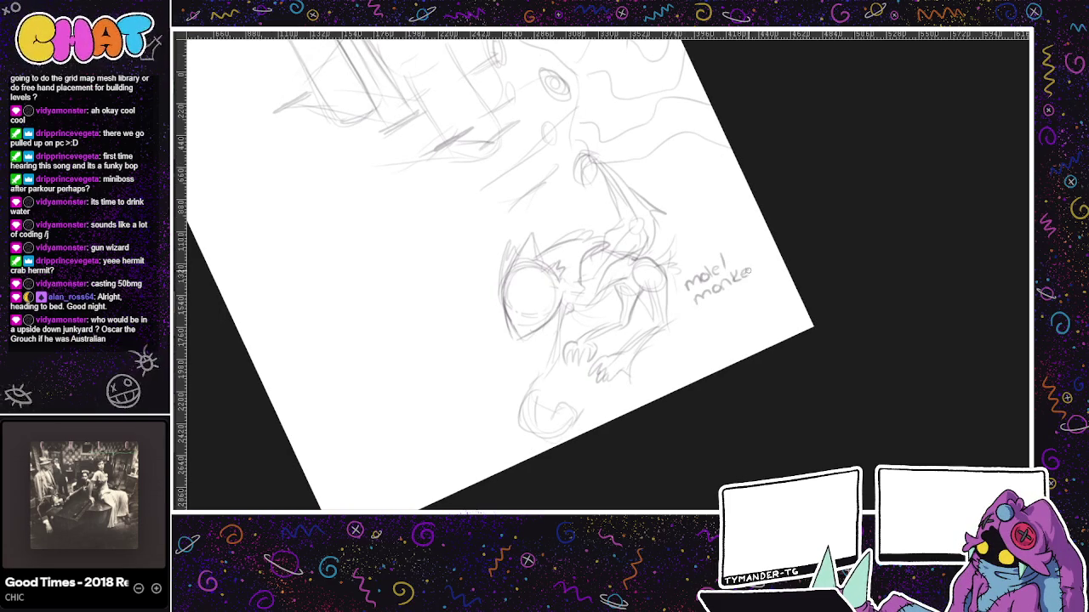
- Handwrite 'oscar' to complete 'mole/ monkey/ oscar' and draw jagged teeth on the head
{"action": "left_click_drag", "start_coordinate": [713, 313], "coordinate": [746, 295]}
{"action": "left_click_drag", "start_coordinate": [525, 267], "coordinate": [497, 292]}
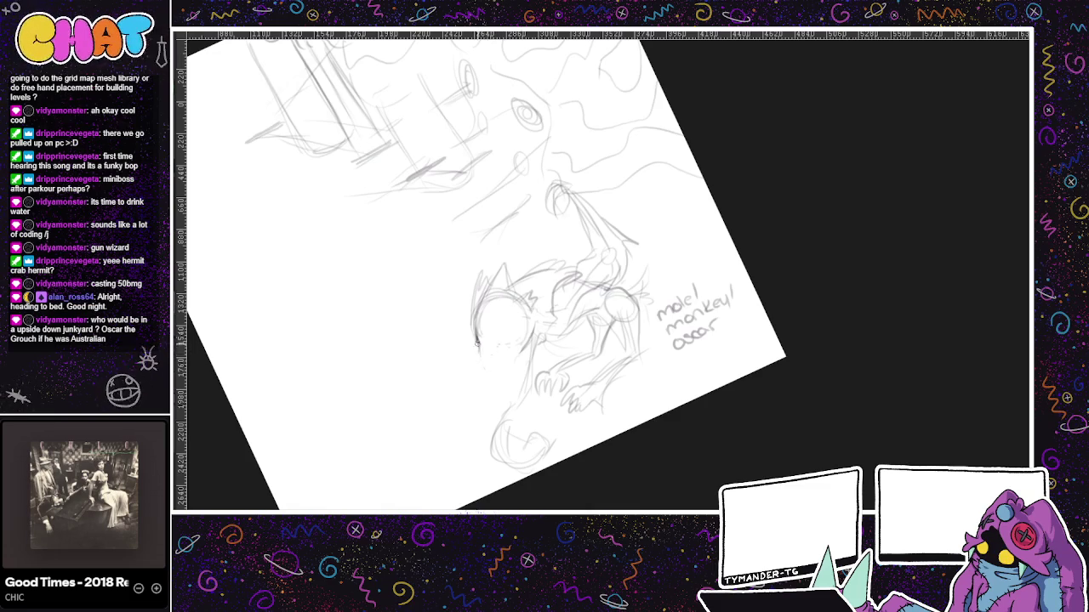
{"action": "mouse_move", "coordinate": [486, 347]}
{"action": "left_mouse_down"}
{"action": "mouse_move", "coordinate": [507, 368]}
{"action": "mouse_move", "coordinate": [501, 351]}
{"action": "left_mouse_up"}
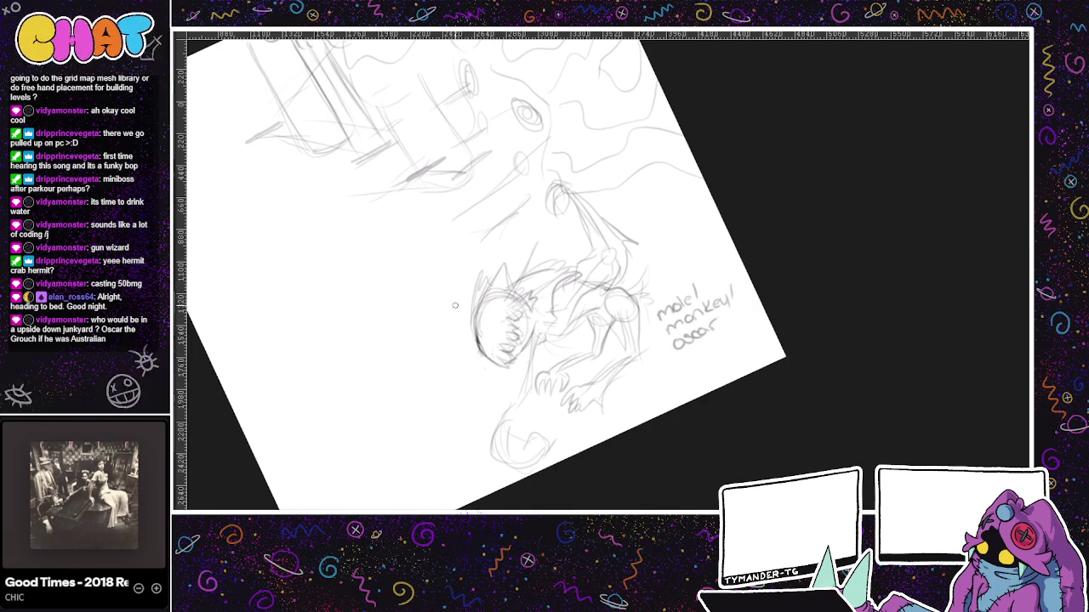
{"action": "left_click_drag", "start_coordinate": [461, 297], "coordinate": [443, 257]}
- Undo the faint strokes, rotate the page, and write 'Boss' above the name note
{"action": "mouse_move", "coordinate": [478, 348]}
{"action": "left_mouse_down"}
{"action": "mouse_move", "coordinate": [454, 374]}
{"action": "mouse_move", "coordinate": [449, 403]}
{"action": "left_mouse_up"}
{"action": "mouse_move", "coordinate": [678, 286]}
{"action": "left_mouse_down"}
{"action": "mouse_move", "coordinate": [695, 244]}
{"action": "mouse_move", "coordinate": [703, 313]}
{"action": "mouse_move", "coordinate": [734, 332]}
{"action": "mouse_move", "coordinate": [769, 302]}
{"action": "left_mouse_up"}
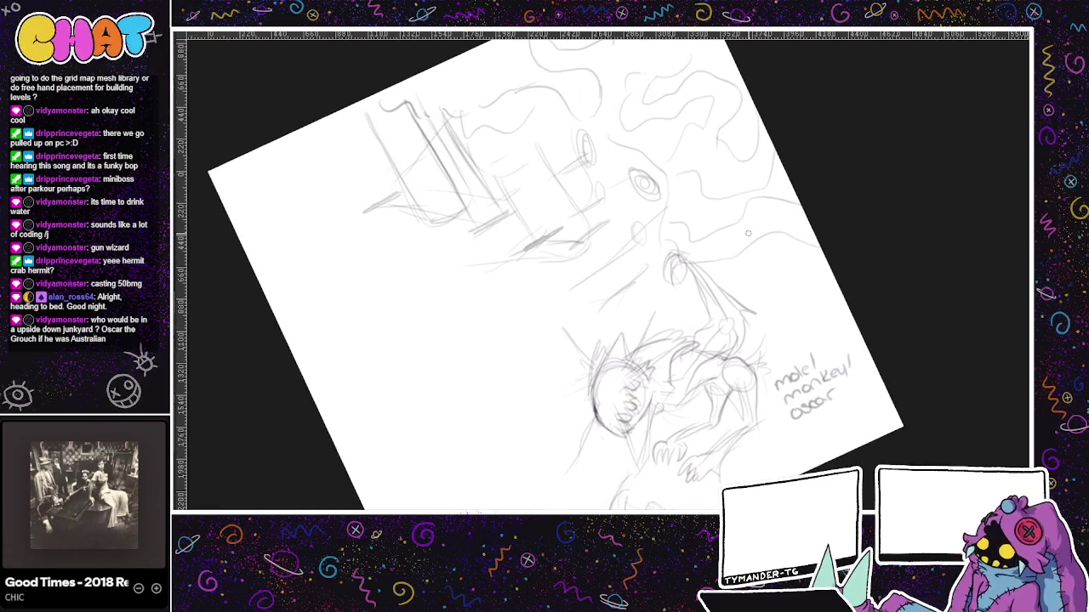
{"action": "left_click_drag", "start_coordinate": [552, 159], "coordinate": [584, 203]}
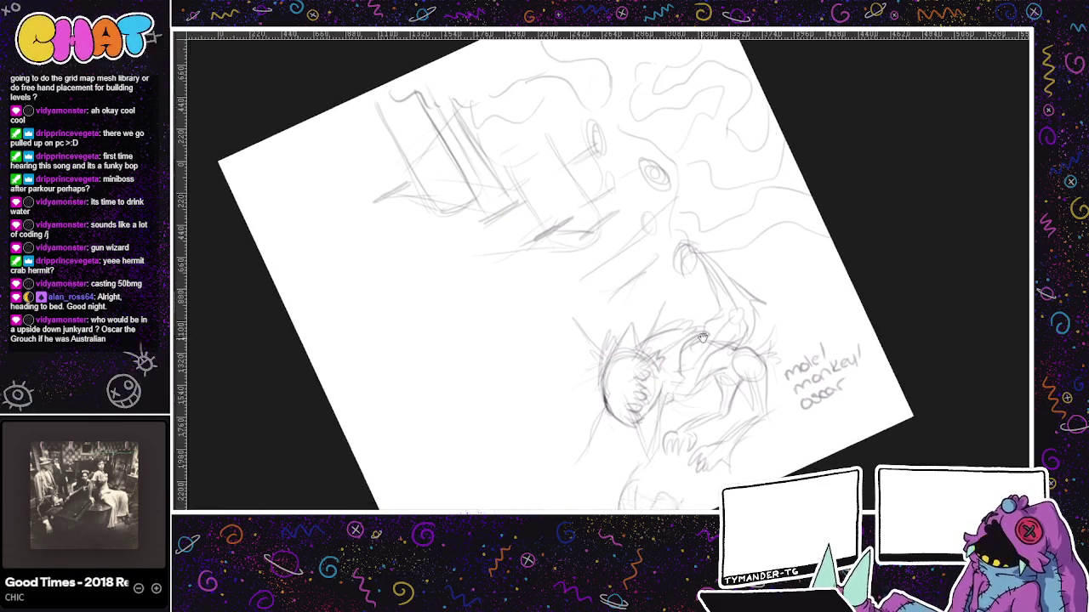
{"action": "key", "text": "ctrl+z"}
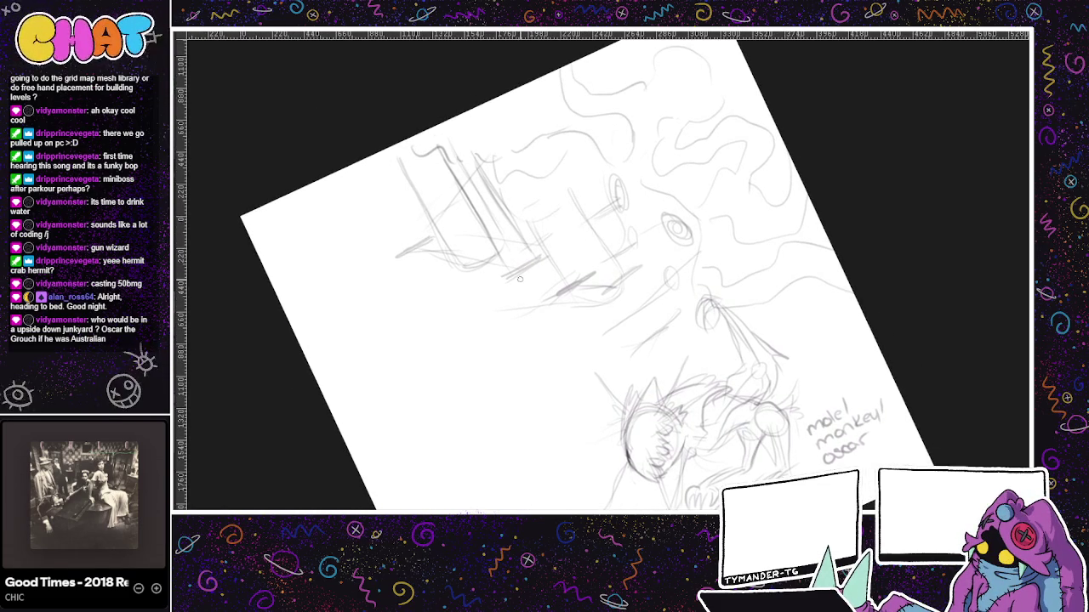
{"action": "mouse_move", "coordinate": [580, 289]}
{"action": "left_mouse_down"}
{"action": "mouse_move", "coordinate": [729, 316]}
{"action": "mouse_move", "coordinate": [765, 352]}
{"action": "mouse_move", "coordinate": [776, 343]}
{"action": "left_mouse_up"}
{"action": "mouse_move", "coordinate": [786, 330]}
{"action": "left_mouse_down"}
{"action": "mouse_move", "coordinate": [781, 344]}
{"action": "mouse_move", "coordinate": [791, 338]}
{"action": "left_mouse_up"}
- Write '-weapons' under the looter label and '-heavy' under the hoarder label
{"action": "left_click_drag", "start_coordinate": [689, 306], "coordinate": [706, 312]}
{"action": "left_click_drag", "start_coordinate": [706, 164], "coordinate": [743, 170]}
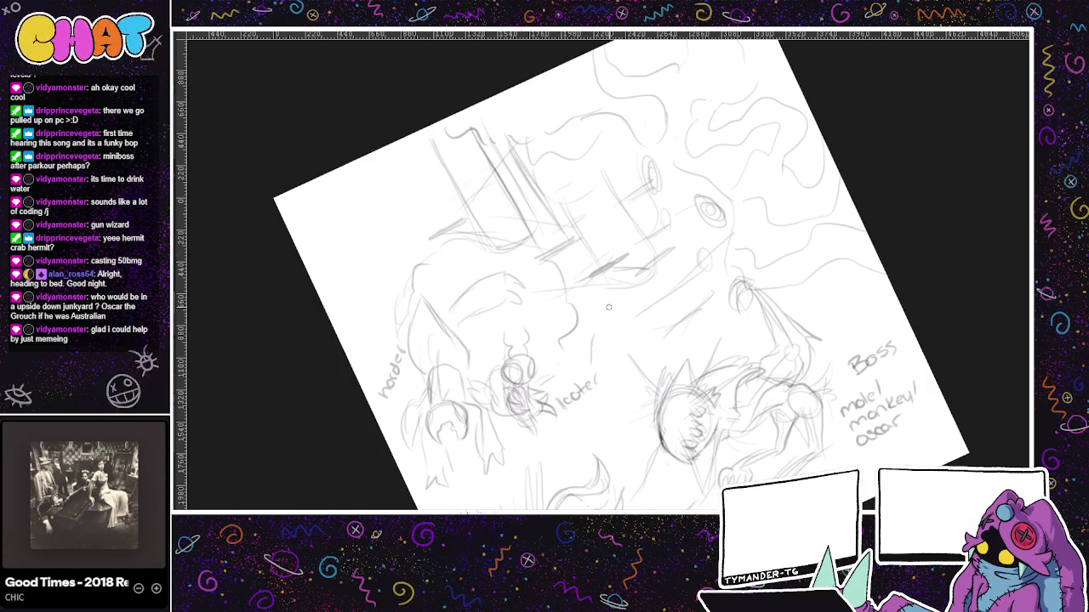
{"action": "left_click_drag", "start_coordinate": [572, 420], "coordinate": [616, 381]}
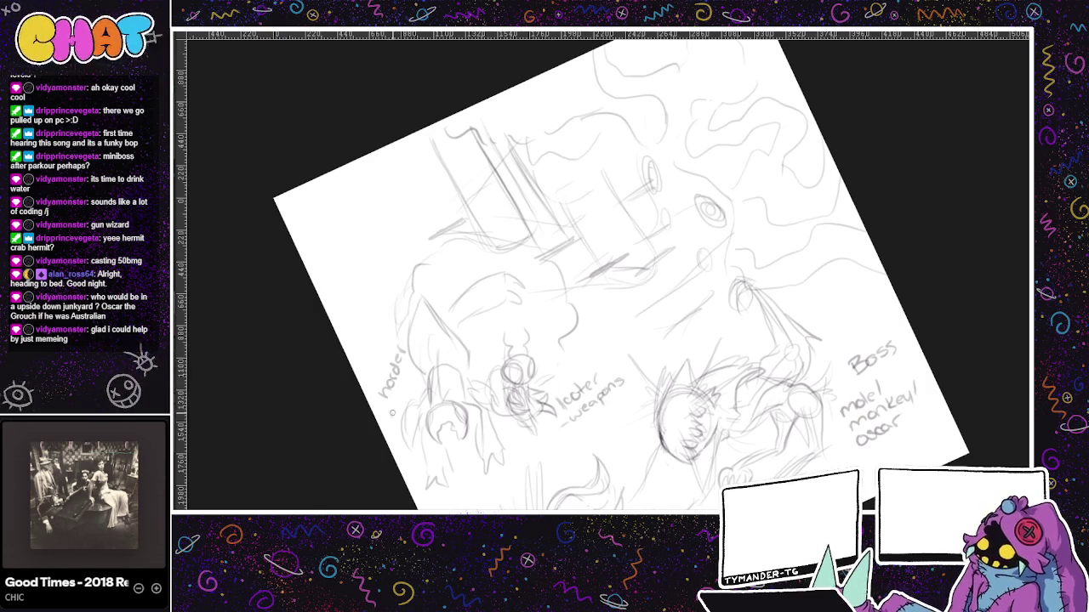
{"action": "left_click_drag", "start_coordinate": [394, 401], "coordinate": [415, 373]}
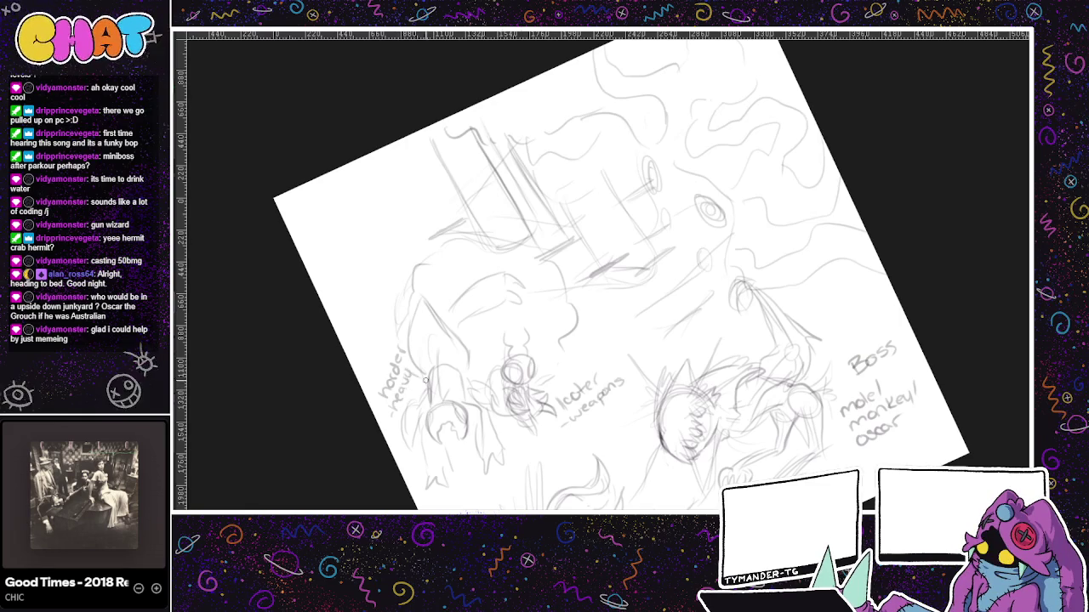
{"action": "left_click_drag", "start_coordinate": [597, 219], "coordinate": [656, 248]}
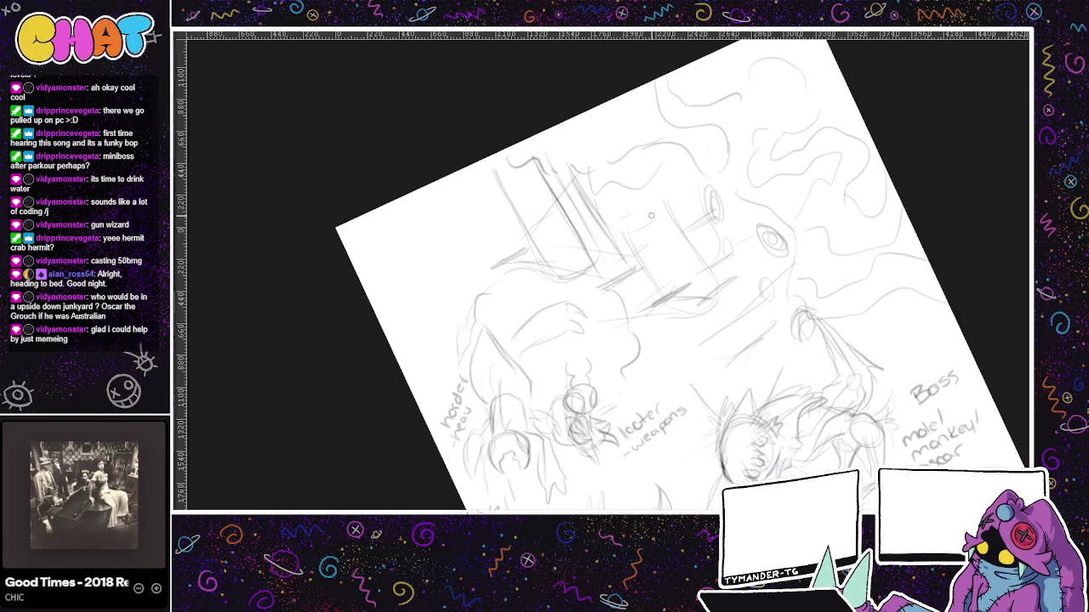
{"action": "key", "text": "bracketright"}
- Rough in a round head in the upper-left corner, then undo the discarded circle
{"action": "scroll", "coordinate": [442, 228], "scroll_direction": "up", "scroll_amount": 1}
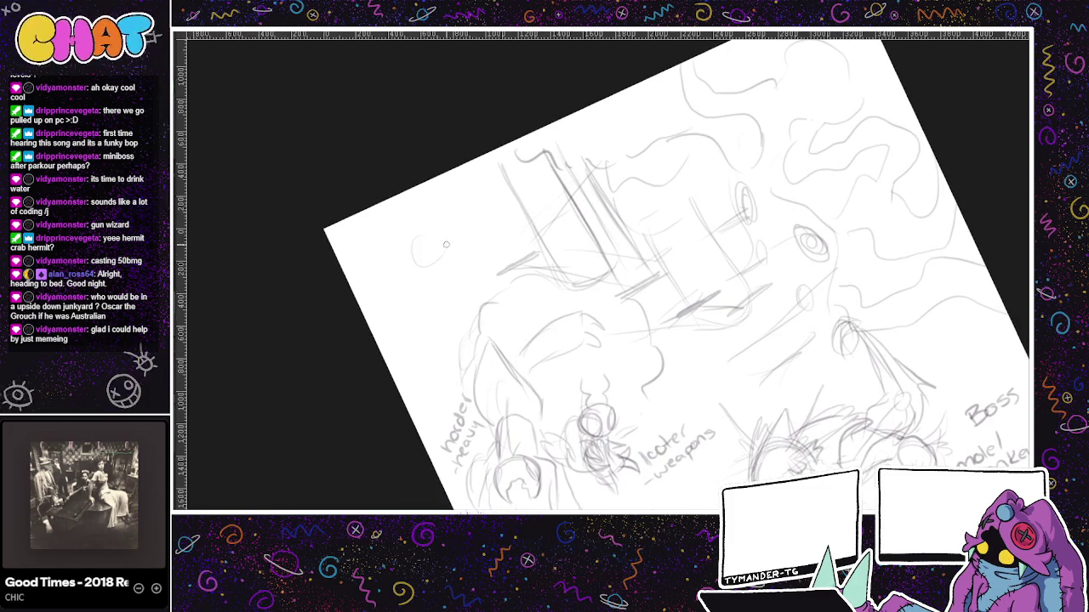
{"action": "left_click_drag", "start_coordinate": [435, 231], "coordinate": [423, 249]}
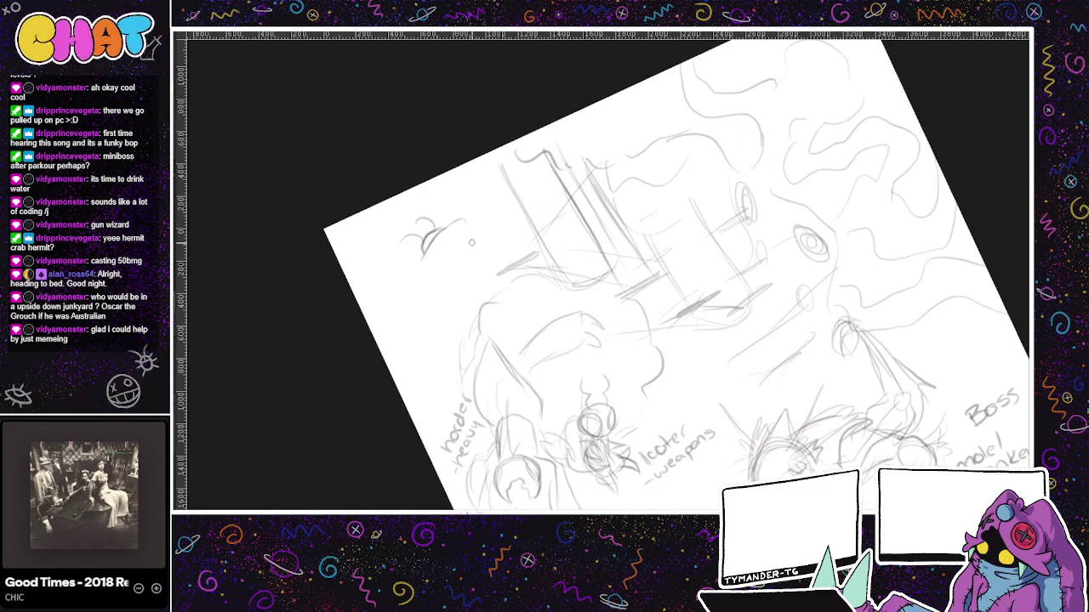
{"action": "left_click_drag", "start_coordinate": [479, 247], "coordinate": [425, 255]}
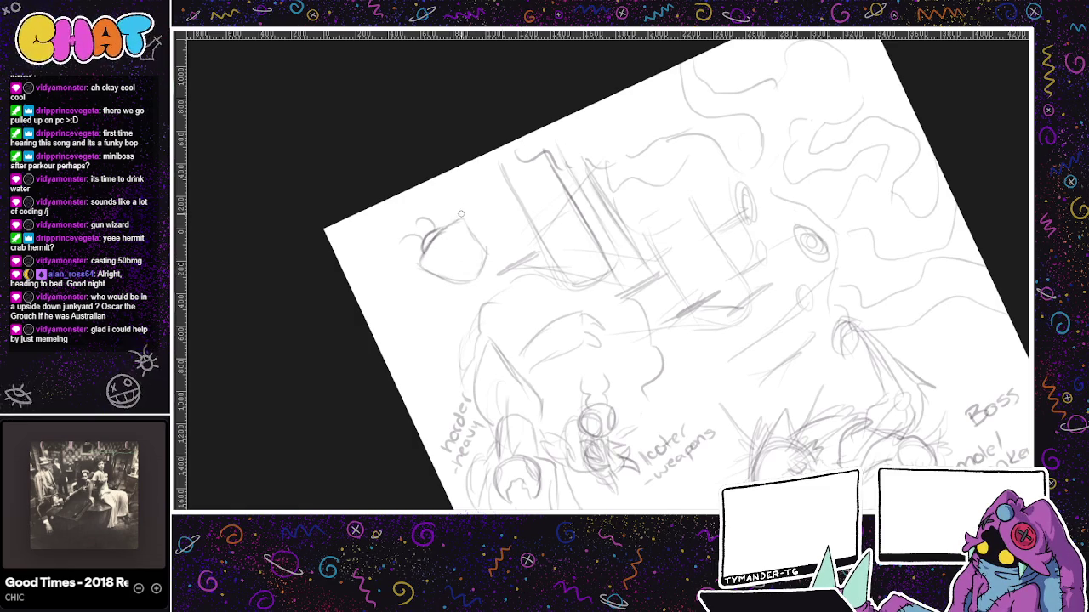
{"action": "left_click_drag", "start_coordinate": [482, 274], "coordinate": [436, 261]}
{"action": "mouse_move", "coordinate": [461, 289]}
{"action": "left_mouse_down"}
{"action": "mouse_move", "coordinate": [502, 276]}
{"action": "mouse_move", "coordinate": [497, 259]}
{"action": "left_mouse_up"}
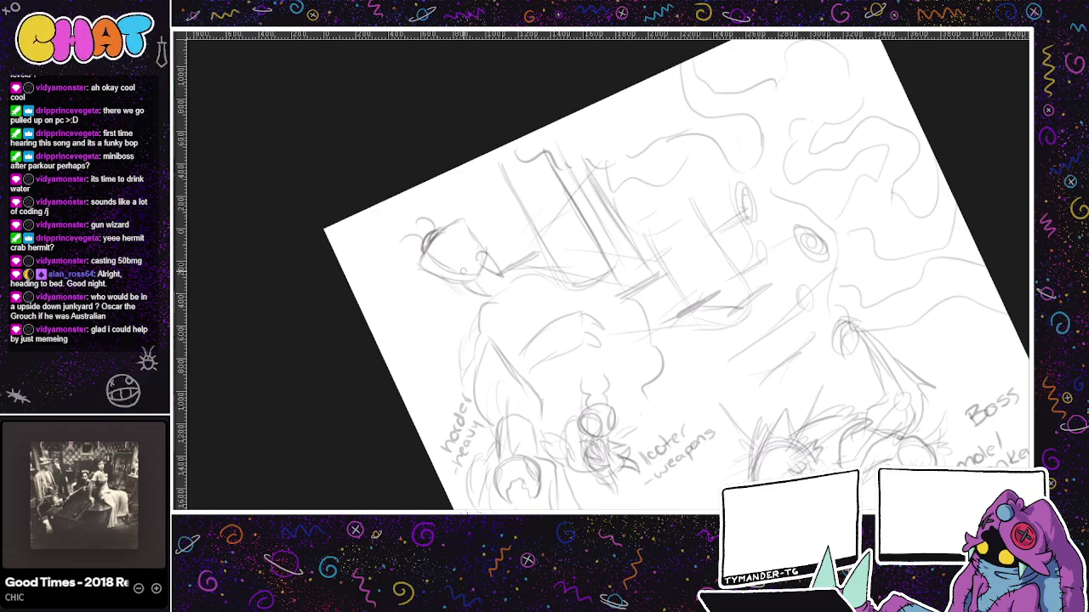
{"action": "mouse_move", "coordinate": [468, 223]}
{"action": "left_mouse_down"}
{"action": "mouse_move", "coordinate": [498, 228]}
{"action": "mouse_move", "coordinate": [452, 202]}
{"action": "mouse_move", "coordinate": [491, 225]}
{"action": "left_mouse_up"}
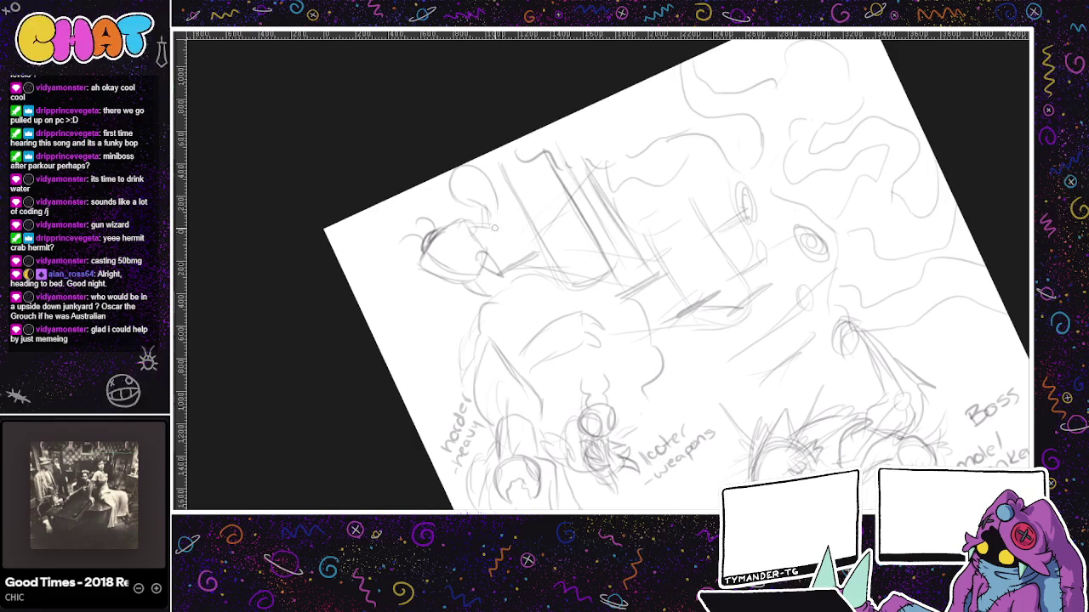
{"action": "mouse_move", "coordinate": [429, 274]}
{"action": "left_mouse_down"}
{"action": "mouse_move", "coordinate": [398, 291]}
{"action": "mouse_move", "coordinate": [382, 242]}
{"action": "mouse_move", "coordinate": [366, 258]}
{"action": "mouse_move", "coordinate": [396, 221]}
{"action": "mouse_move", "coordinate": [361, 271]}
{"action": "left_mouse_up"}
{"action": "key", "text": "ctrl+z"}
- Outline the new head's upper-left and lower-left edges and add darker interior detail
{"action": "mouse_move", "coordinate": [441, 173]}
{"action": "left_mouse_down"}
{"action": "mouse_move", "coordinate": [427, 211]}
{"action": "mouse_move", "coordinate": [473, 218]}
{"action": "left_mouse_up"}
{"action": "left_click_drag", "start_coordinate": [420, 256], "coordinate": [422, 284]}
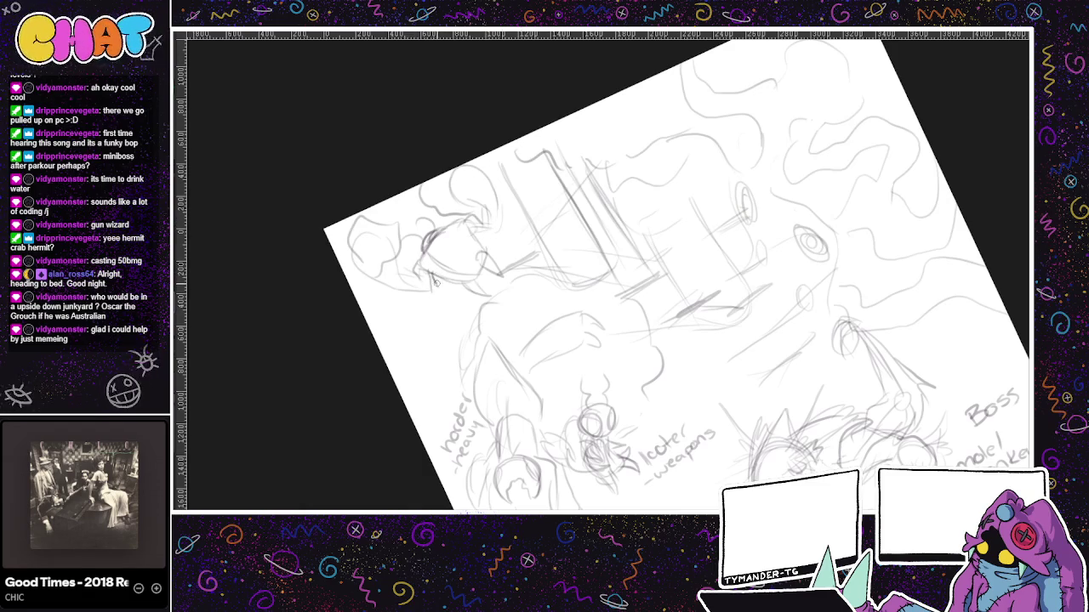
{"action": "left_click_drag", "start_coordinate": [441, 275], "coordinate": [459, 287]}
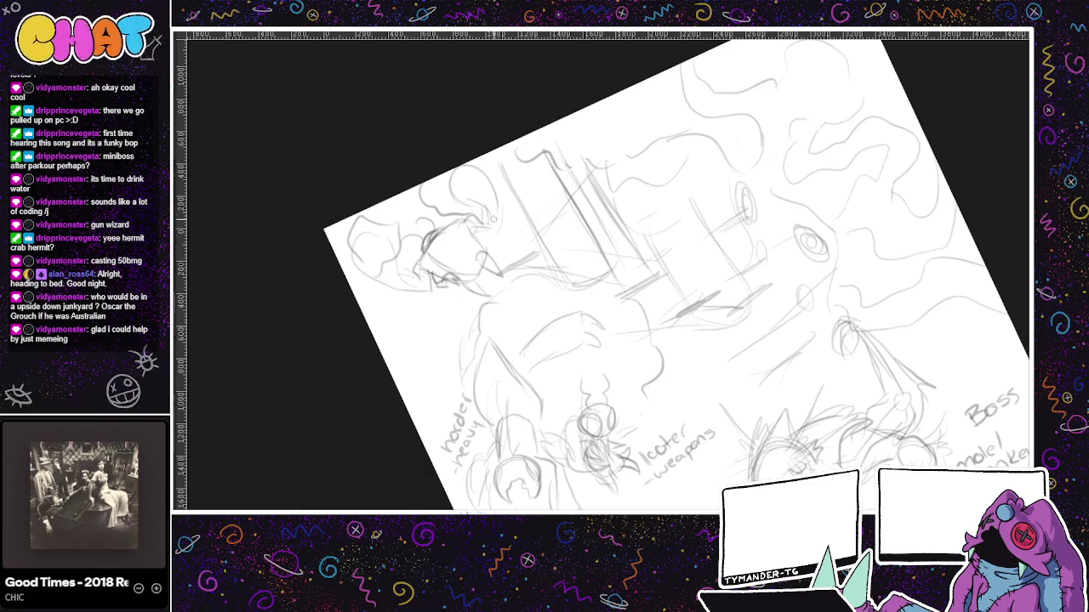
{"action": "left_click_drag", "start_coordinate": [469, 232], "coordinate": [480, 247]}
{"action": "mouse_move", "coordinate": [610, 356]}
{"action": "left_mouse_down"}
{"action": "mouse_move", "coordinate": [555, 397]}
{"action": "mouse_move", "coordinate": [580, 239]}
{"action": "mouse_move", "coordinate": [555, 300]}
{"action": "mouse_move", "coordinate": [597, 313]}
{"action": "left_mouse_up"}
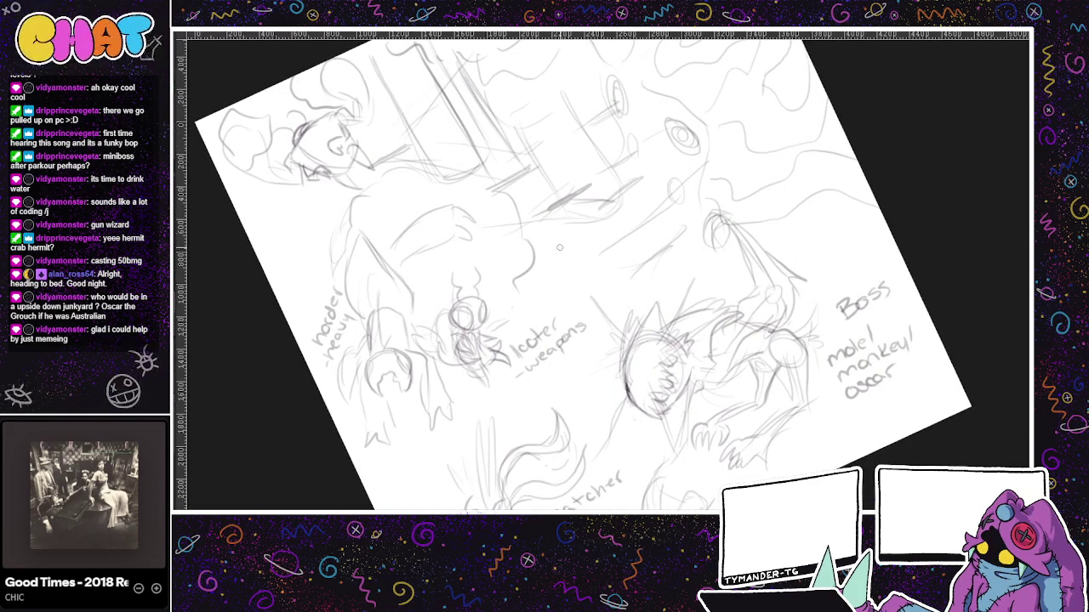
- Sketch the bladed enemy's lines, small circles and strokes around the V figure
{"action": "mouse_move", "coordinate": [538, 260]}
{"action": "left_mouse_down"}
{"action": "mouse_move", "coordinate": [557, 284]}
{"action": "mouse_move", "coordinate": [562, 229]}
{"action": "mouse_move", "coordinate": [552, 284]}
{"action": "left_mouse_up"}
{"action": "key", "text": "ctrl+z"}
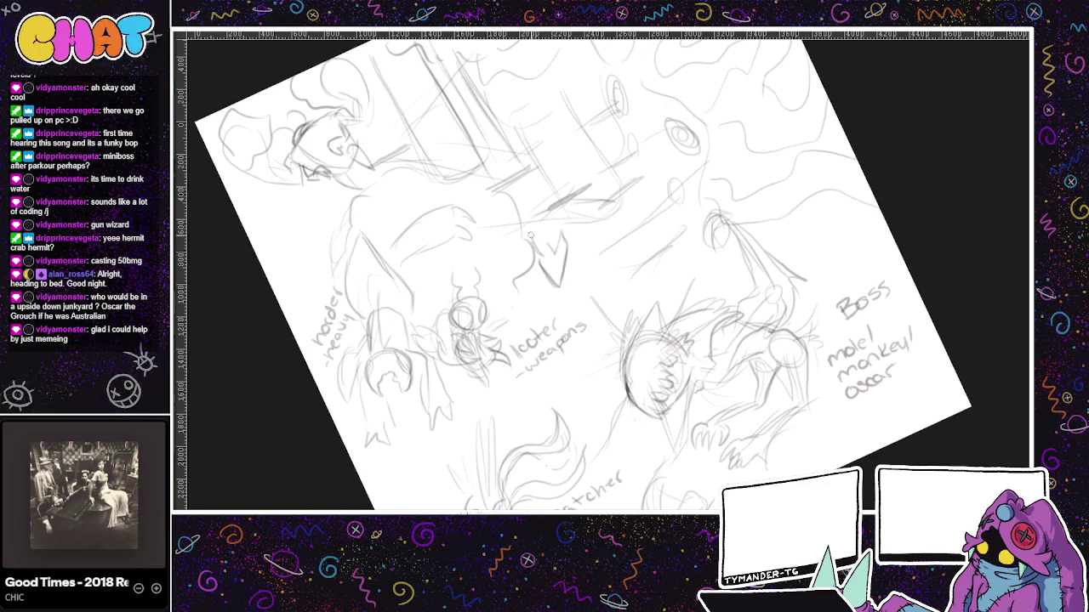
{"action": "left_click_drag", "start_coordinate": [530, 229], "coordinate": [546, 285]}
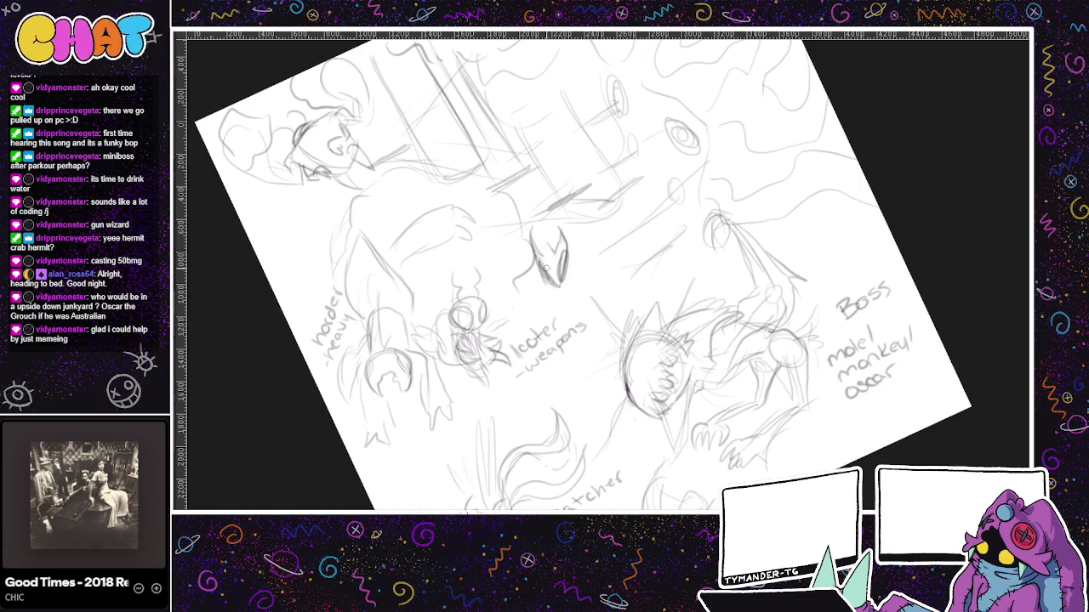
{"action": "scroll", "coordinate": [510, 237], "scroll_direction": "right", "scroll_amount": 2}
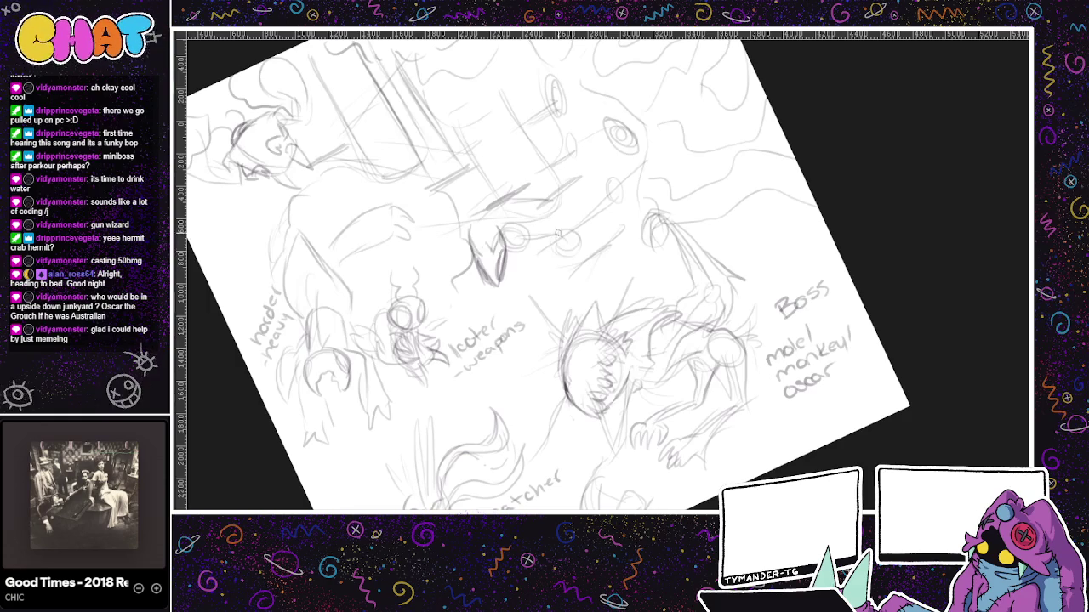
{"action": "mouse_move", "coordinate": [565, 240]}
{"action": "left_mouse_down"}
{"action": "mouse_move", "coordinate": [522, 266]}
{"action": "mouse_move", "coordinate": [582, 236]}
{"action": "mouse_move", "coordinate": [630, 305]}
{"action": "left_mouse_up"}
{"action": "left_click_drag", "start_coordinate": [514, 240], "coordinate": [523, 237]}
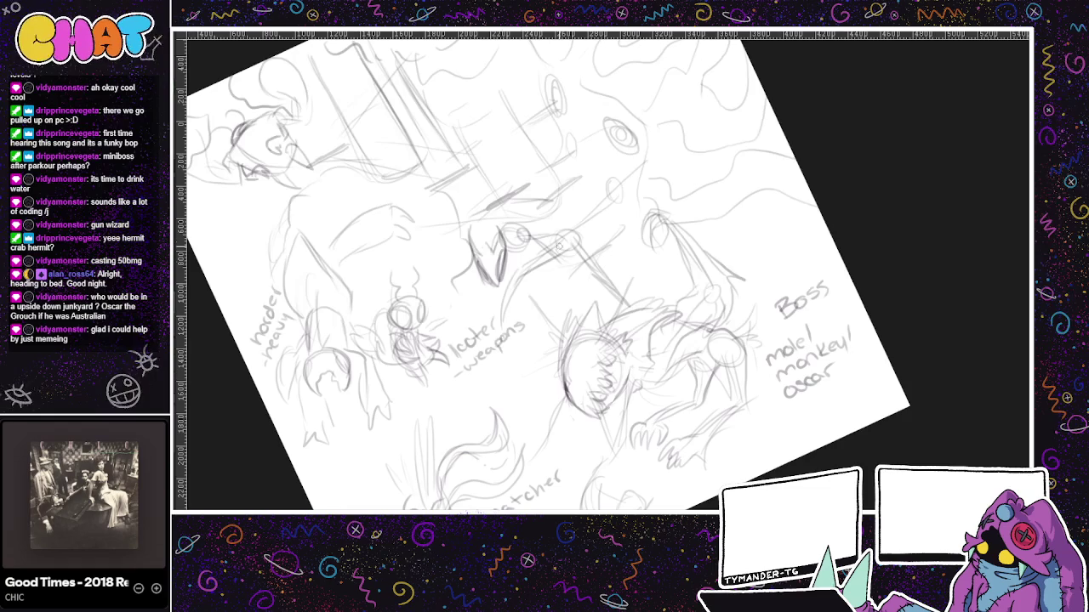
{"action": "mouse_move", "coordinate": [526, 235]}
{"action": "left_mouse_down"}
{"action": "mouse_move", "coordinate": [566, 264]}
{"action": "mouse_move", "coordinate": [526, 378]}
{"action": "mouse_move", "coordinate": [578, 282]}
{"action": "mouse_move", "coordinate": [572, 267]}
{"action": "left_mouse_up"}
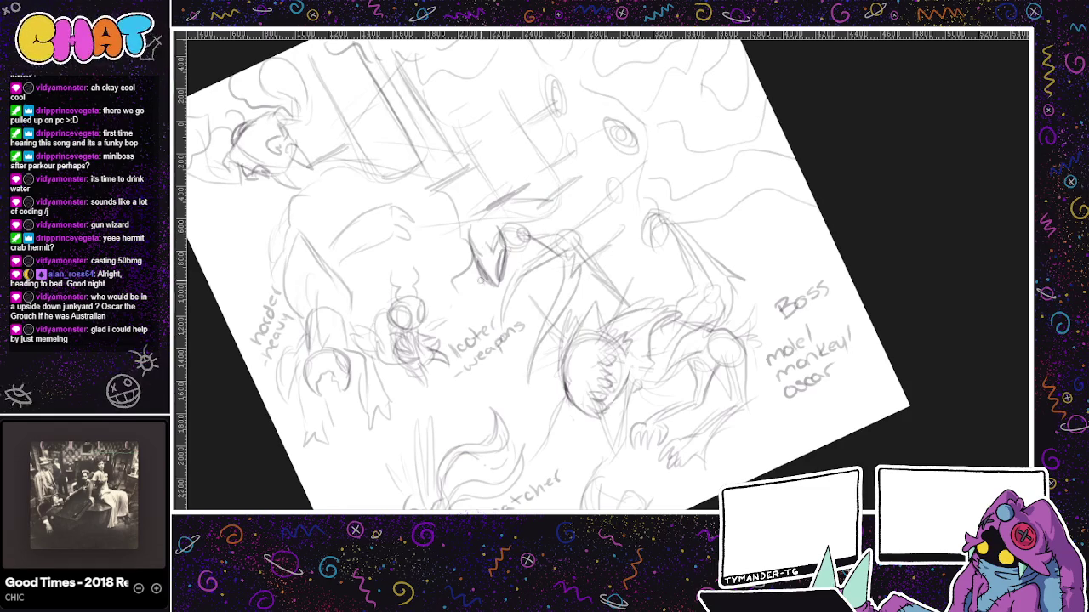
{"action": "mouse_move", "coordinate": [459, 265]}
{"action": "left_mouse_down"}
{"action": "mouse_move", "coordinate": [406, 229]}
{"action": "mouse_move", "coordinate": [448, 278]}
{"action": "left_mouse_up"}
{"action": "mouse_move", "coordinate": [407, 230]}
{"action": "left_mouse_down"}
{"action": "mouse_move", "coordinate": [446, 247]}
{"action": "mouse_move", "coordinate": [465, 301]}
{"action": "mouse_move", "coordinate": [481, 284]}
{"action": "left_mouse_up"}
{"action": "left_click_drag", "start_coordinate": [531, 238], "coordinate": [551, 289]}
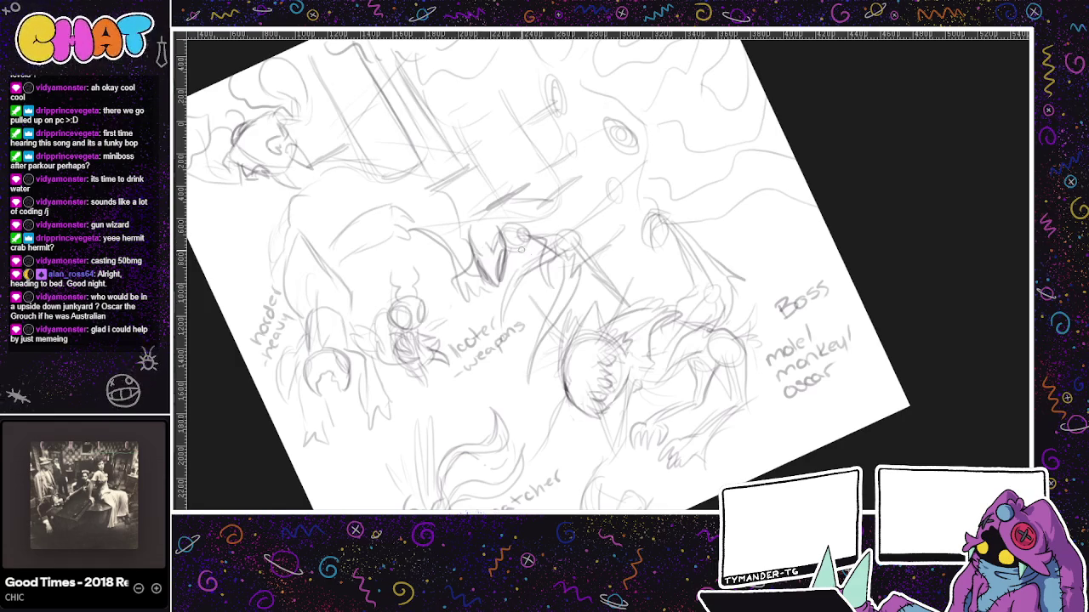
- Pan around the drawing and begin handwriting the 'fencer' label
{"action": "left_click_drag", "start_coordinate": [631, 270], "coordinate": [710, 438]}
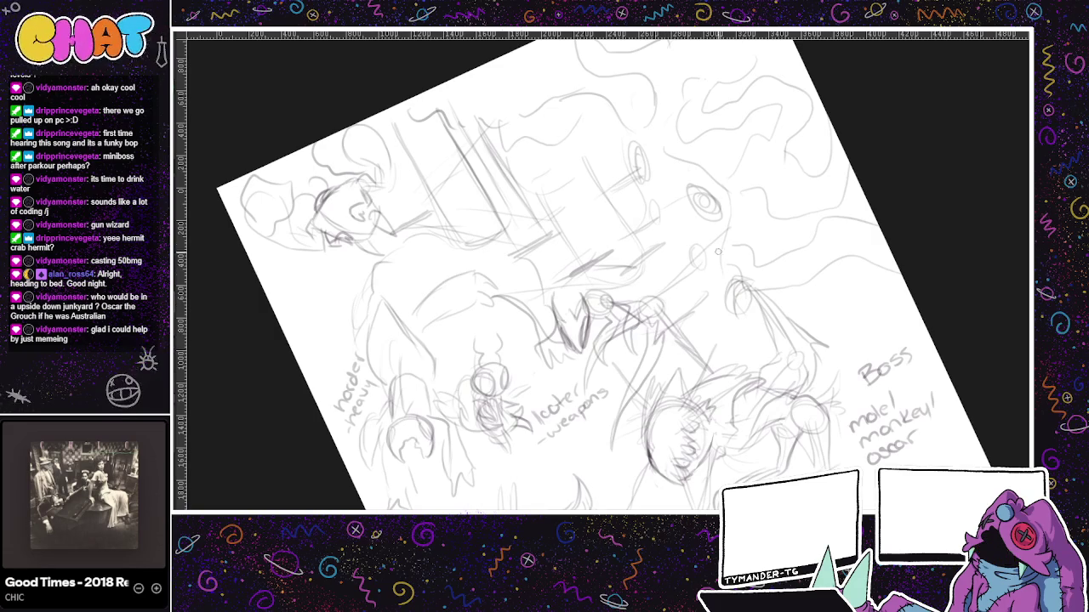
{"action": "left_click_drag", "start_coordinate": [669, 317], "coordinate": [584, 217]}
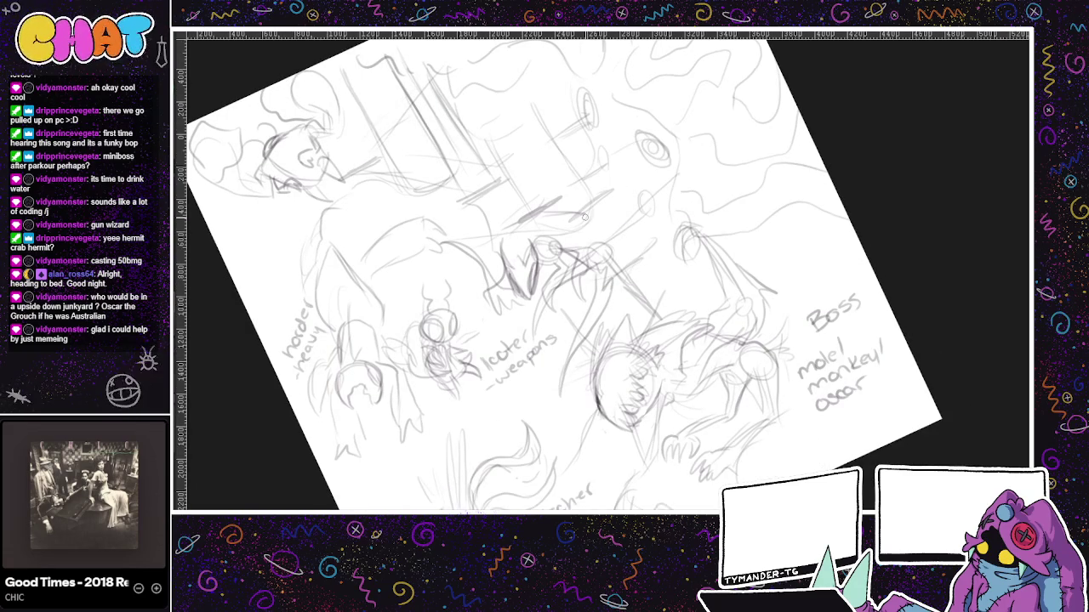
{"action": "mouse_move", "coordinate": [585, 217]}
{"action": "left_mouse_down"}
{"action": "mouse_move", "coordinate": [618, 286]}
{"action": "mouse_move", "coordinate": [659, 255]}
{"action": "left_mouse_up"}
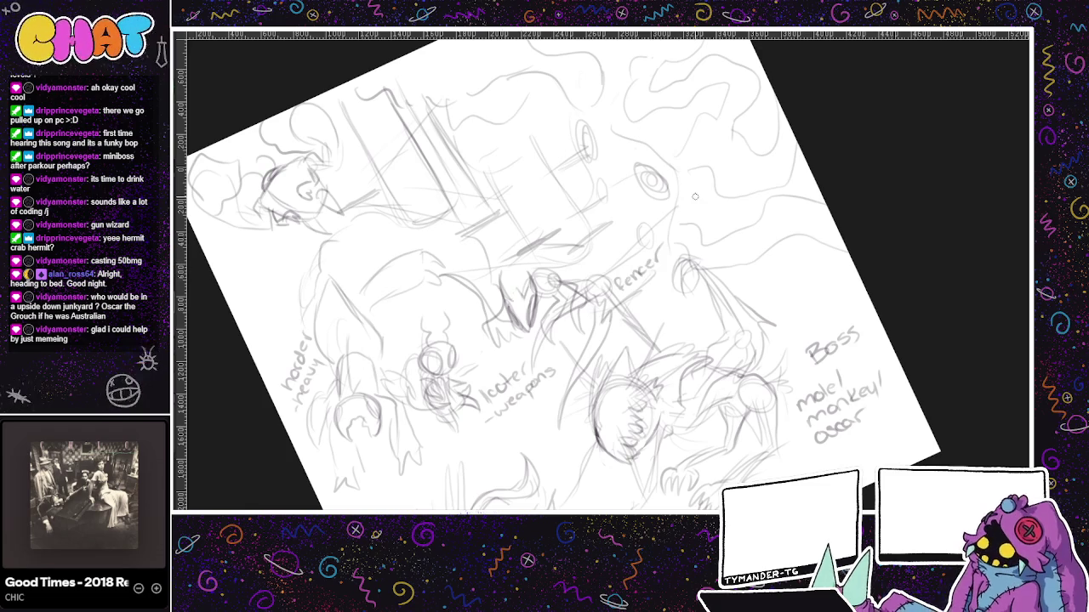
{"action": "left_click_drag", "start_coordinate": [695, 197], "coordinate": [789, 210]}
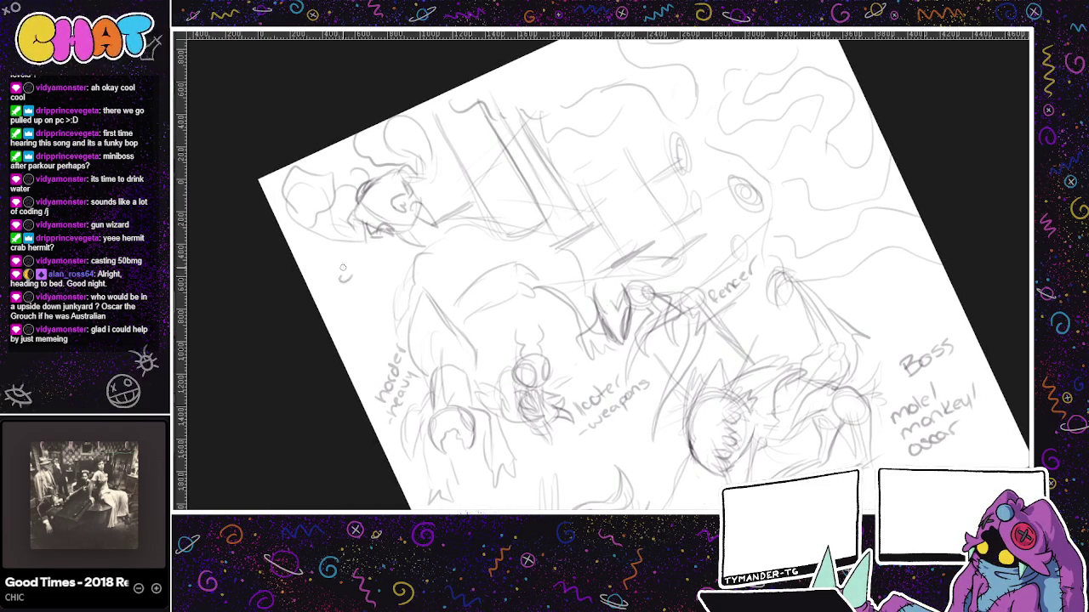
{"action": "mouse_move", "coordinate": [341, 283]}
{"action": "left_mouse_down"}
{"action": "mouse_move", "coordinate": [340, 295]}
{"action": "mouse_move", "coordinate": [388, 235]}
{"action": "left_mouse_up"}
- Finish the 'chunker' label on the upper-left creature and erase part of the 'horder heavy' label
{"action": "left_click_drag", "start_coordinate": [709, 499], "coordinate": [649, 408]}
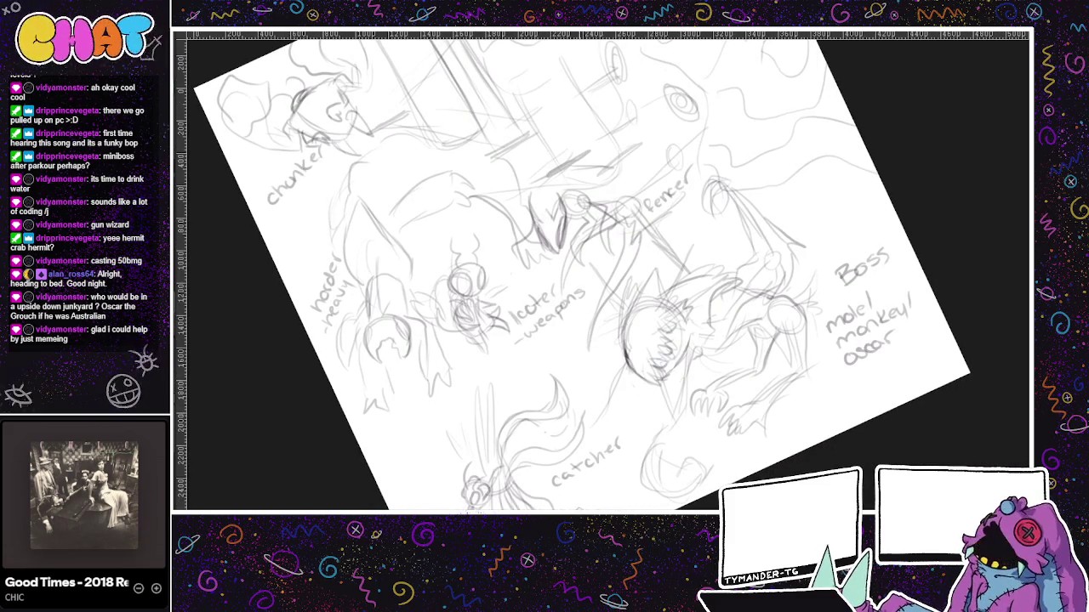
{"action": "left_click_drag", "start_coordinate": [633, 429], "coordinate": [638, 478]}
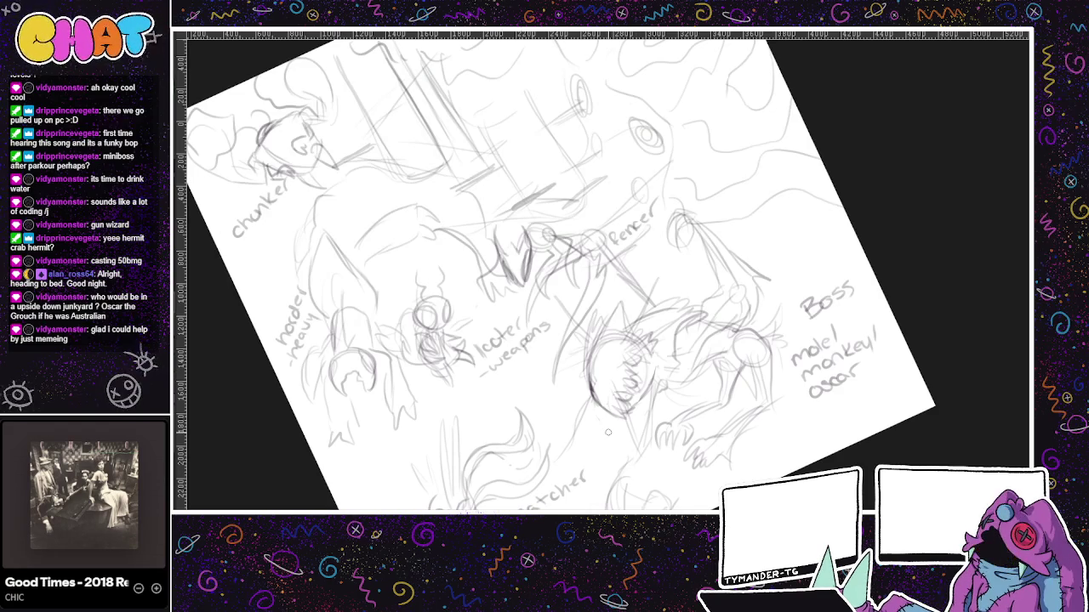
{"action": "left_click_drag", "start_coordinate": [278, 332], "coordinate": [288, 325]}
{"action": "mouse_move", "coordinate": [606, 426]}
{"action": "left_mouse_down"}
{"action": "mouse_move", "coordinate": [548, 422]}
{"action": "mouse_move", "coordinate": [524, 449]}
{"action": "left_mouse_up"}
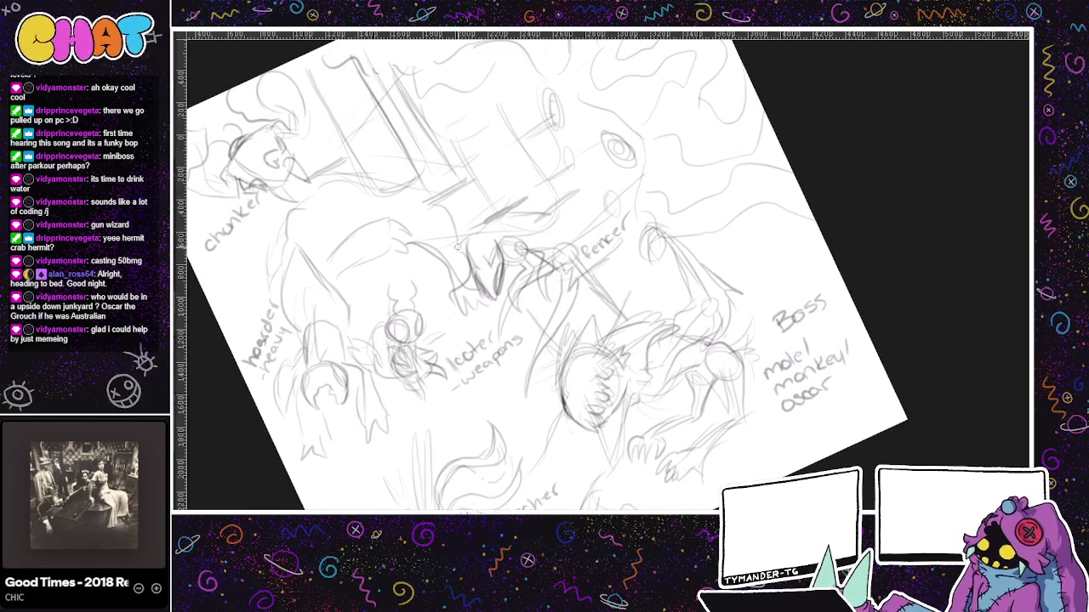
- Add hatching strokes across the upper sketch, then pan over to the catcher figure
{"action": "mouse_move", "coordinate": [431, 189]}
{"action": "left_mouse_down"}
{"action": "mouse_move", "coordinate": [497, 174]}
{"action": "mouse_move", "coordinate": [438, 166]}
{"action": "mouse_move", "coordinate": [502, 208]}
{"action": "mouse_move", "coordinate": [559, 195]}
{"action": "left_mouse_up"}
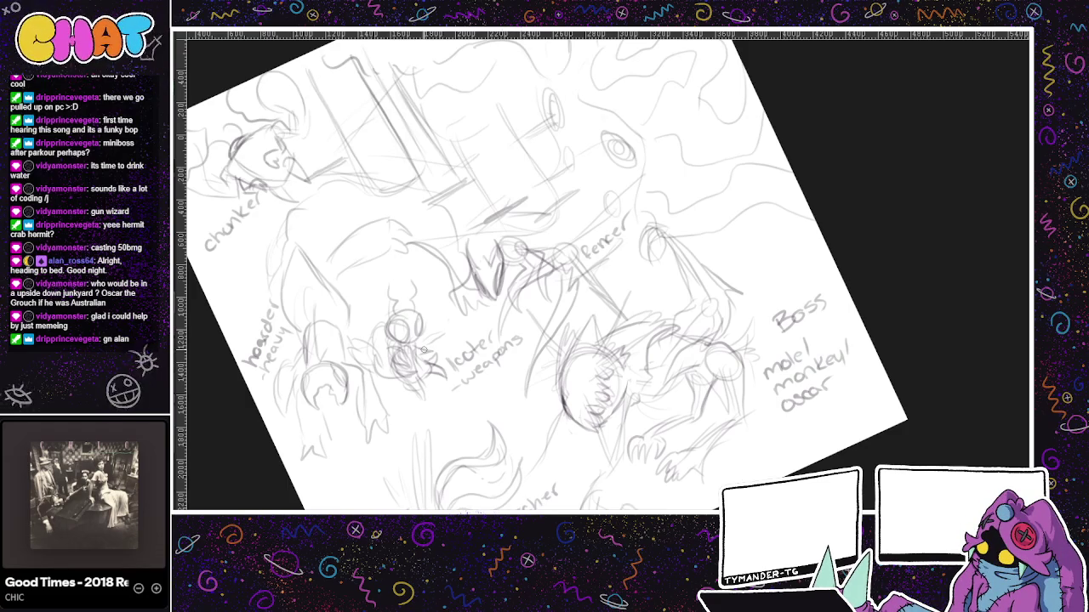
{"action": "left_click_drag", "start_coordinate": [422, 348], "coordinate": [486, 319]}
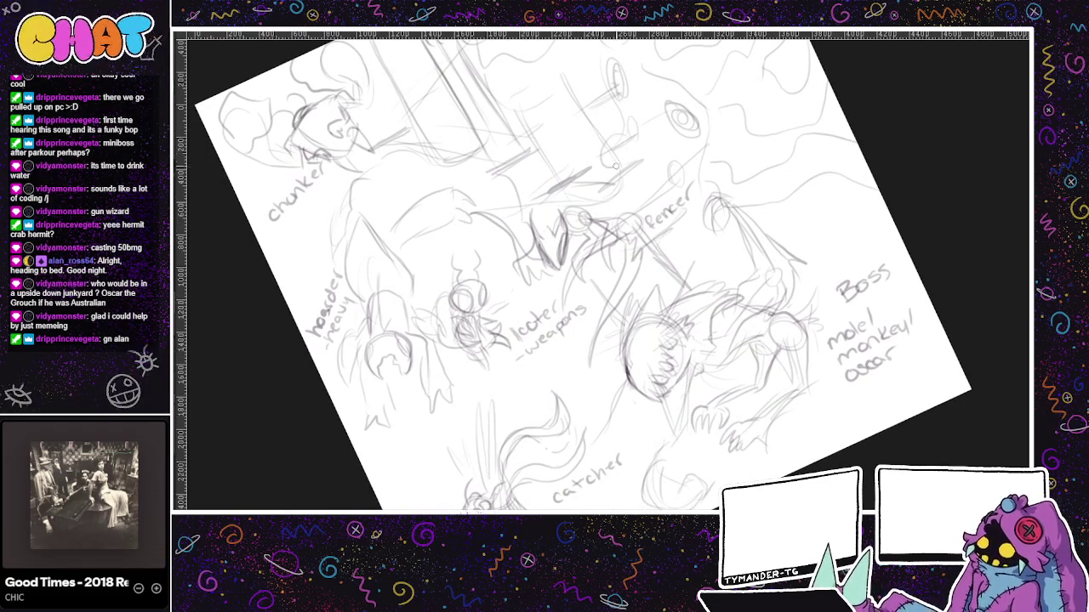
{"action": "left_click_drag", "start_coordinate": [604, 239], "coordinate": [634, 285]}
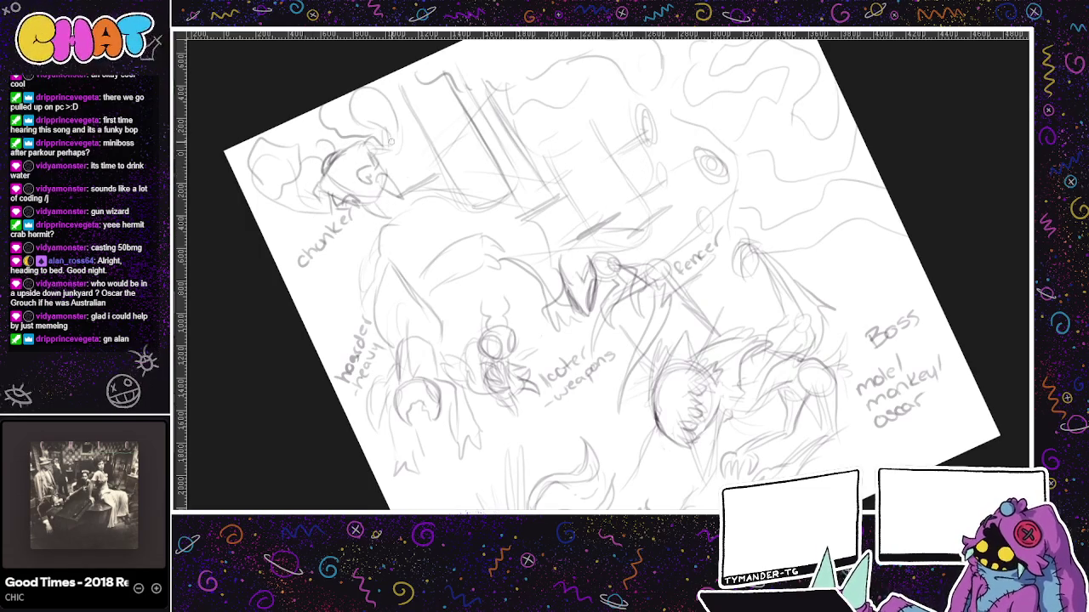
{"action": "left_click_drag", "start_coordinate": [615, 314], "coordinate": [649, 282]}
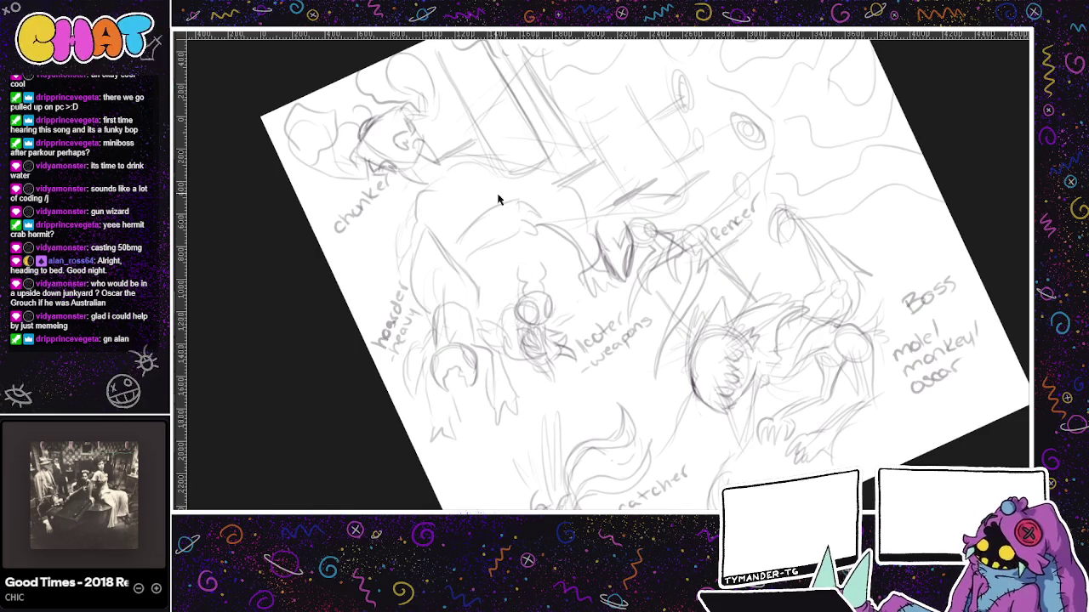
{"action": "left_click_drag", "start_coordinate": [746, 137], "coordinate": [697, 211]}
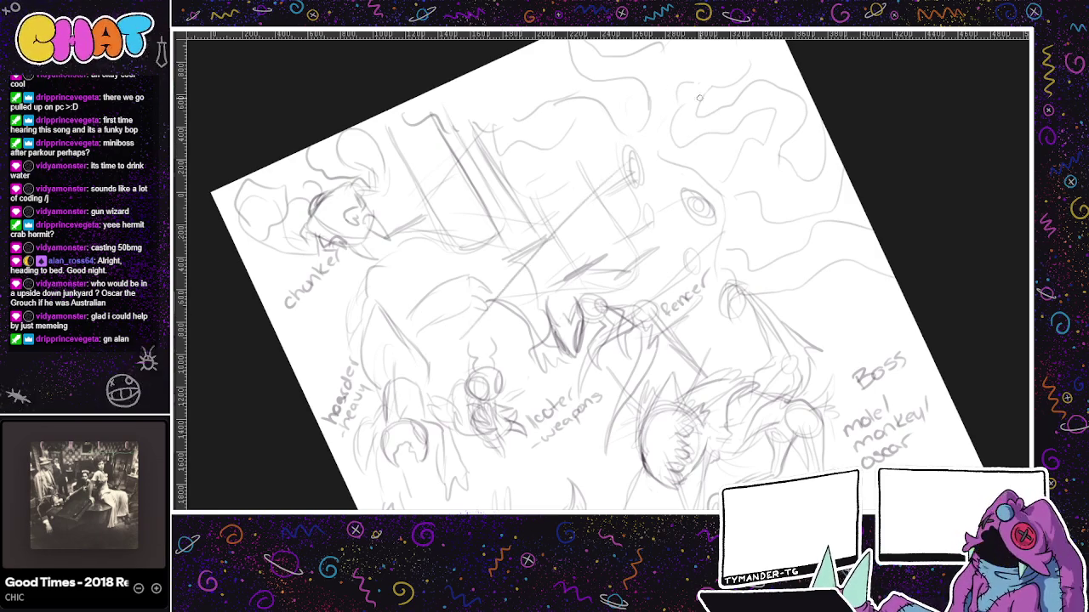
{"action": "left_click_drag", "start_coordinate": [658, 478], "coordinate": [674, 467]}
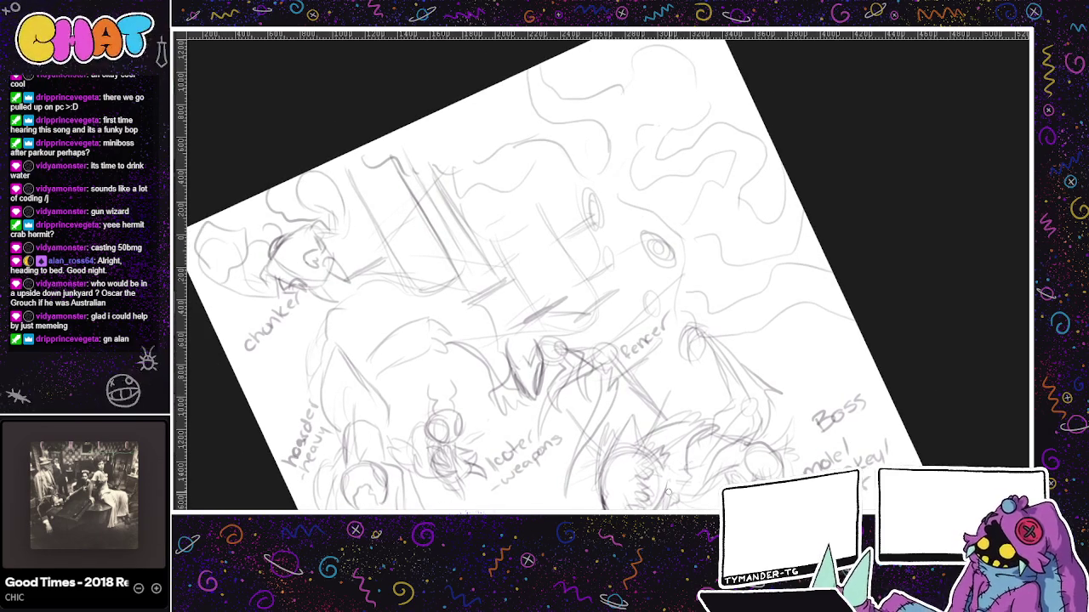
{"action": "left_click_drag", "start_coordinate": [682, 407], "coordinate": [754, 346]}
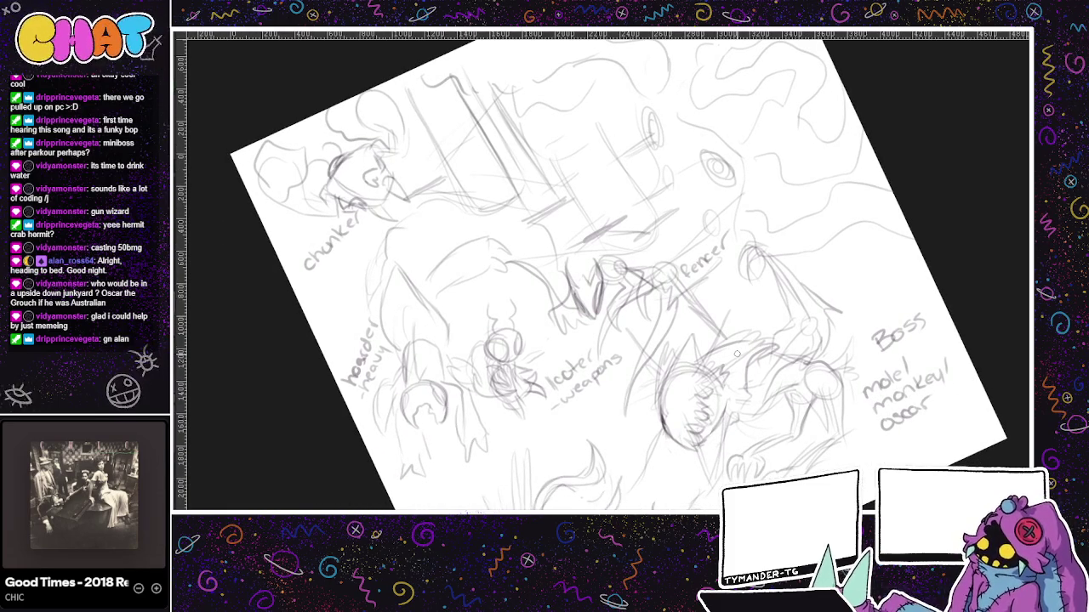
{"action": "mouse_move", "coordinate": [736, 353]}
{"action": "left_mouse_down"}
{"action": "mouse_move", "coordinate": [631, 369]}
{"action": "mouse_move", "coordinate": [695, 282]}
{"action": "left_mouse_up"}
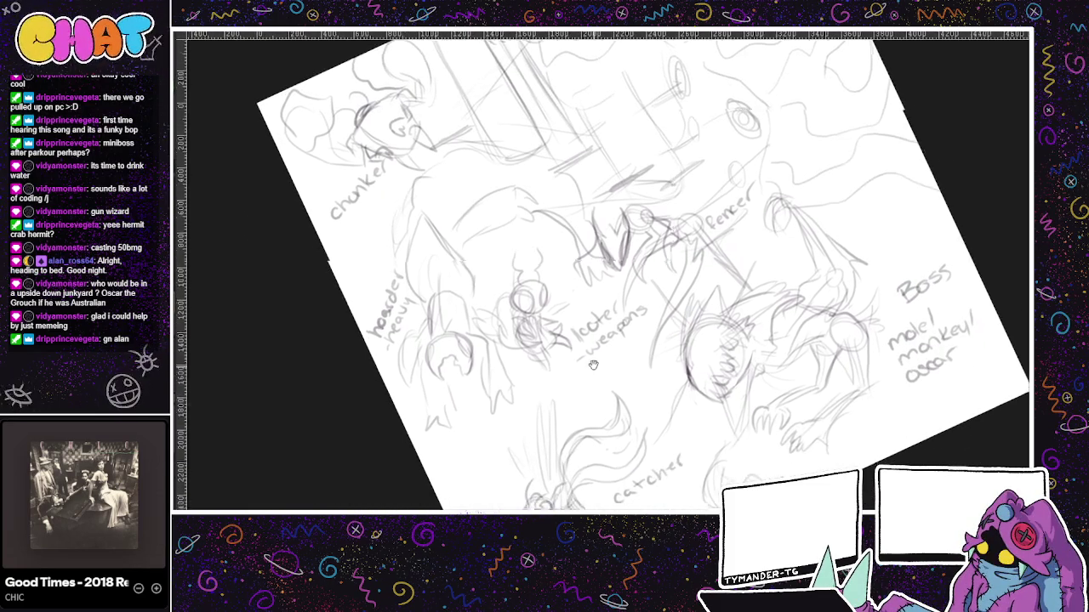
{"action": "left_click_drag", "start_coordinate": [697, 352], "coordinate": [707, 301]}
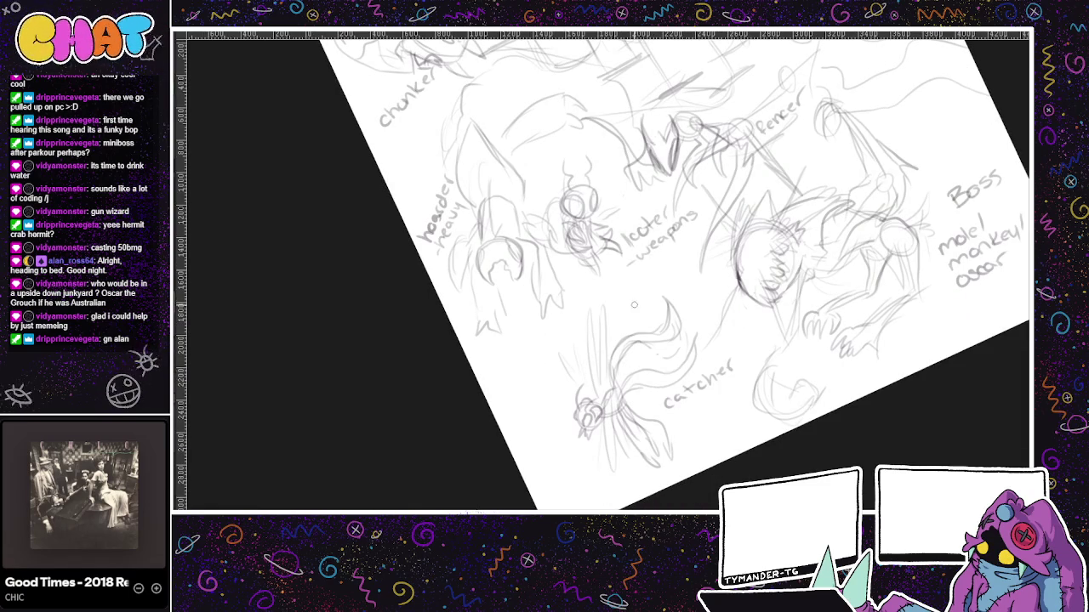
- Try out the first strokes of a creature head above 'catcher', undoing false starts
{"action": "left_click_drag", "start_coordinate": [635, 290], "coordinate": [641, 292]}
{"action": "key", "text": "ctrl+z"}
{"action": "left_click_drag", "start_coordinate": [507, 443], "coordinate": [470, 470]}
{"action": "mouse_move", "coordinate": [585, 321]}
{"action": "left_mouse_down"}
{"action": "mouse_move", "coordinate": [619, 314]}
{"action": "mouse_move", "coordinate": [631, 341]}
{"action": "left_mouse_up"}
{"action": "key", "text": "ctrl+z"}
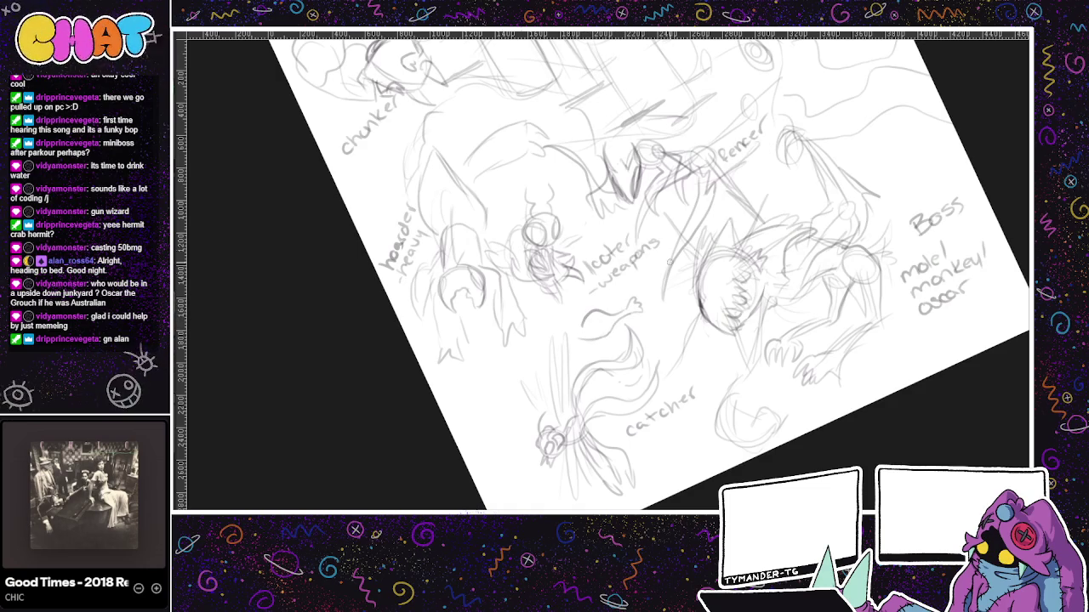
{"action": "left_click_drag", "start_coordinate": [609, 331], "coordinate": [584, 328]}
- Build up the creature head's outline and write 'spewer' under 'looter weapons'
{"action": "left_click_drag", "start_coordinate": [660, 265], "coordinate": [677, 308]}
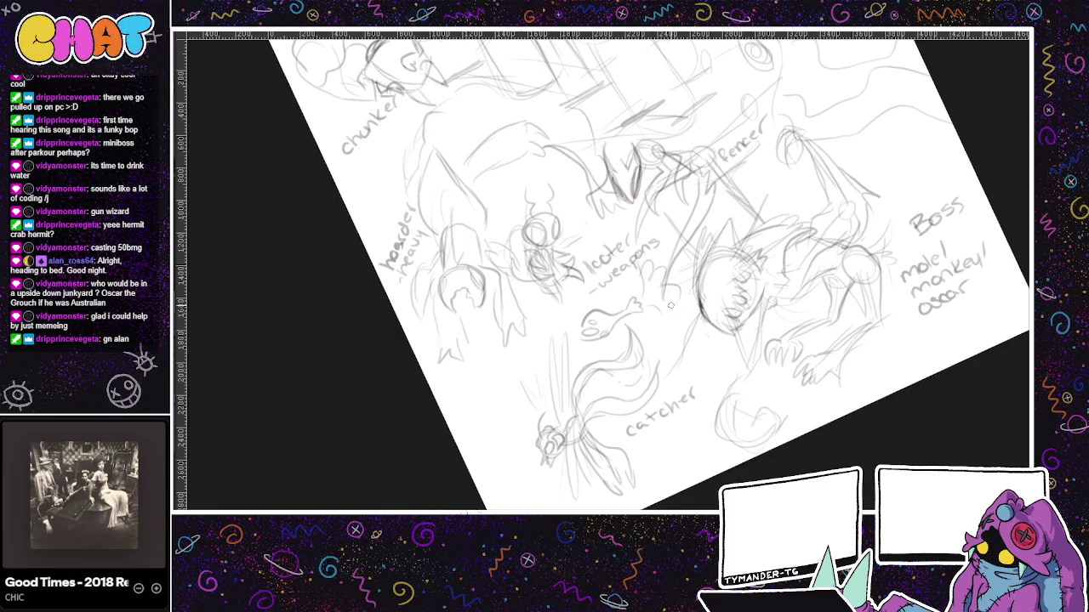
{"action": "left_click_drag", "start_coordinate": [557, 336], "coordinate": [575, 320]}
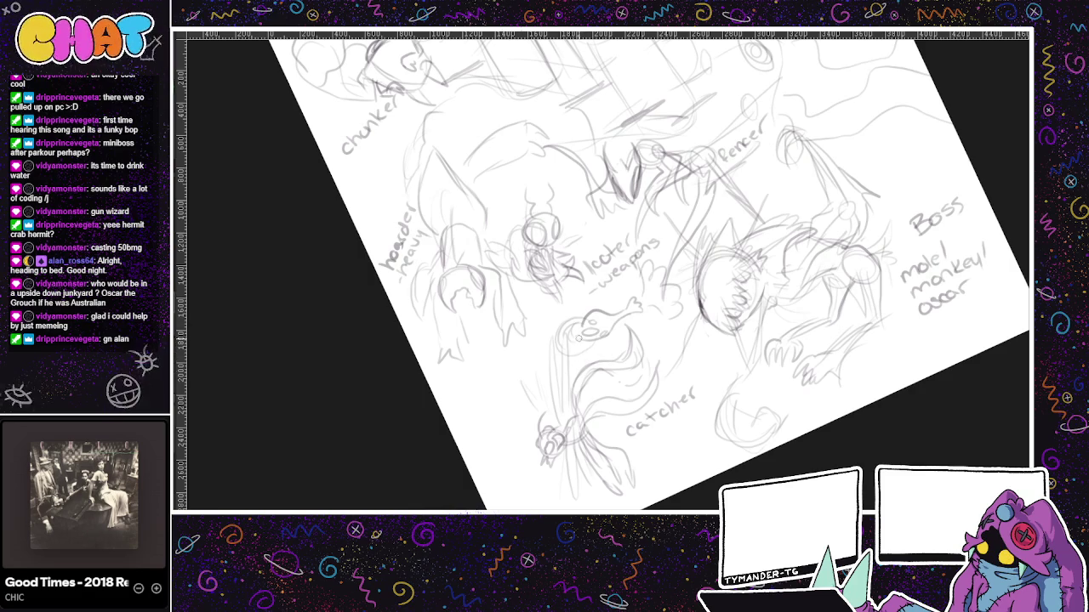
{"action": "key", "text": "ctrl+z"}
{"action": "key", "text": "ctrl+z"}
{"action": "key", "text": "ctrl+shift+z"}
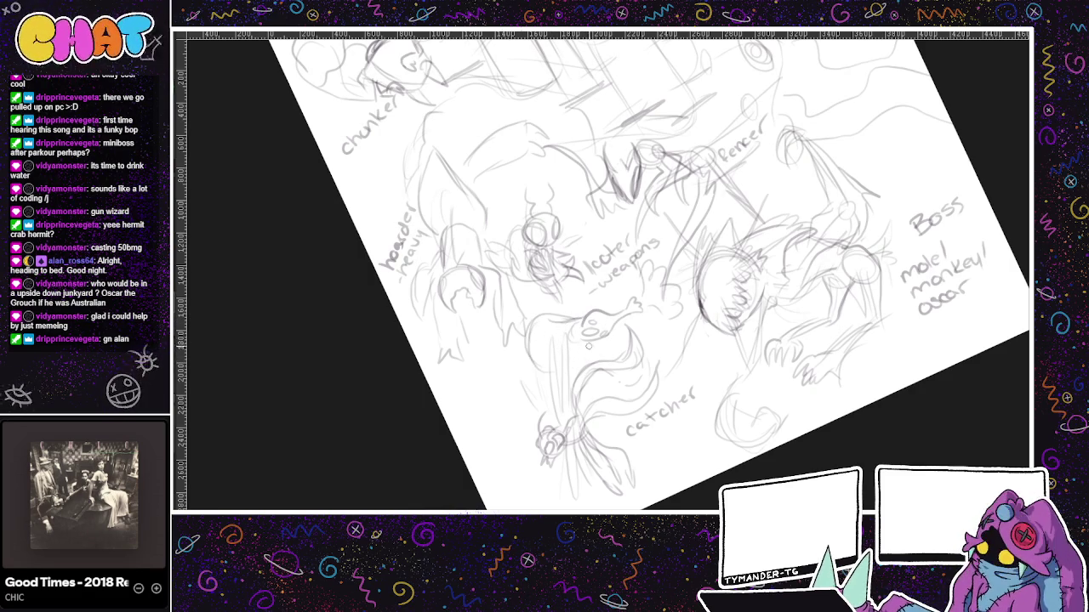
{"action": "left_click_drag", "start_coordinate": [571, 338], "coordinate": [545, 351]}
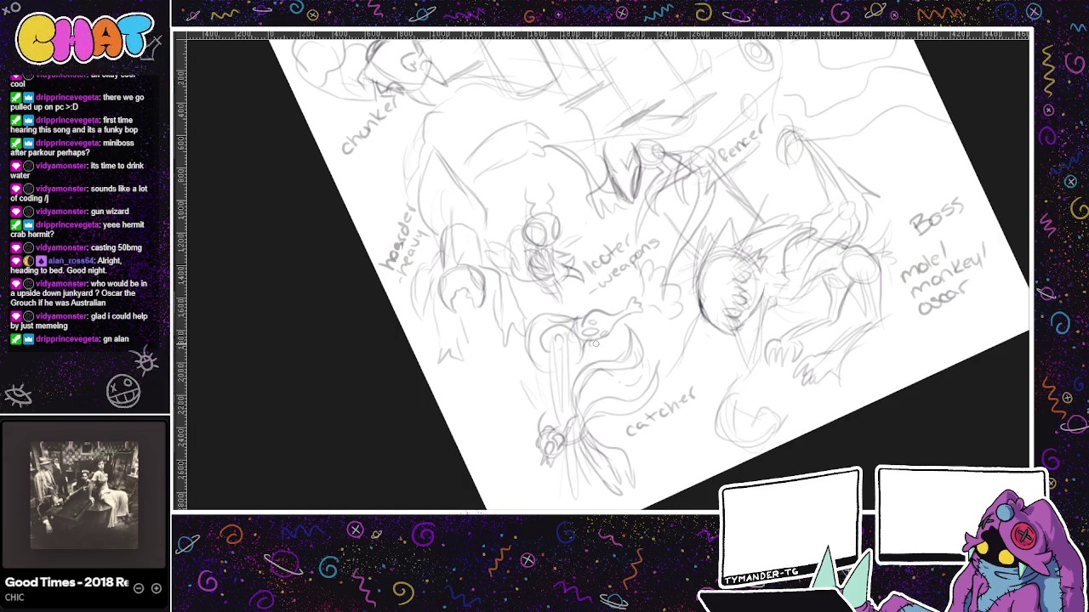
{"action": "left_click_drag", "start_coordinate": [586, 345], "coordinate": [634, 337]}
{"action": "left_click_drag", "start_coordinate": [581, 307], "coordinate": [618, 291]}
{"action": "left_click_drag", "start_coordinate": [596, 214], "coordinate": [554, 308]}
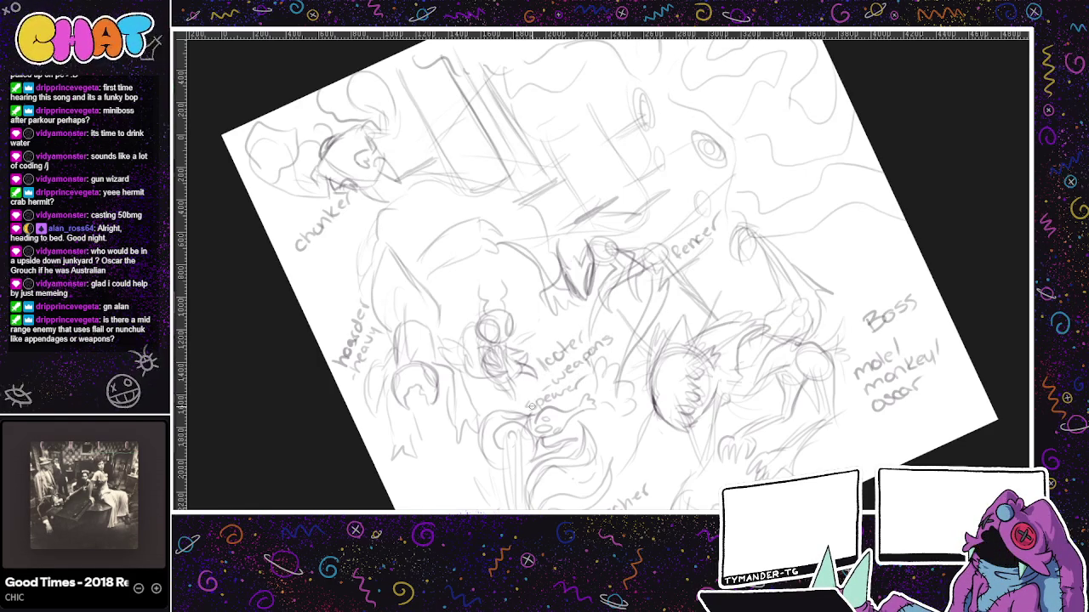
- Undo the stray pencil stroke at the upper-left of the boss sketch and look around the page
{"action": "left_click_drag", "start_coordinate": [532, 408], "coordinate": [692, 307]}
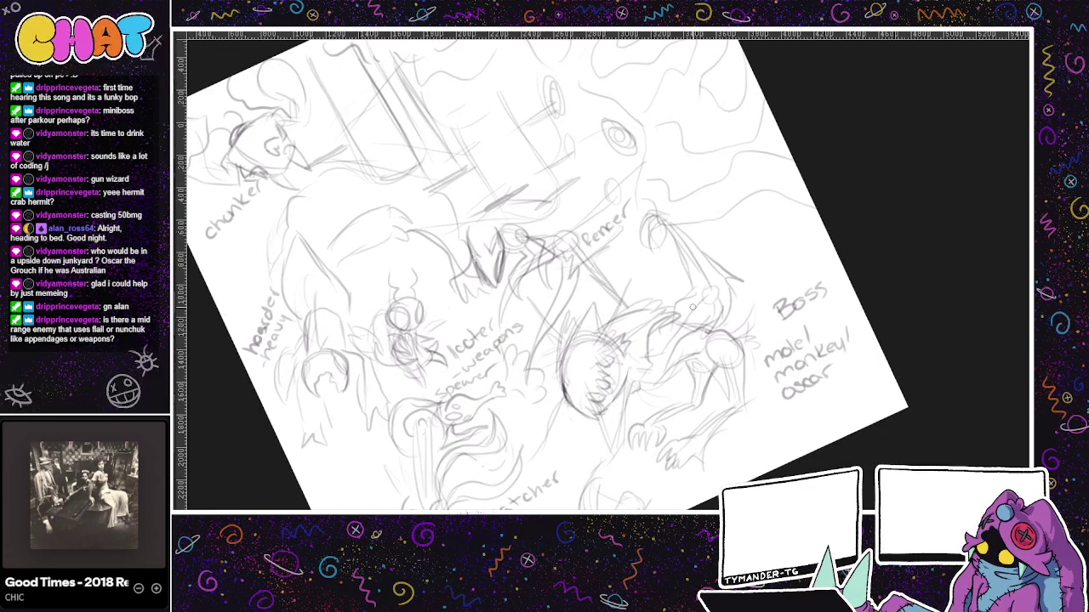
{"action": "left_click_drag", "start_coordinate": [692, 307], "coordinate": [705, 303]}
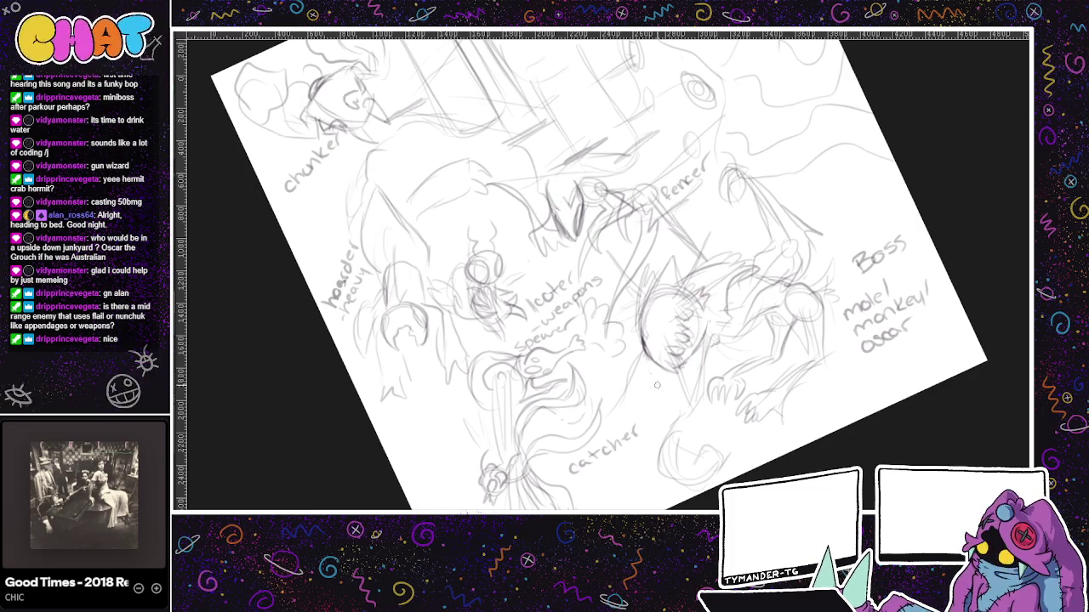
{"action": "left_click_drag", "start_coordinate": [655, 385], "coordinate": [631, 399]}
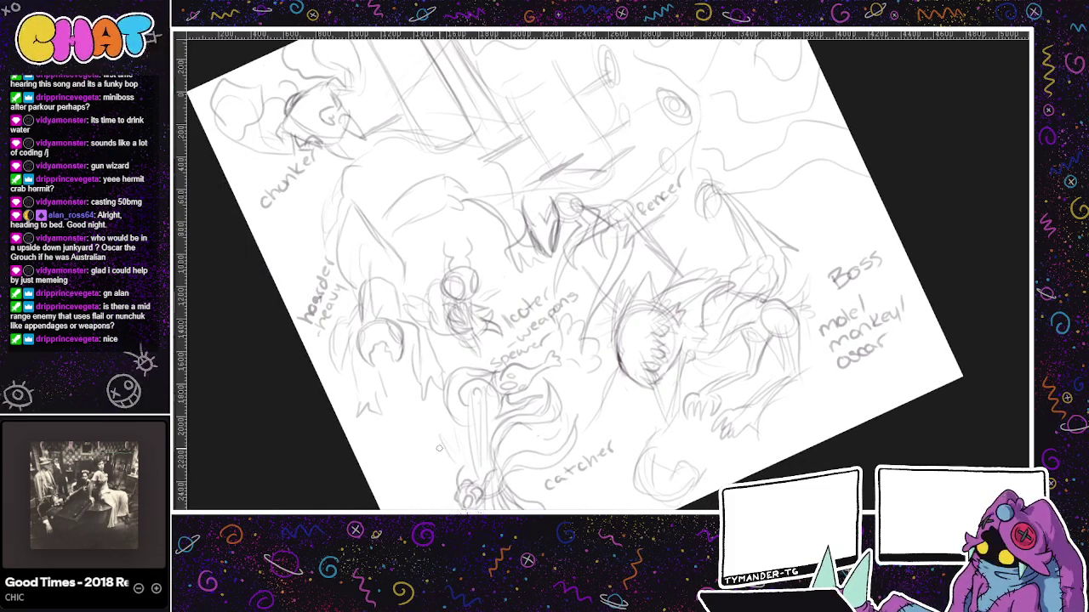
{"action": "left_click_drag", "start_coordinate": [412, 394], "coordinate": [489, 477]}
{"action": "left_click_drag", "start_coordinate": [389, 152], "coordinate": [323, 189]}
{"action": "key", "text": "ctrl+z"}
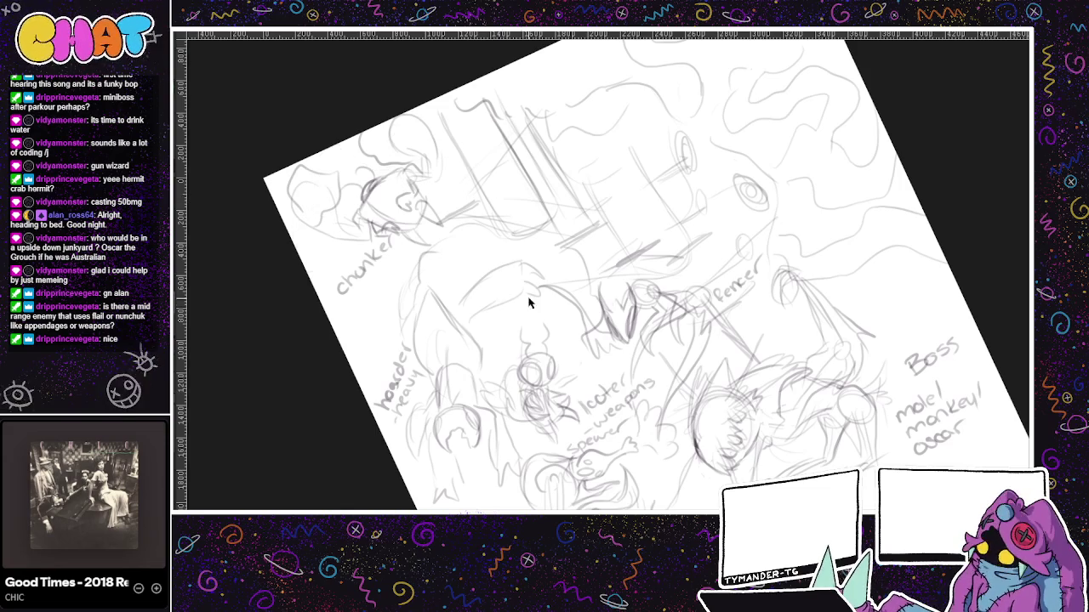
{"action": "scroll", "coordinate": [501, 404], "scroll_direction": "down", "scroll_amount": 3}
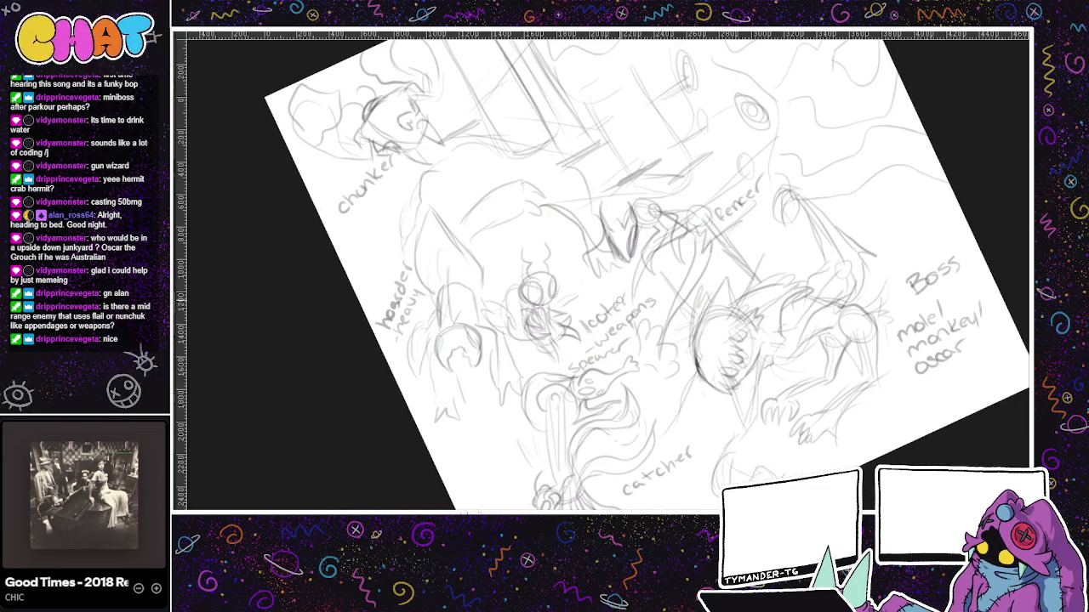
{"action": "mouse_move", "coordinate": [761, 510]}
{"action": "left_mouse_down"}
{"action": "mouse_move", "coordinate": [651, 495]}
{"action": "mouse_move", "coordinate": [706, 495]}
{"action": "mouse_move", "coordinate": [770, 441]}
{"action": "mouse_move", "coordinate": [732, 462]}
{"action": "left_mouse_up"}
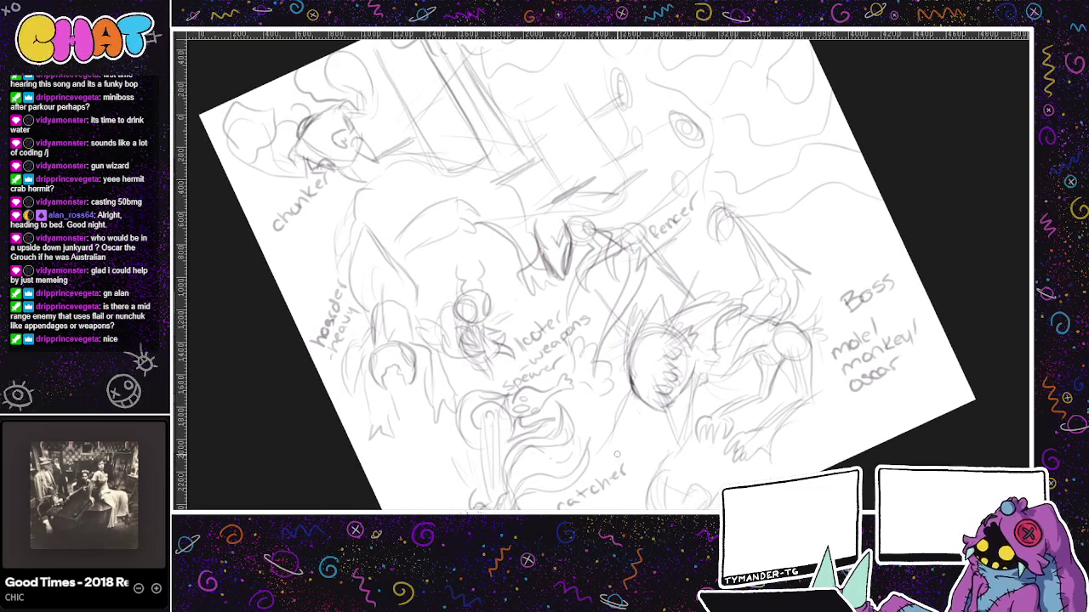
{"action": "mouse_move", "coordinate": [646, 408]}
{"action": "left_mouse_down"}
{"action": "mouse_move", "coordinate": [732, 476]}
{"action": "mouse_move", "coordinate": [566, 493]}
{"action": "left_mouse_up"}
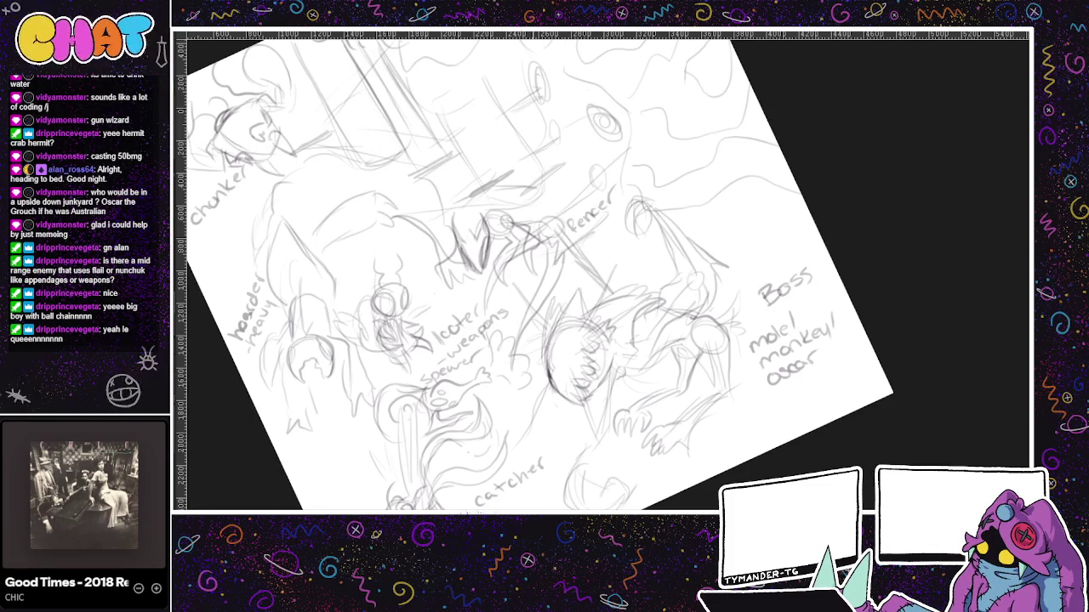
- Sketch a fist beside Boss and label it 'chill queen'
{"action": "left_click_drag", "start_coordinate": [544, 255], "coordinate": [513, 370]}
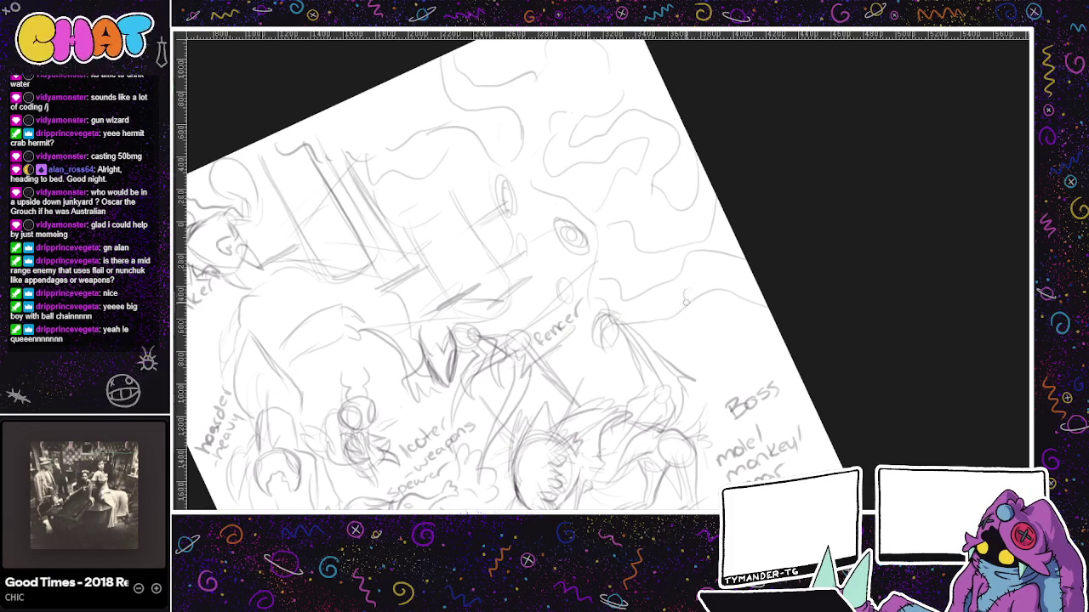
{"action": "mouse_move", "coordinate": [685, 298]}
{"action": "left_mouse_down"}
{"action": "mouse_move", "coordinate": [719, 294]}
{"action": "mouse_move", "coordinate": [727, 262]}
{"action": "mouse_move", "coordinate": [711, 250]}
{"action": "mouse_move", "coordinate": [727, 236]}
{"action": "left_mouse_up"}
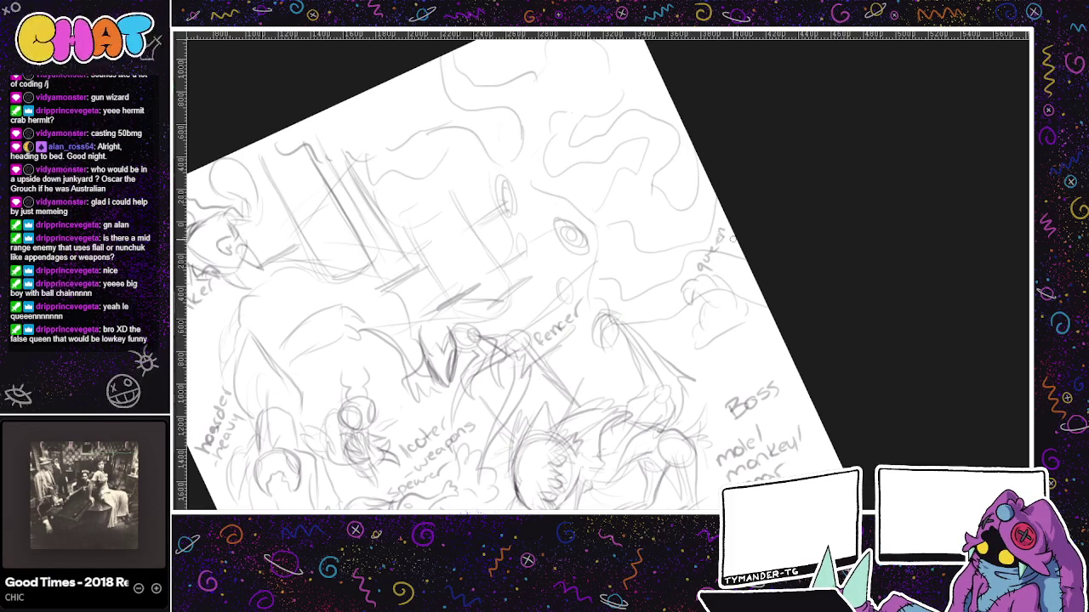
{"action": "left_click_drag", "start_coordinate": [753, 322], "coordinate": [722, 260]}
{"action": "left_click_drag", "start_coordinate": [686, 263], "coordinate": [703, 228]}
- Draw a stick figure labelled 'queen slayer' next to Boss, undoing a bad stroke
{"action": "mouse_move", "coordinate": [714, 368]}
{"action": "left_mouse_down"}
{"action": "mouse_move", "coordinate": [714, 384]}
{"action": "mouse_move", "coordinate": [759, 354]}
{"action": "mouse_move", "coordinate": [776, 359]}
{"action": "left_mouse_up"}
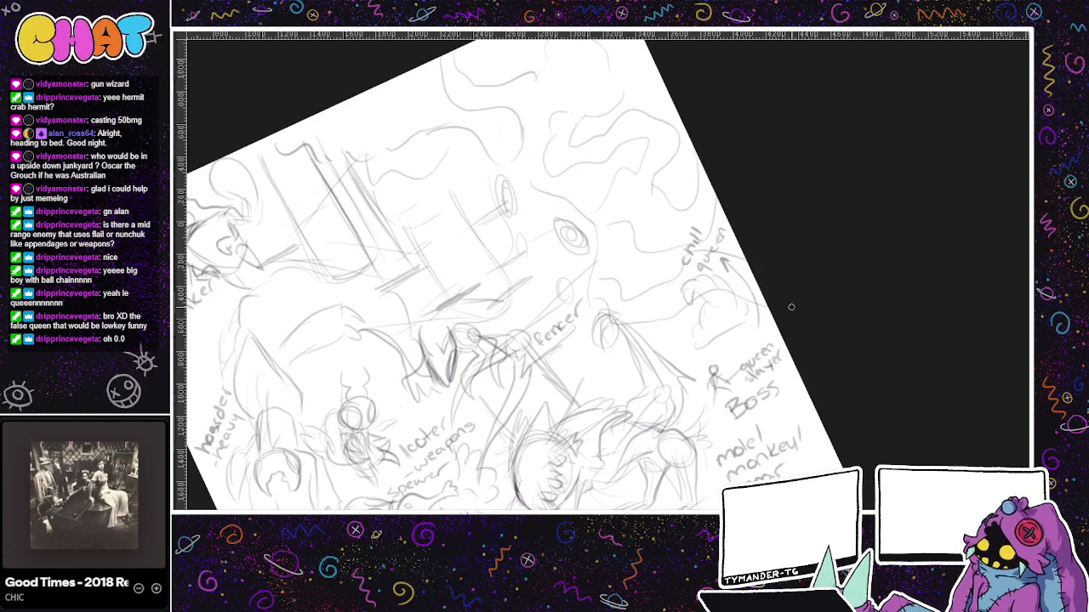
{"action": "left_click_drag", "start_coordinate": [668, 305], "coordinate": [662, 342]}
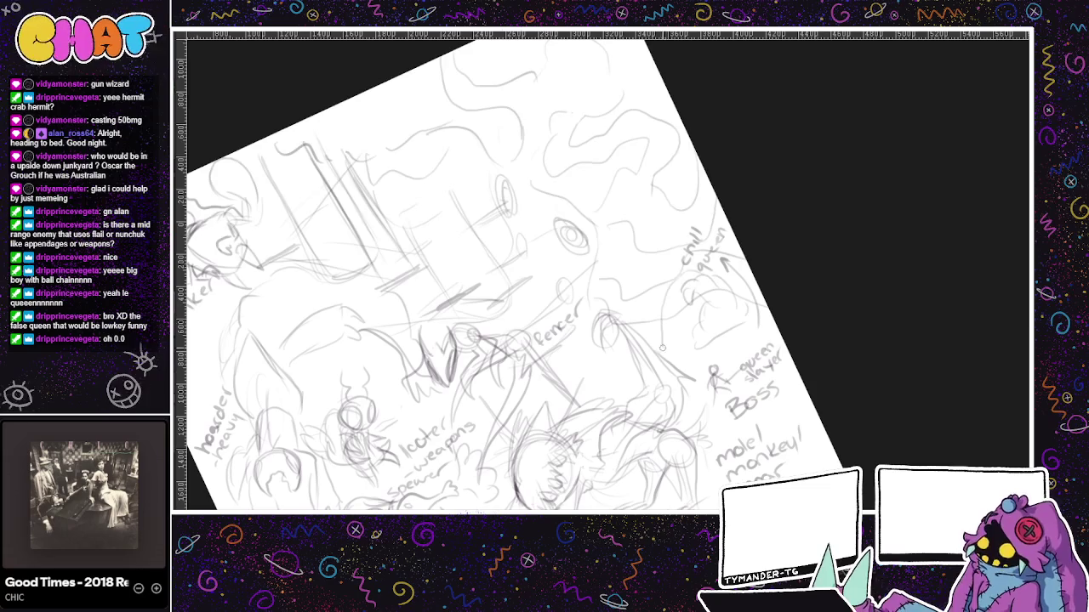
{"action": "key", "text": "ctrl+z"}
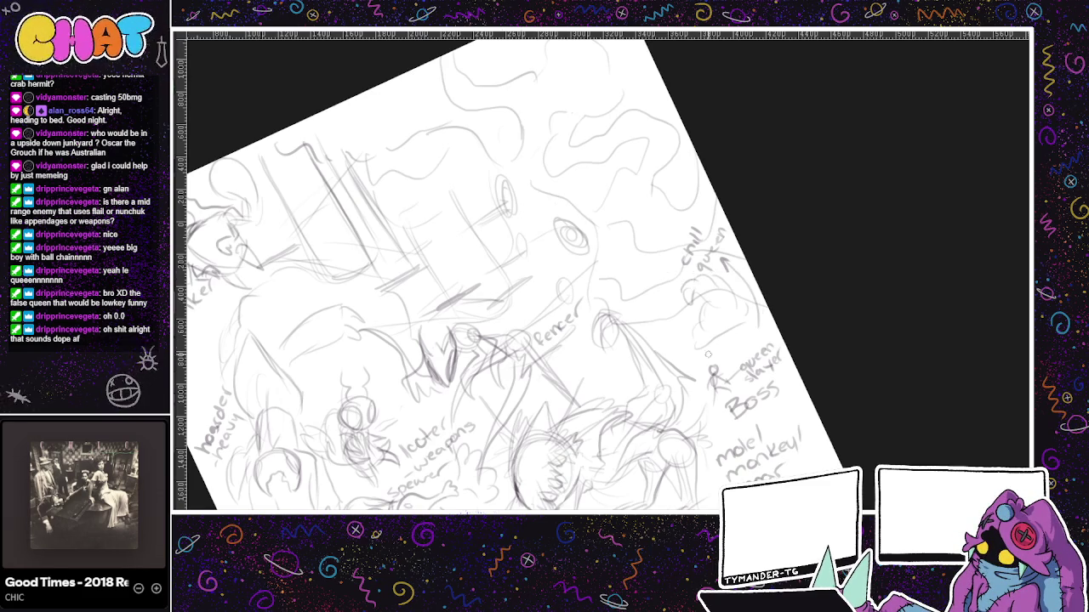
{"action": "mouse_move", "coordinate": [712, 368]}
{"action": "left_mouse_down"}
{"action": "mouse_move", "coordinate": [662, 364]}
{"action": "mouse_move", "coordinate": [700, 347]}
{"action": "left_mouse_up"}
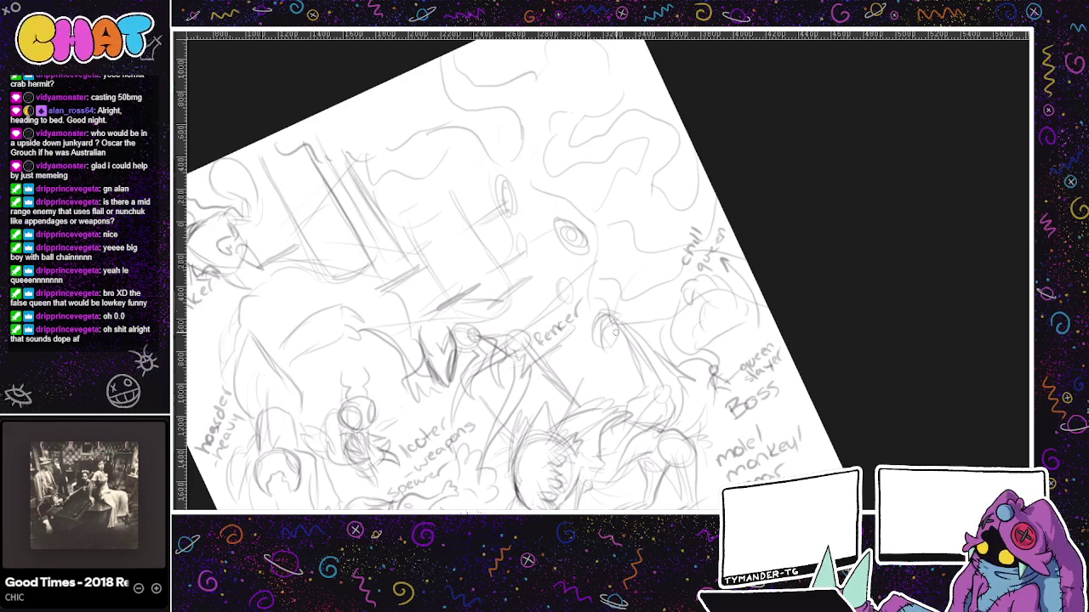
{"action": "mouse_move", "coordinate": [714, 417]}
{"action": "left_mouse_down"}
{"action": "mouse_move", "coordinate": [772, 391]}
{"action": "mouse_move", "coordinate": [698, 439]}
{"action": "left_mouse_up"}
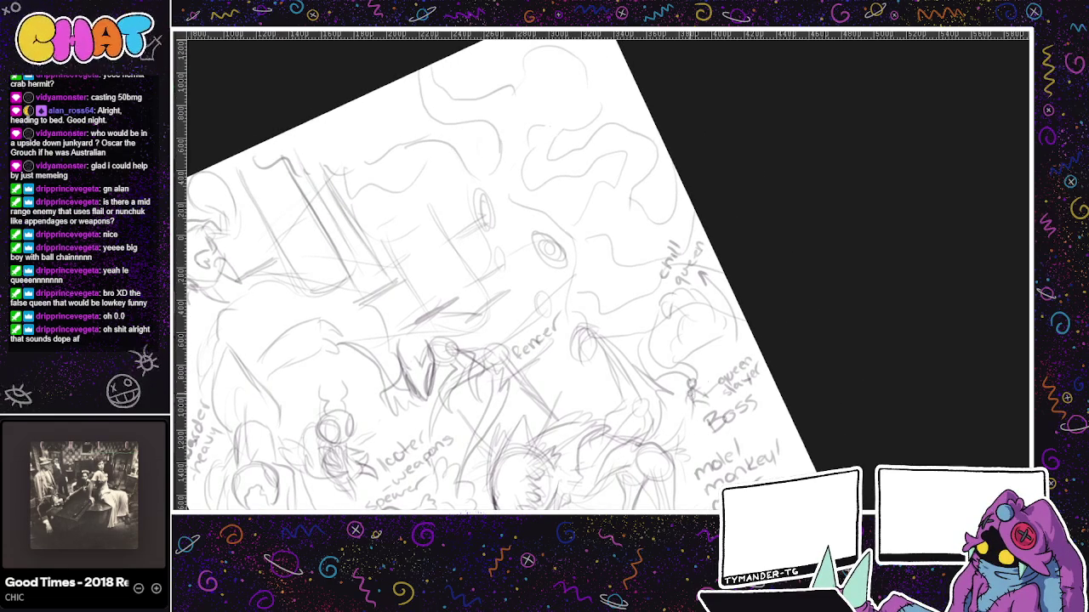
{"action": "left_click_drag", "start_coordinate": [601, 452], "coordinate": [628, 479]}
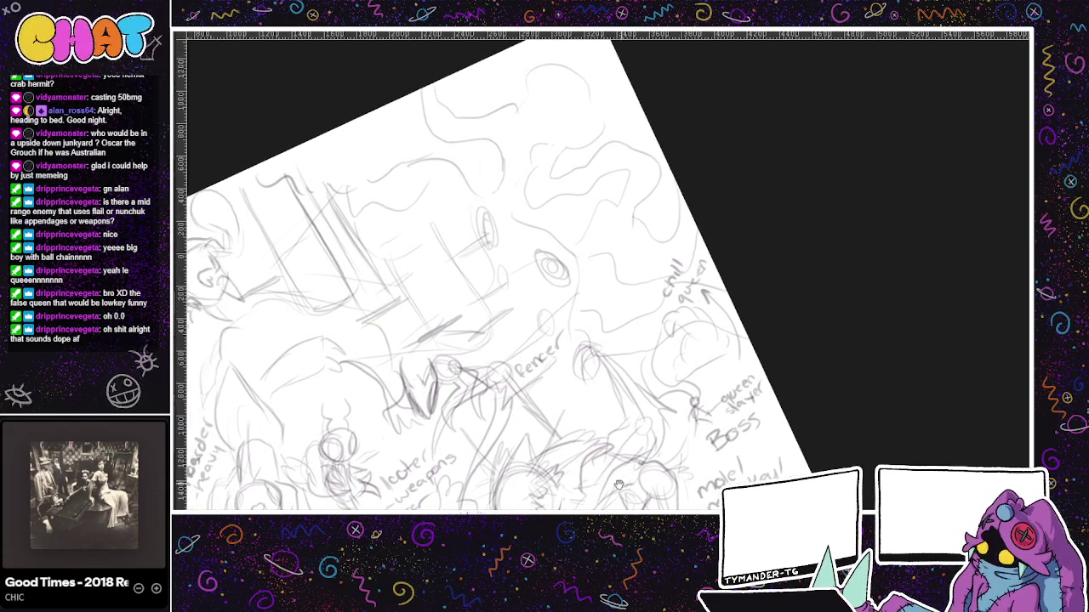
{"action": "left_click_drag", "start_coordinate": [734, 468], "coordinate": [694, 489]}
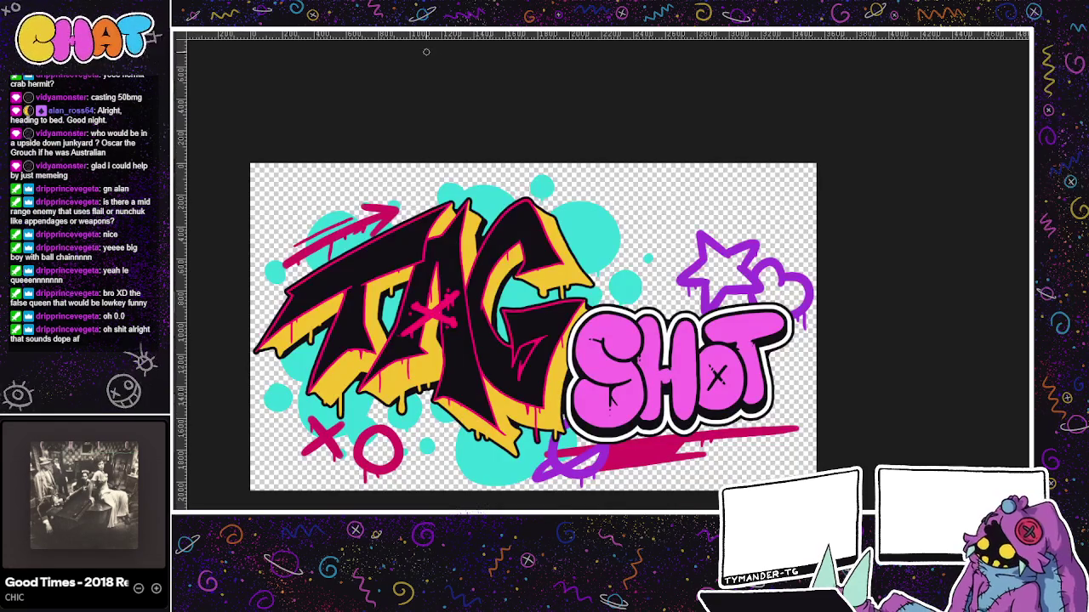
- On the enemy list, zoom in and lasso the two bracketed notes under Shifting Slates
{"action": "key", "text": "ctrl+Tab"}
{"action": "key", "text": "ctrl+Tab"}
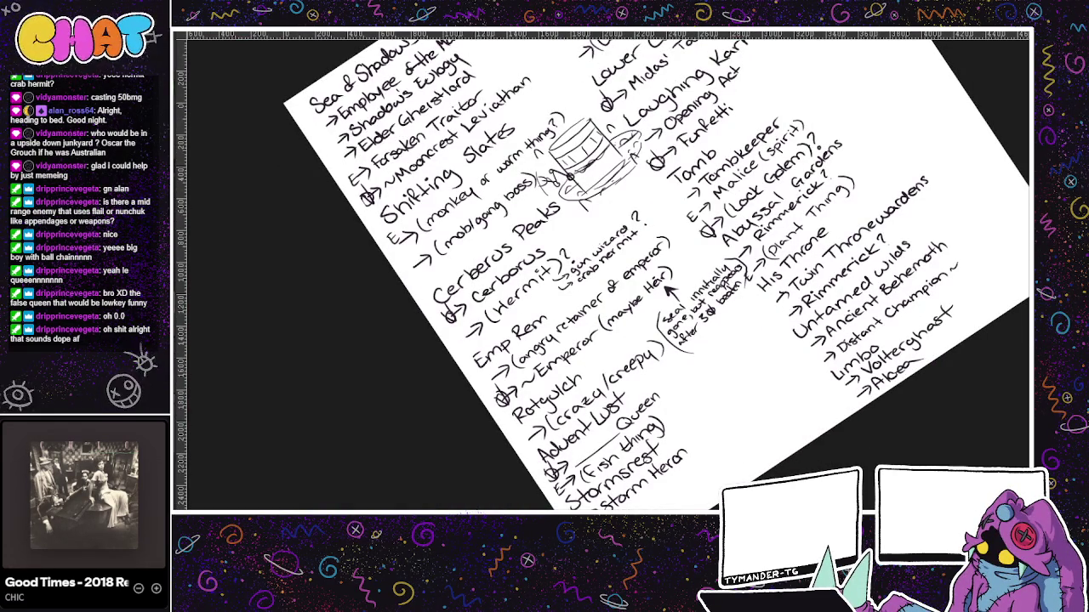
{"action": "left_click_drag", "start_coordinate": [578, 332], "coordinate": [544, 383]}
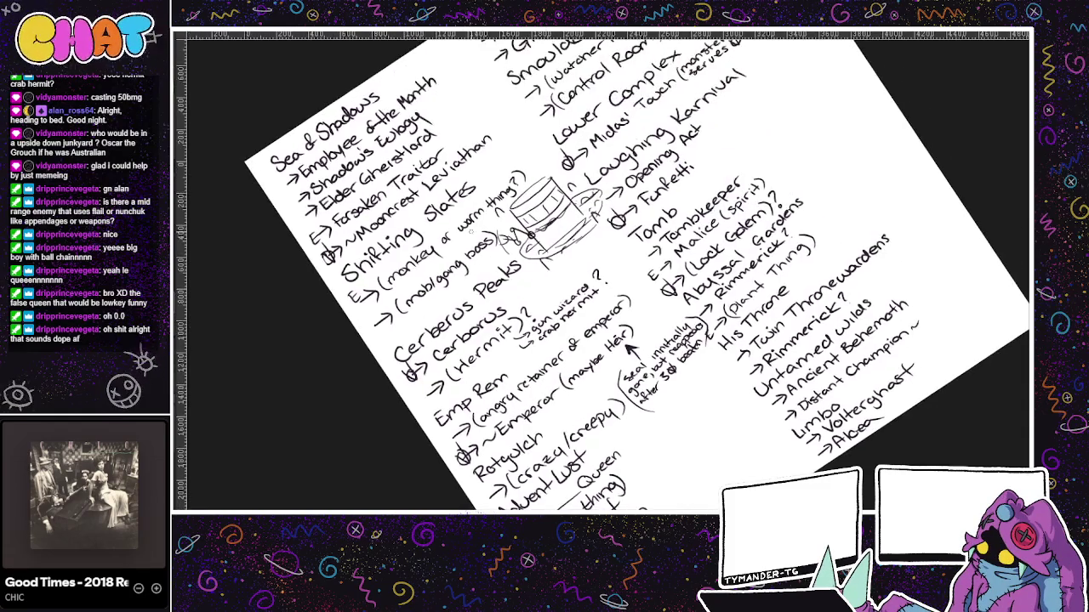
{"action": "scroll", "coordinate": [322, 98], "scroll_direction": "up", "scroll_amount": 1}
{"action": "scroll", "coordinate": [321, 98], "scroll_direction": "up", "scroll_amount": 1}
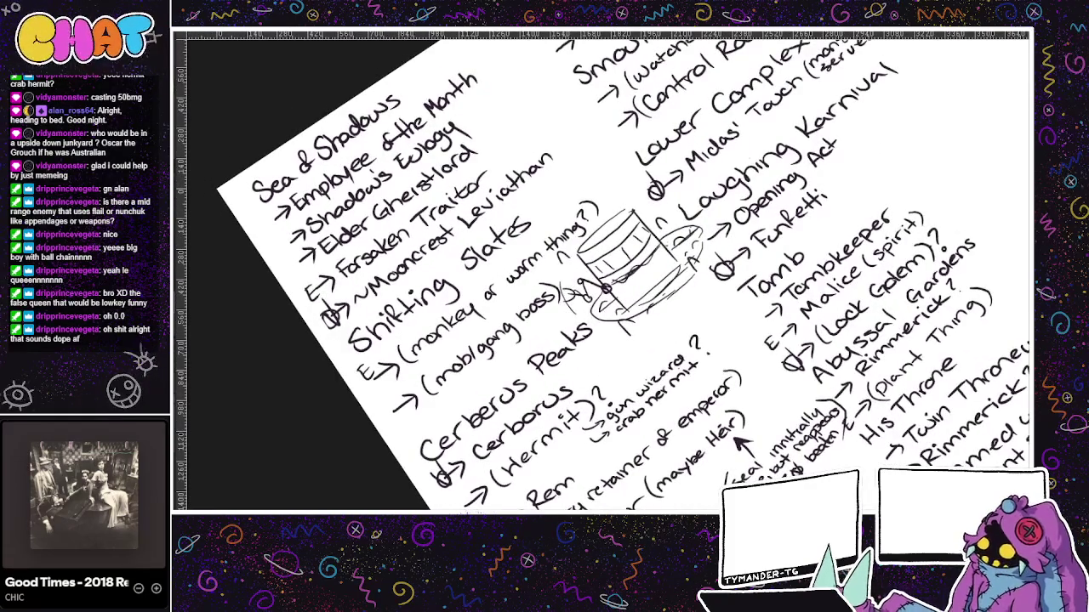
{"action": "mouse_move", "coordinate": [581, 180]}
{"action": "left_mouse_down"}
{"action": "mouse_move", "coordinate": [423, 389]}
{"action": "mouse_move", "coordinate": [510, 353]}
{"action": "mouse_move", "coordinate": [565, 298]}
{"action": "mouse_move", "coordinate": [554, 251]}
{"action": "mouse_move", "coordinate": [599, 193]}
{"action": "left_mouse_up"}
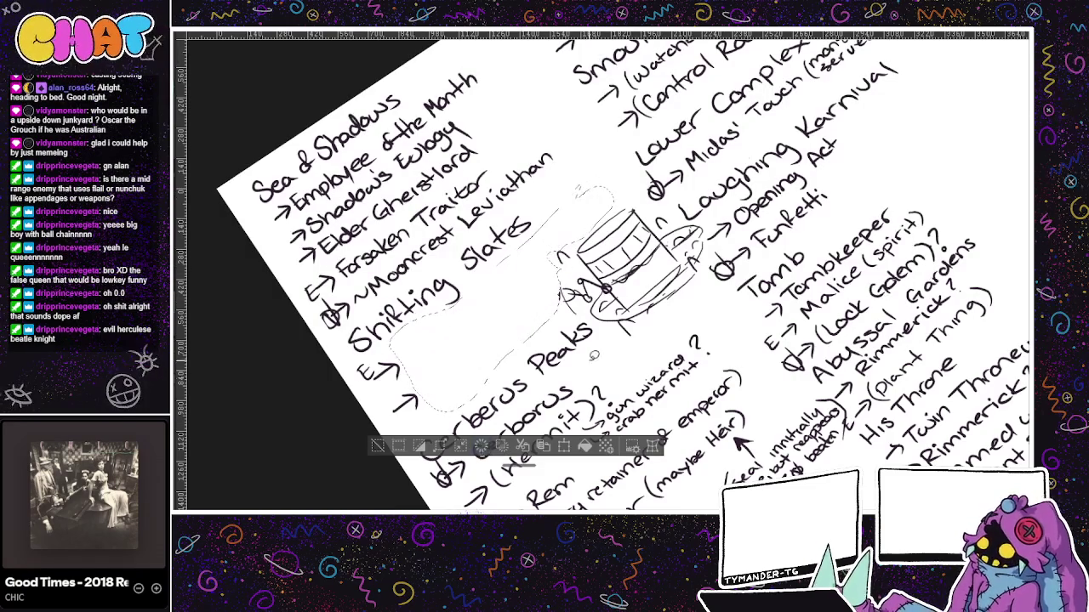
- Clear the selected notes and handwrite 'Monkeymole' under Shifting Slates
{"action": "left_click", "coordinate": [482, 445]}
{"action": "key", "text": "ctrl+d"}
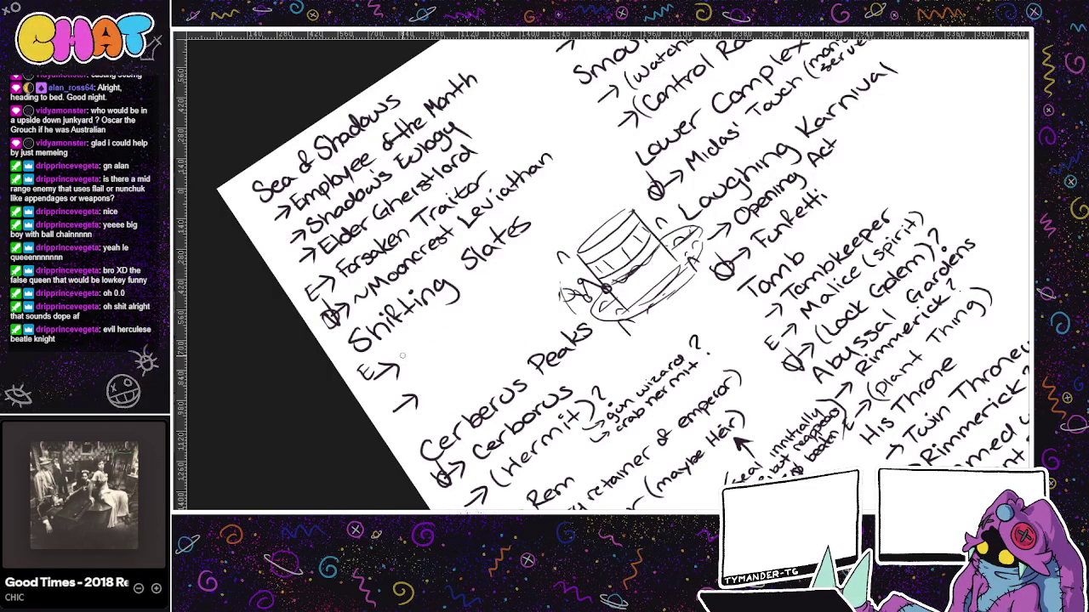
{"action": "mouse_move", "coordinate": [398, 362]}
{"action": "left_mouse_down"}
{"action": "mouse_move", "coordinate": [423, 354]}
{"action": "mouse_move", "coordinate": [511, 270]}
{"action": "left_mouse_up"}
{"action": "left_click_drag", "start_coordinate": [512, 281], "coordinate": [527, 259]}
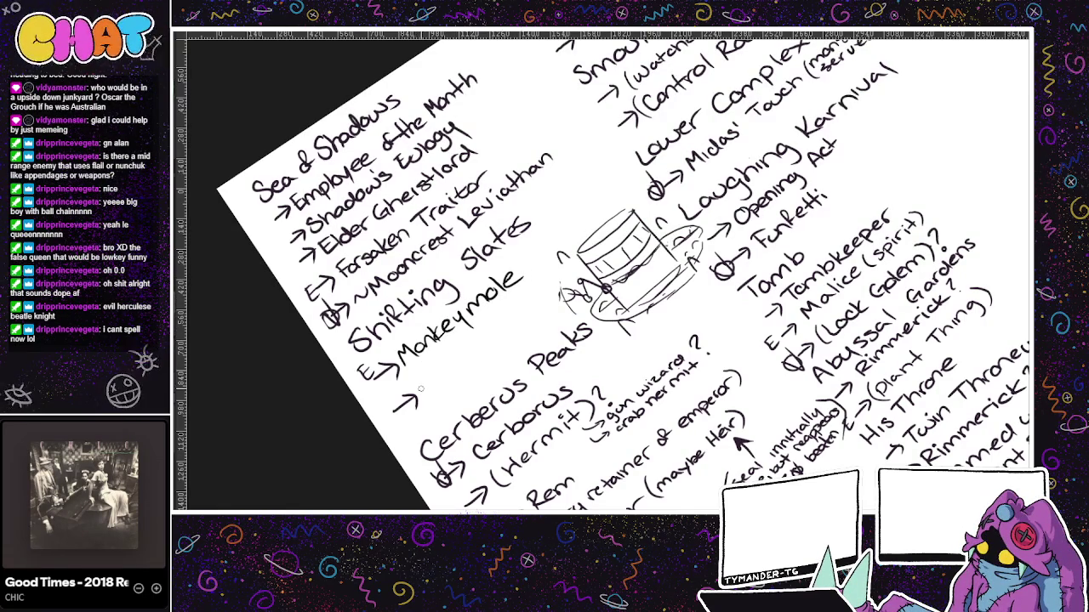
- Write 'Queenslayer (false queen boss)' on the next line, then return to the boss sketch
{"action": "mouse_move", "coordinate": [420, 382]}
{"action": "left_mouse_down"}
{"action": "mouse_move", "coordinate": [432, 388]}
{"action": "mouse_move", "coordinate": [522, 303]}
{"action": "left_mouse_up"}
{"action": "mouse_move", "coordinate": [437, 400]}
{"action": "left_mouse_down"}
{"action": "mouse_move", "coordinate": [429, 417]}
{"action": "mouse_move", "coordinate": [550, 308]}
{"action": "left_mouse_up"}
{"action": "left_click_drag", "start_coordinate": [558, 289], "coordinate": [560, 304]}
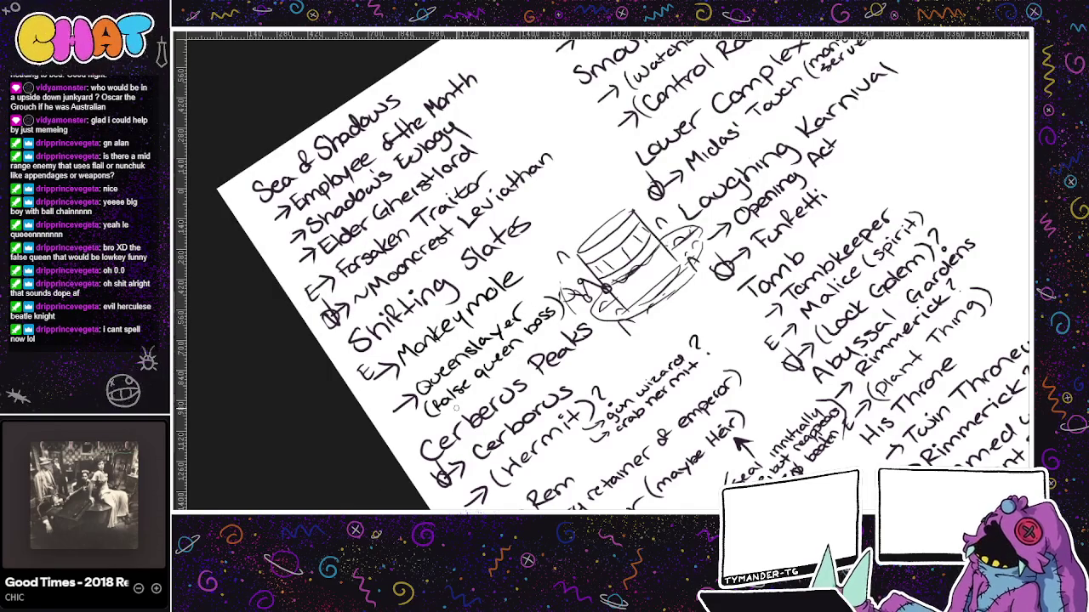
{"action": "key", "text": "ctrl+Tab"}
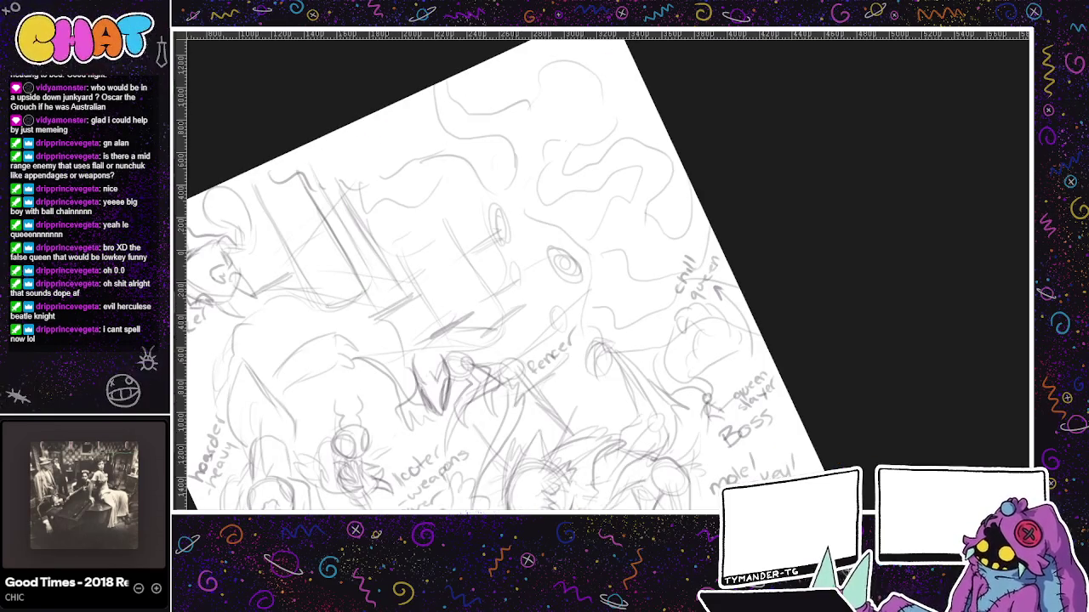
- On the enemy list, draw a line from Queenslayer to a new 'evil hercules' note
{"action": "key", "text": "ctrl+Tab"}
{"action": "key", "text": "ctrl+Tab"}
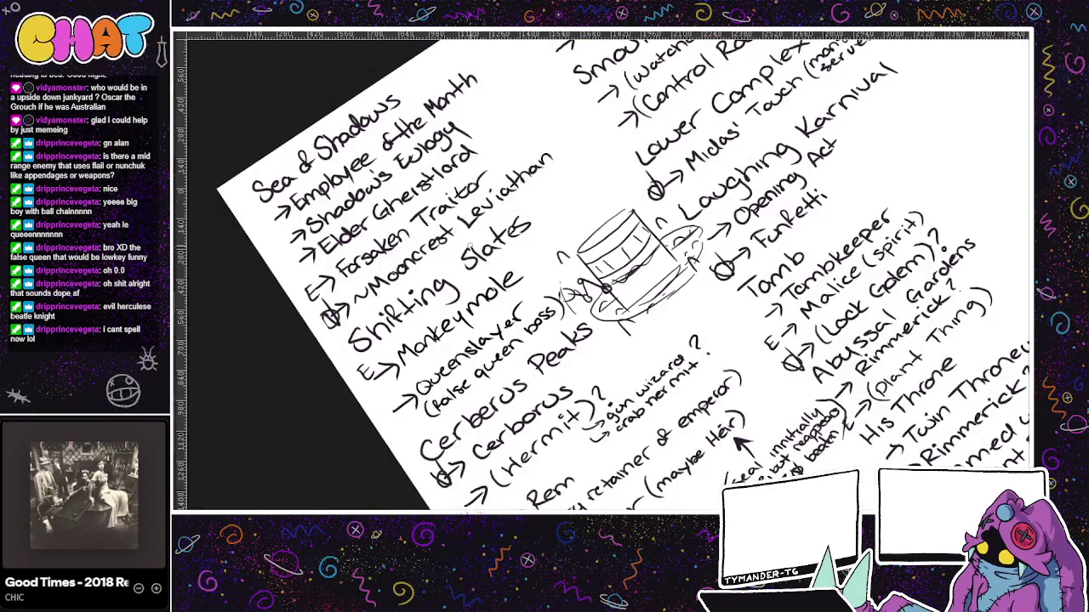
{"action": "left_click_drag", "start_coordinate": [578, 255], "coordinate": [529, 277]}
{"action": "mouse_move", "coordinate": [486, 328]}
{"action": "left_mouse_down"}
{"action": "mouse_move", "coordinate": [521, 223]}
{"action": "mouse_move", "coordinate": [524, 238]}
{"action": "mouse_move", "coordinate": [505, 216]}
{"action": "mouse_move", "coordinate": [557, 132]}
{"action": "left_mouse_up"}
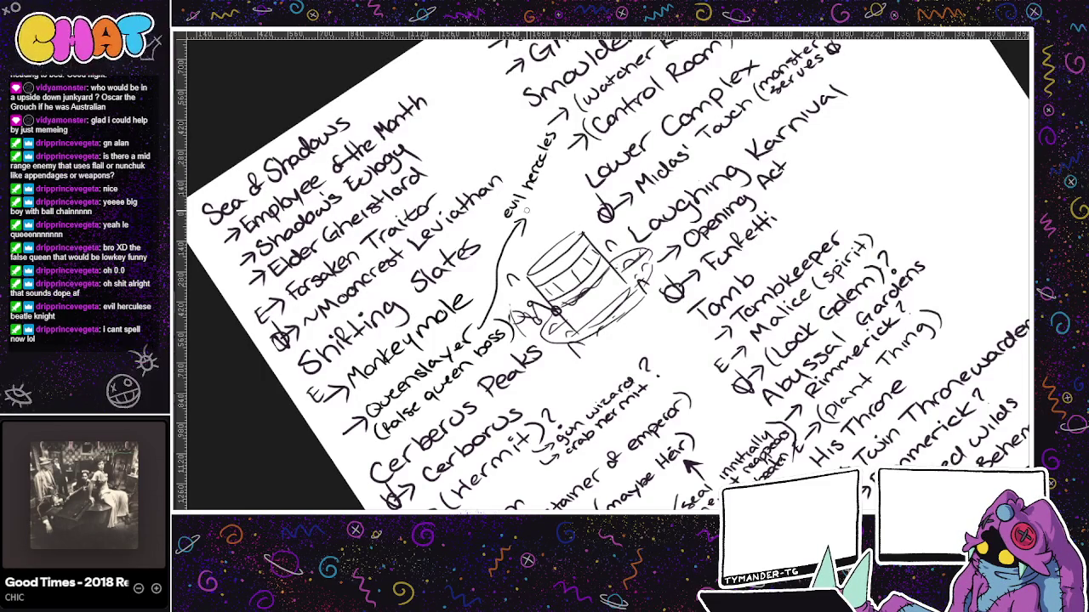
{"action": "mouse_move", "coordinate": [531, 205]}
{"action": "left_mouse_down"}
{"action": "mouse_move", "coordinate": [542, 216]}
{"action": "mouse_move", "coordinate": [567, 133]}
{"action": "left_mouse_up"}
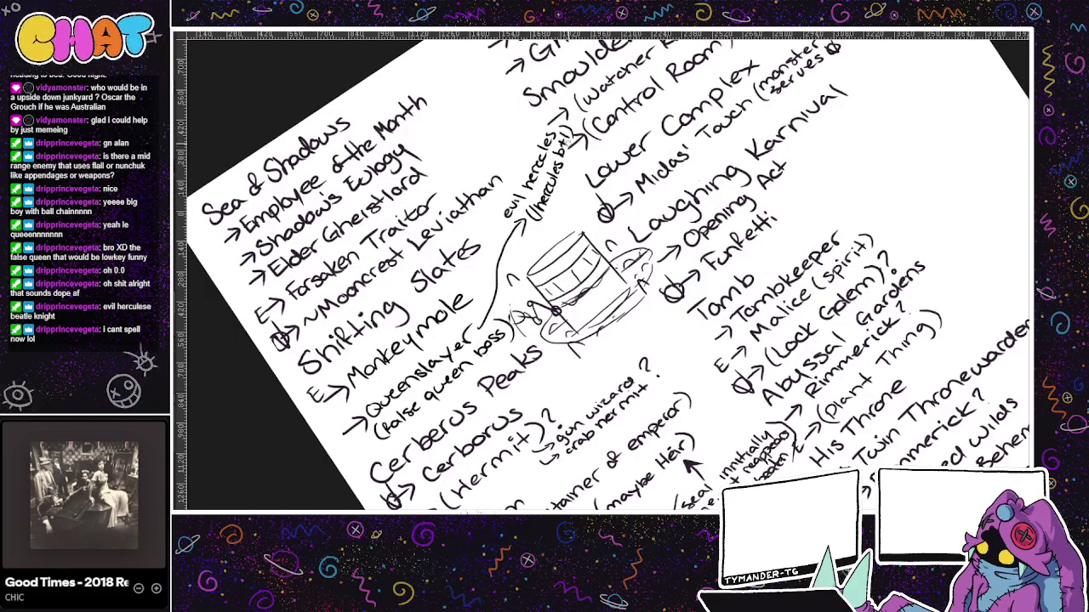
{"action": "mouse_move", "coordinate": [564, 217]}
{"action": "left_mouse_down"}
{"action": "mouse_move", "coordinate": [571, 245]}
{"action": "mouse_move", "coordinate": [596, 212]}
{"action": "left_mouse_up"}
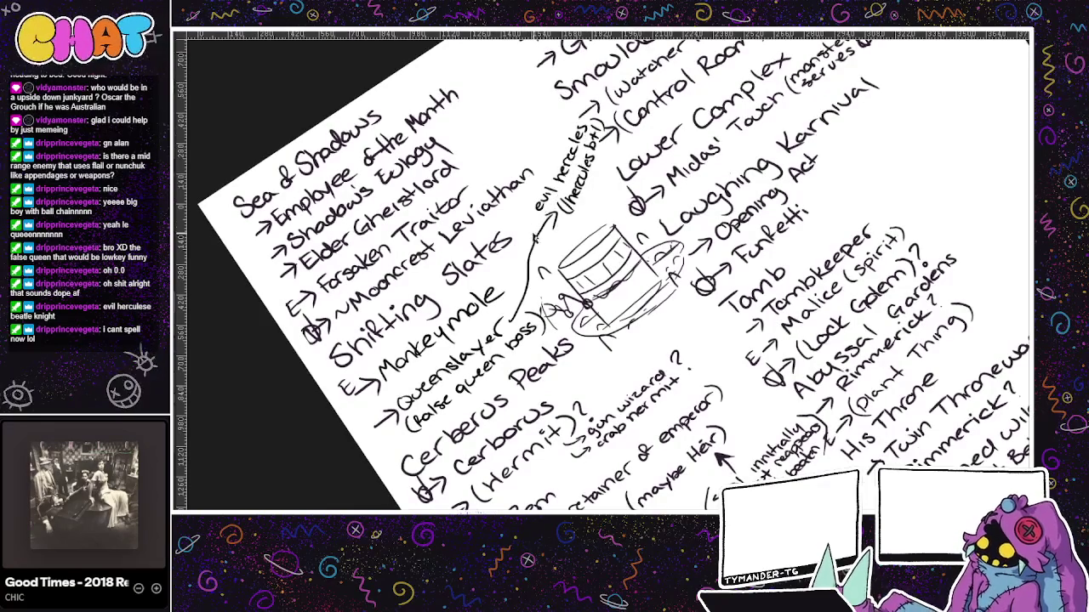
{"action": "key", "text": "ctrl+Tab"}
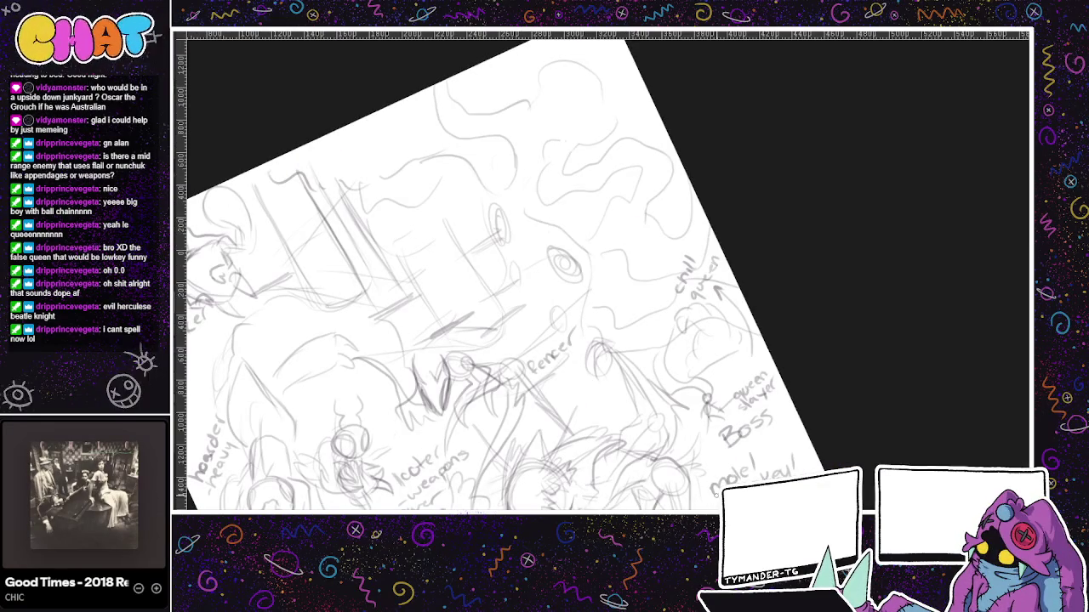
- Straighten and pan the boss sketch, undo a stray stroke, then cycle through the open documents
{"action": "mouse_move", "coordinate": [754, 292]}
{"action": "left_mouse_down"}
{"action": "mouse_move", "coordinate": [782, 162]}
{"action": "mouse_move", "coordinate": [678, 363]}
{"action": "mouse_move", "coordinate": [663, 345]}
{"action": "left_mouse_up"}
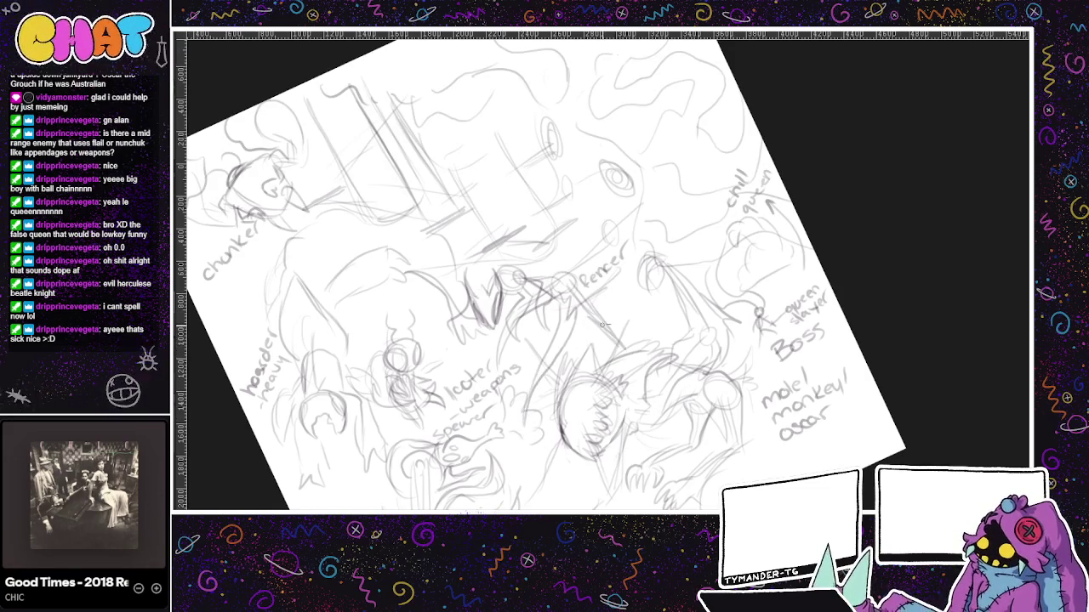
{"action": "mouse_move", "coordinate": [682, 343]}
{"action": "left_mouse_down"}
{"action": "mouse_move", "coordinate": [715, 358]}
{"action": "mouse_move", "coordinate": [619, 251]}
{"action": "left_mouse_up"}
{"action": "key", "text": "ctrl+z"}
{"action": "key", "text": "ctrl+Tab"}
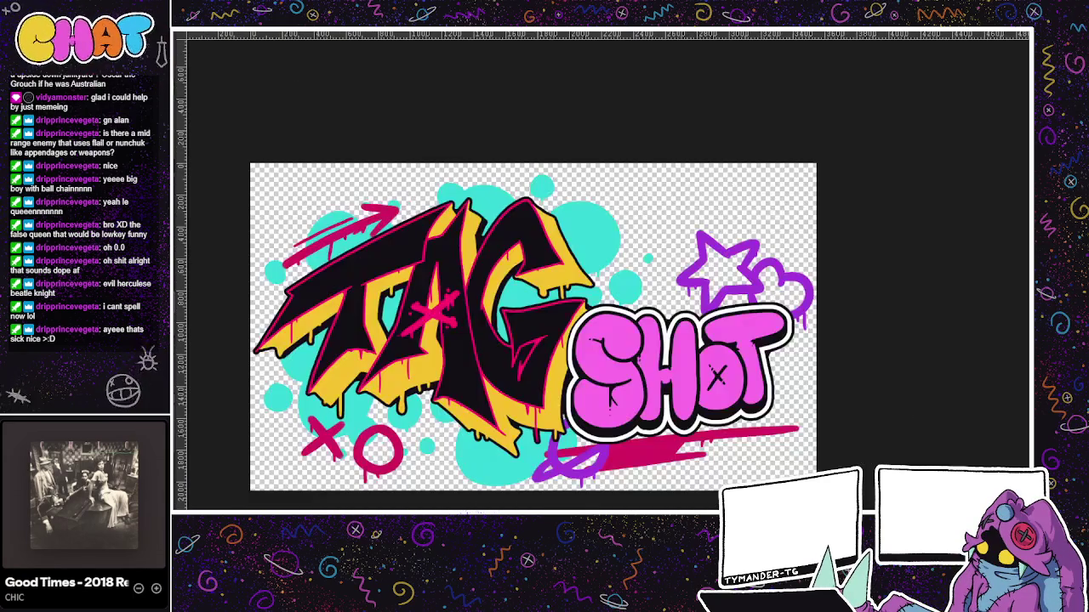
{"action": "key", "text": "ctrl+Tab"}
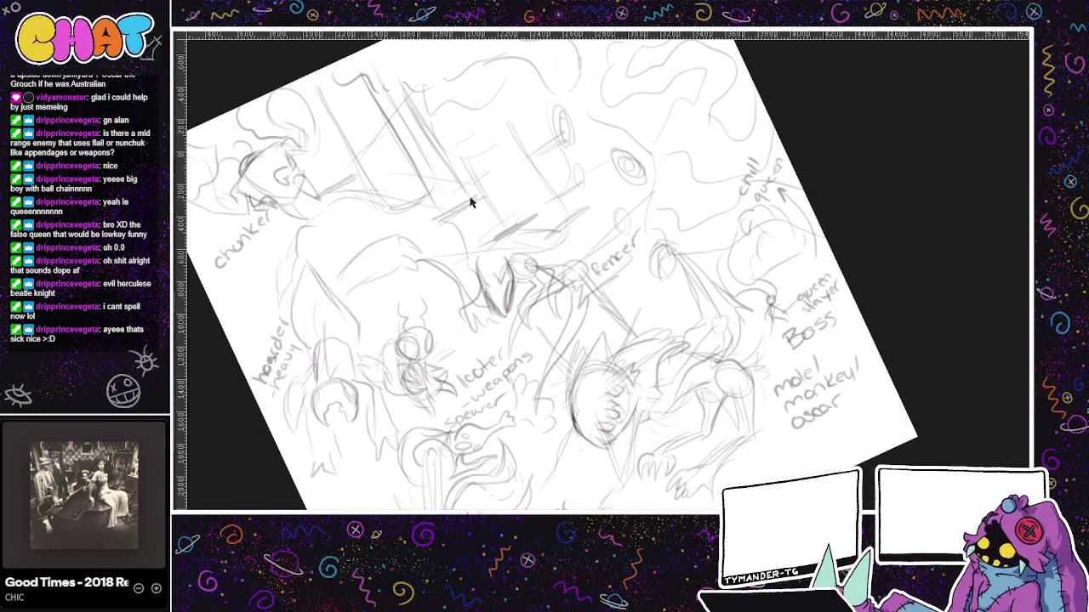
{"action": "key", "text": "ctrl+Tab"}
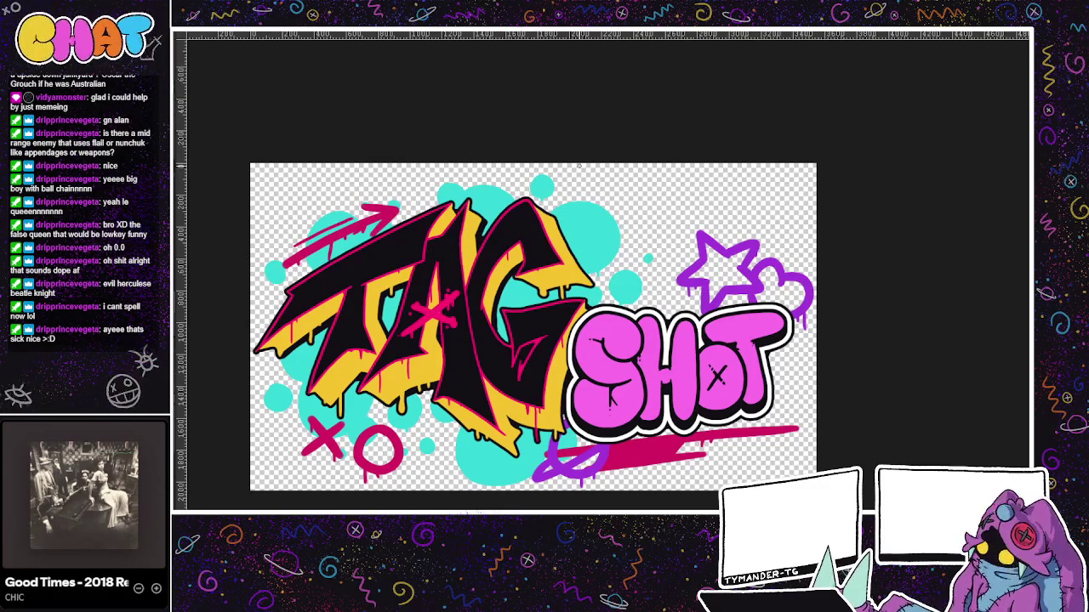
{"action": "key", "text": "ctrl+Tab"}
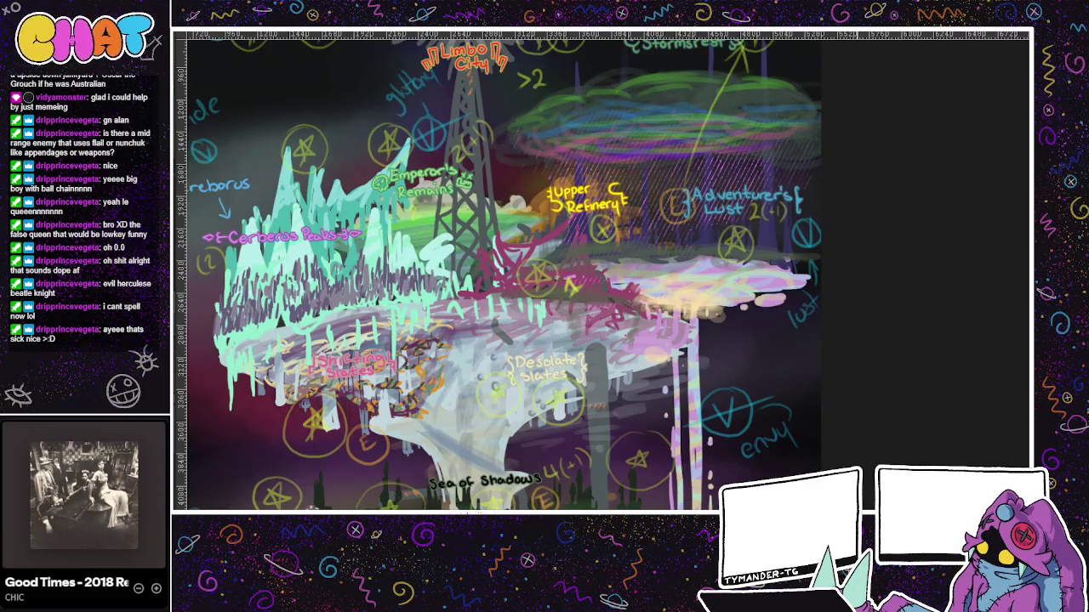
- Cross out the Sea of Shadows label on the level map in pink
{"action": "scroll", "coordinate": [726, 457], "scroll_direction": "down", "scroll_amount": 5}
{"action": "scroll", "coordinate": [725, 456], "scroll_direction": "up", "scroll_amount": 5}
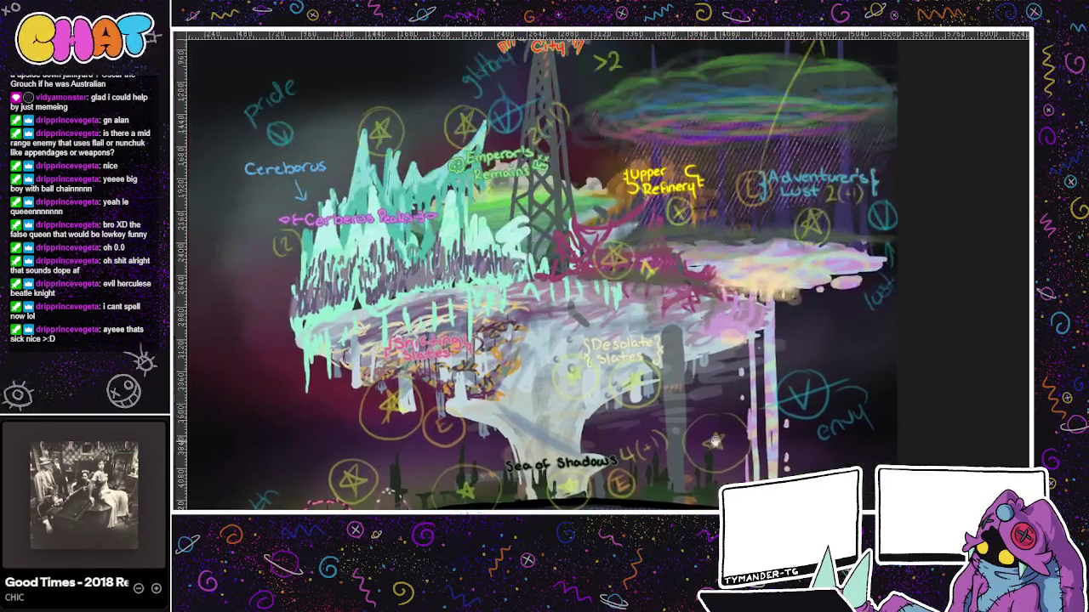
{"action": "left_click_drag", "start_coordinate": [726, 456], "coordinate": [745, 504]}
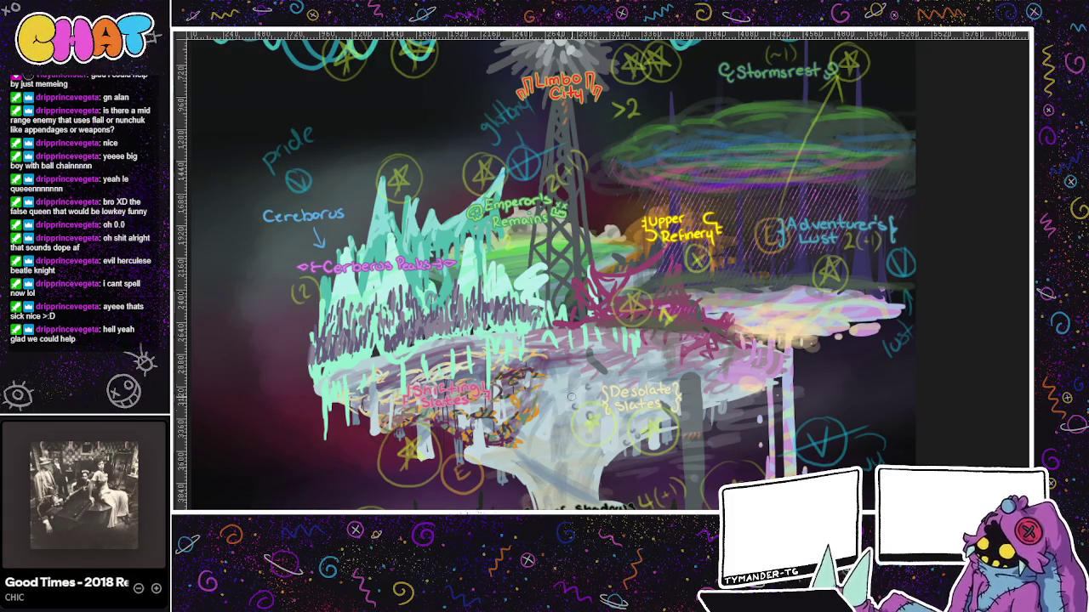
{"action": "scroll", "coordinate": [604, 438], "scroll_direction": "down", "scroll_amount": 3}
{"action": "scroll", "coordinate": [604, 438], "scroll_direction": "down", "scroll_amount": 2}
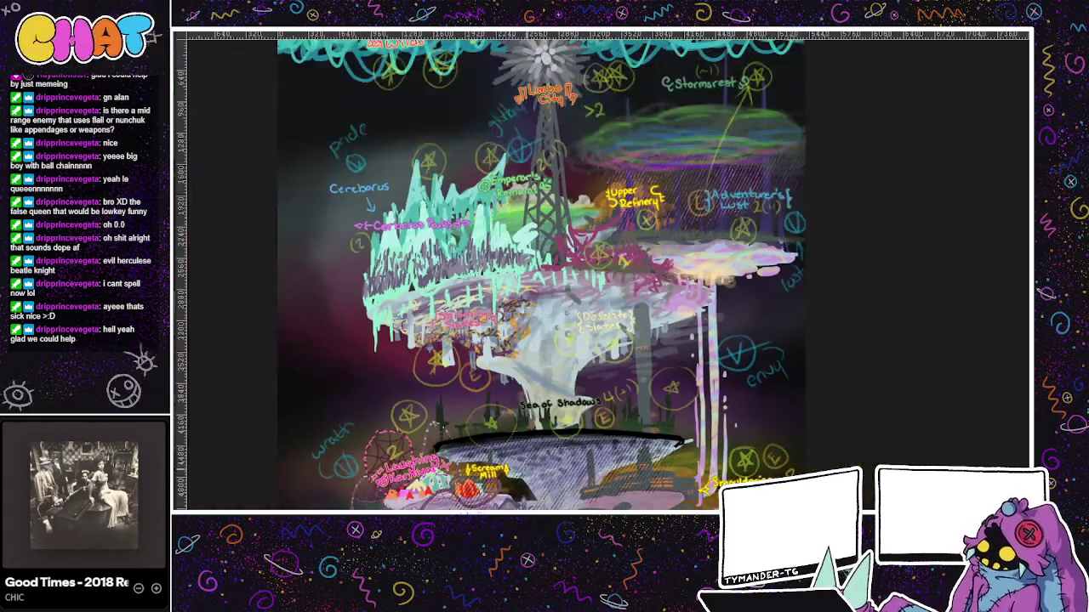
{"action": "scroll", "coordinate": [459, 467], "scroll_direction": "down", "scroll_amount": 1}
{"action": "left_click_drag", "start_coordinate": [481, 408], "coordinate": [520, 451]}
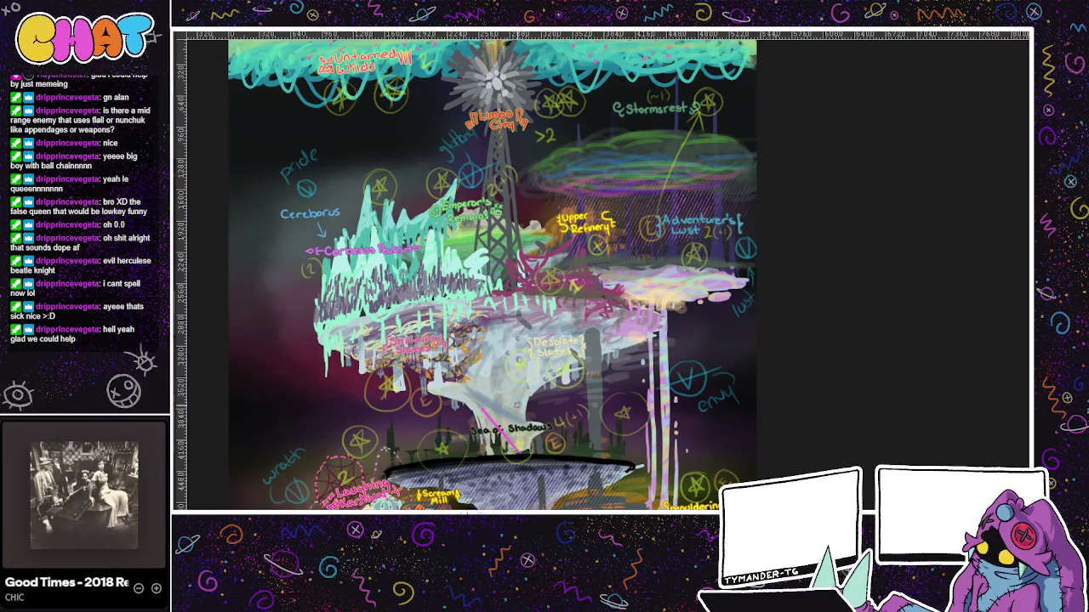
{"action": "left_click_drag", "start_coordinate": [501, 354], "coordinate": [539, 401]}
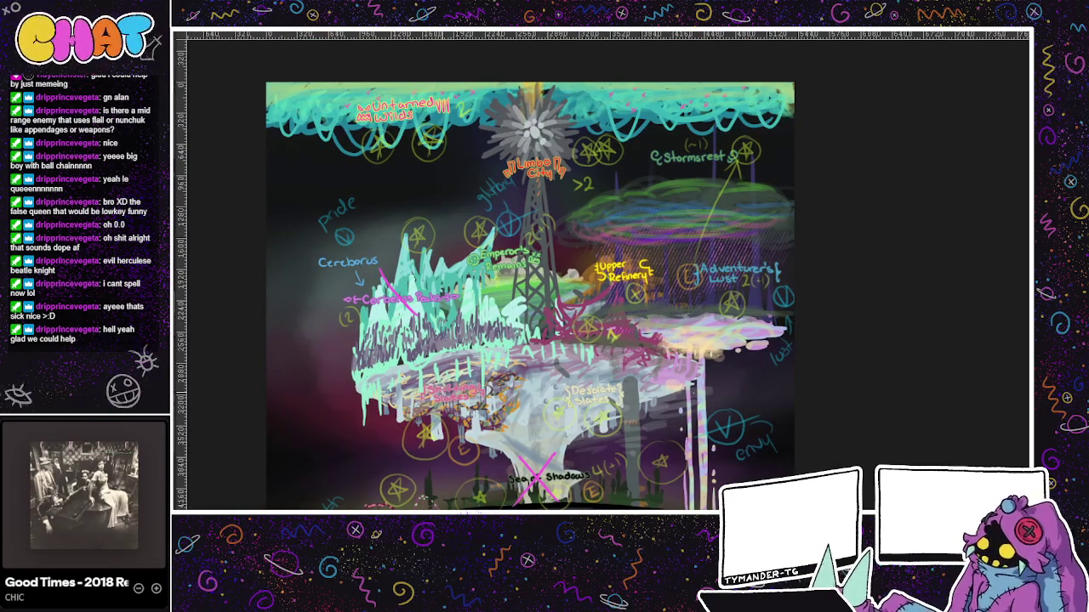
- Put a pink X over Spiraling Slopes and bring up the handwritten enemy list
{"action": "left_click_drag", "start_coordinate": [429, 372], "coordinate": [480, 417]}
{"action": "left_click_drag", "start_coordinate": [476, 376], "coordinate": [432, 420]}
{"action": "mouse_move", "coordinate": [692, 466]}
{"action": "left_mouse_down"}
{"action": "mouse_move", "coordinate": [695, 444]}
{"action": "mouse_move", "coordinate": [655, 459]}
{"action": "left_mouse_up"}
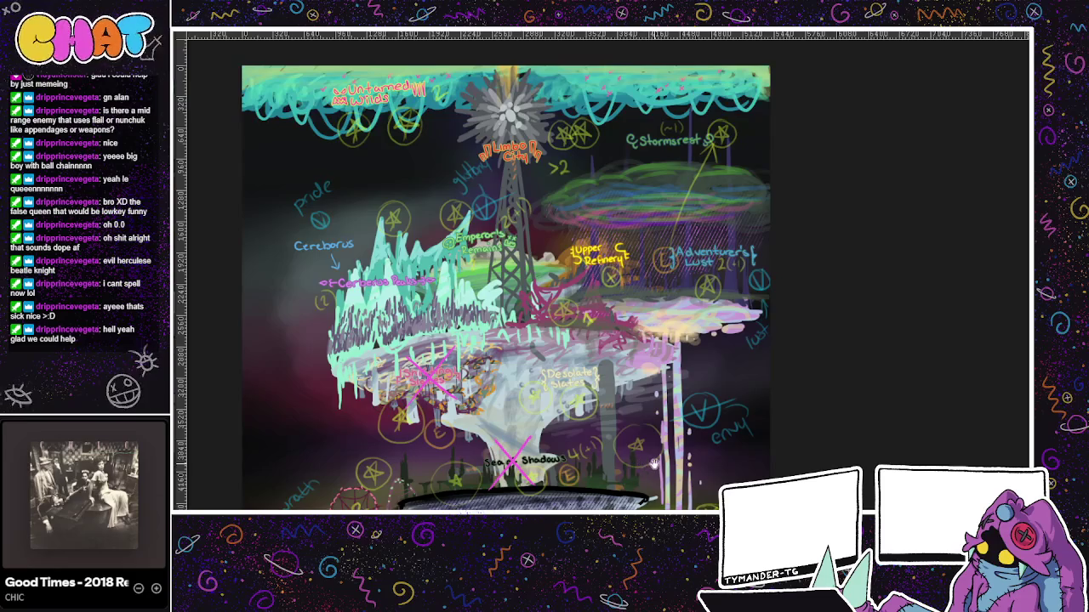
{"action": "scroll", "coordinate": [653, 463], "scroll_direction": "down", "scroll_amount": 1}
{"action": "scroll", "coordinate": [653, 459], "scroll_direction": "down", "scroll_amount": 1}
{"action": "scroll", "coordinate": [653, 443], "scroll_direction": "down", "scroll_amount": 1}
{"action": "scroll", "coordinate": [651, 425], "scroll_direction": "down", "scroll_amount": 1}
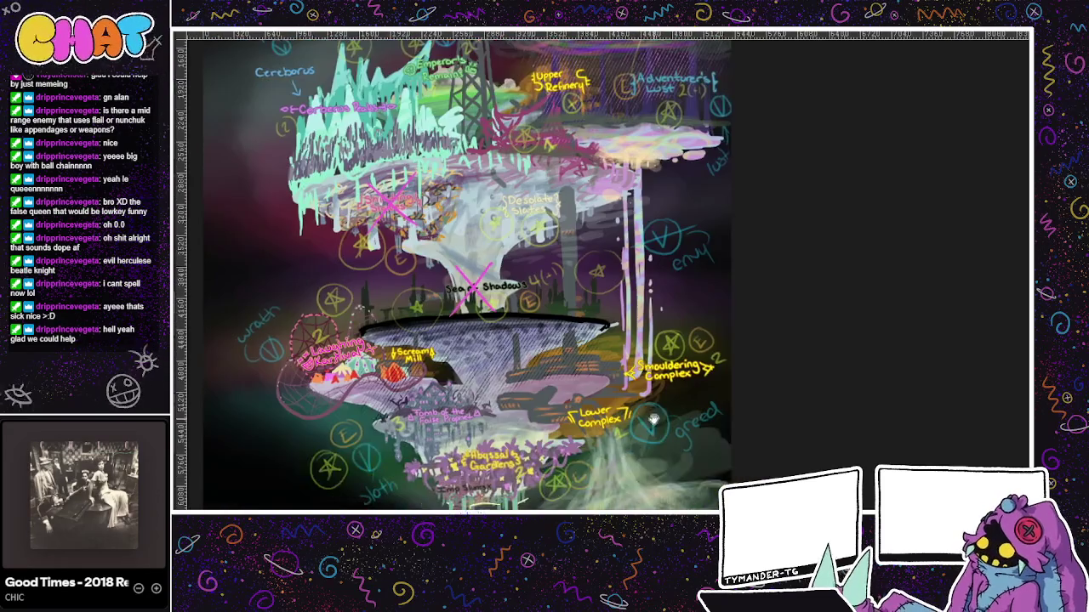
{"action": "scroll", "coordinate": [651, 425], "scroll_direction": "down", "scroll_amount": 2}
{"action": "scroll", "coordinate": [655, 433], "scroll_direction": "up", "scroll_amount": 1}
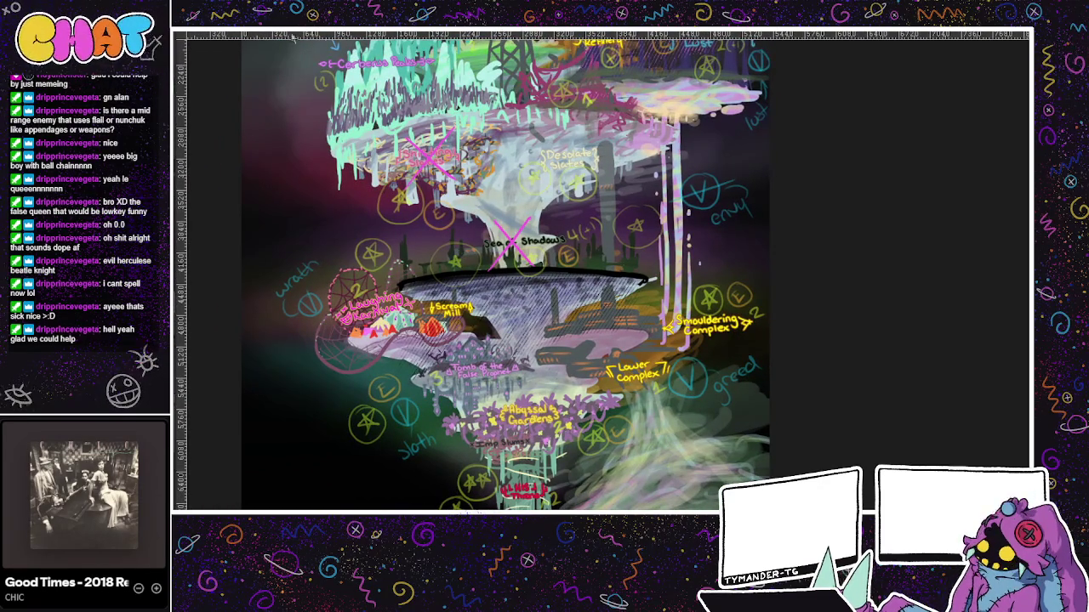
{"action": "key", "text": "ctrl+Tab"}
{"action": "scroll", "coordinate": [419, 300], "scroll_direction": "up", "scroll_amount": 3}
{"action": "scroll", "coordinate": [587, 250], "scroll_direction": "down", "scroll_amount": 1}
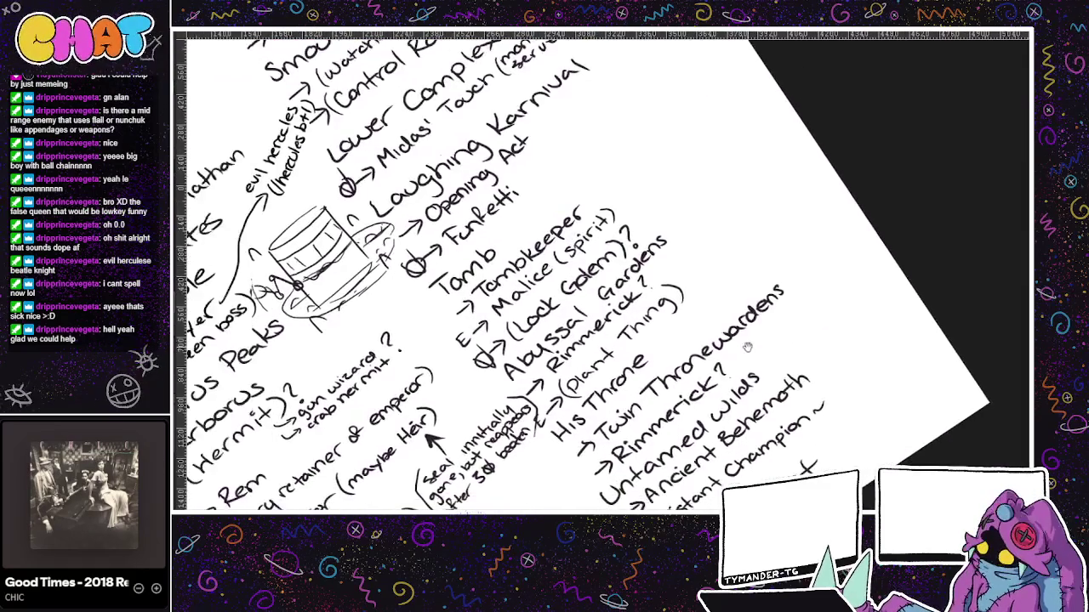
- Underline both 'Rimmerick?' entries in pink, redoing misplaced strokes, then show the purple boss sketches
{"action": "scroll", "coordinate": [575, 286], "scroll_direction": "down", "scroll_amount": 1}
{"action": "scroll", "coordinate": [592, 255], "scroll_direction": "down", "scroll_amount": 1}
{"action": "mouse_move", "coordinate": [443, 208]}
{"action": "left_mouse_down"}
{"action": "mouse_move", "coordinate": [481, 194]}
{"action": "mouse_move", "coordinate": [418, 260]}
{"action": "left_mouse_up"}
{"action": "key", "text": "ctrl+z"}
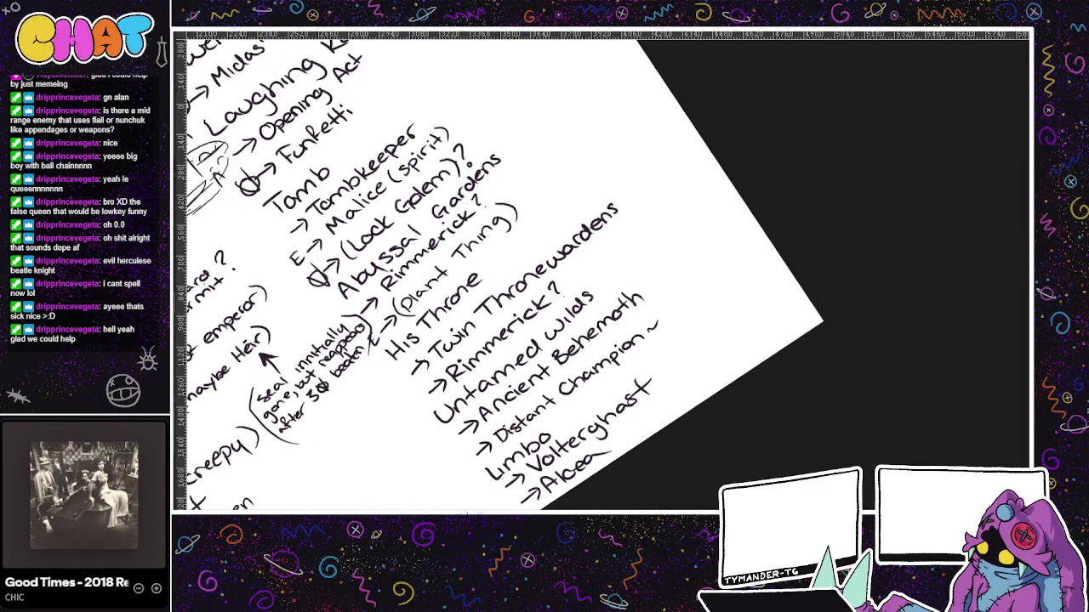
{"action": "left_click_drag", "start_coordinate": [387, 295], "coordinate": [491, 203]}
{"action": "key", "text": "ctrl+z"}
{"action": "left_click_drag", "start_coordinate": [384, 297], "coordinate": [492, 205]}
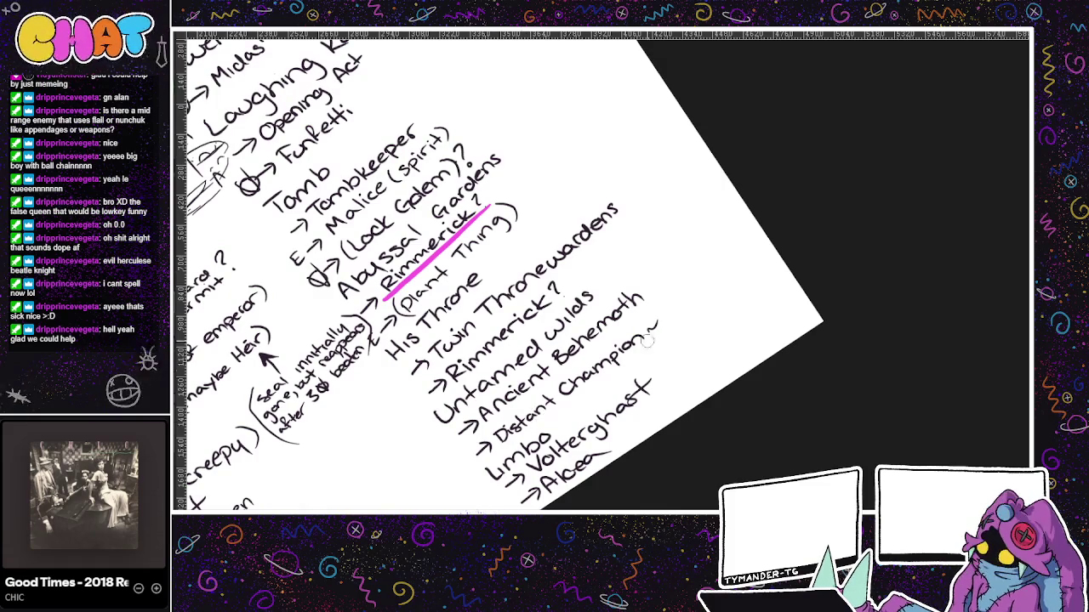
{"action": "left_click_drag", "start_coordinate": [442, 386], "coordinate": [563, 298]}
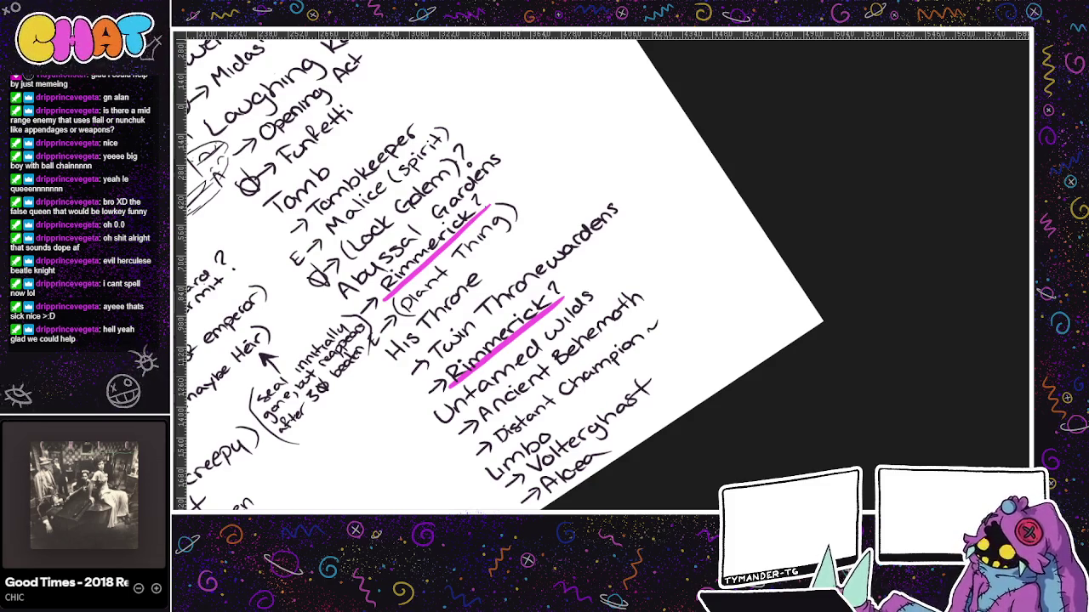
{"action": "key", "text": "ctrl+Tab"}
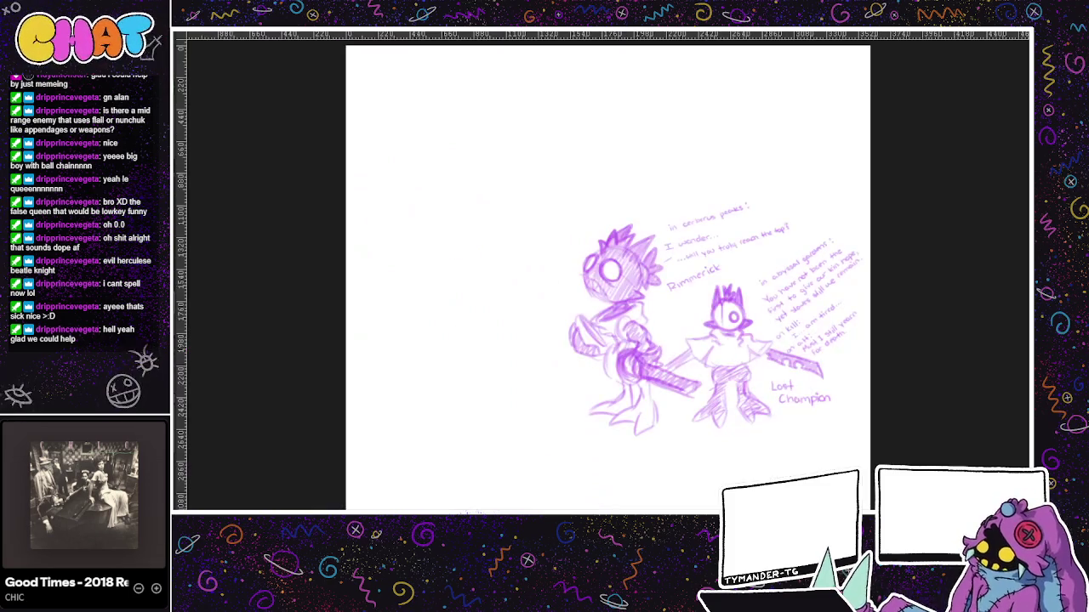
- Zoom into the purple boss sketch and try a curved pink mark, then undo it
{"action": "scroll", "coordinate": [607, 241], "scroll_direction": "up", "scroll_amount": 2}
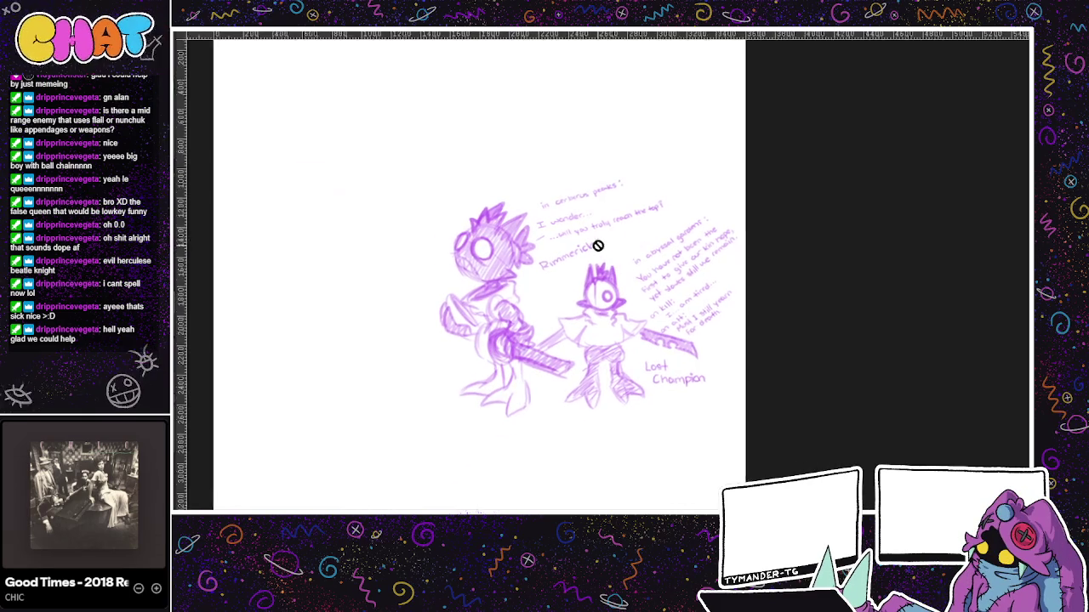
{"action": "scroll", "coordinate": [607, 255], "scroll_direction": "up", "scroll_amount": 2}
{"action": "scroll", "coordinate": [607, 226], "scroll_direction": "up", "scroll_amount": 2}
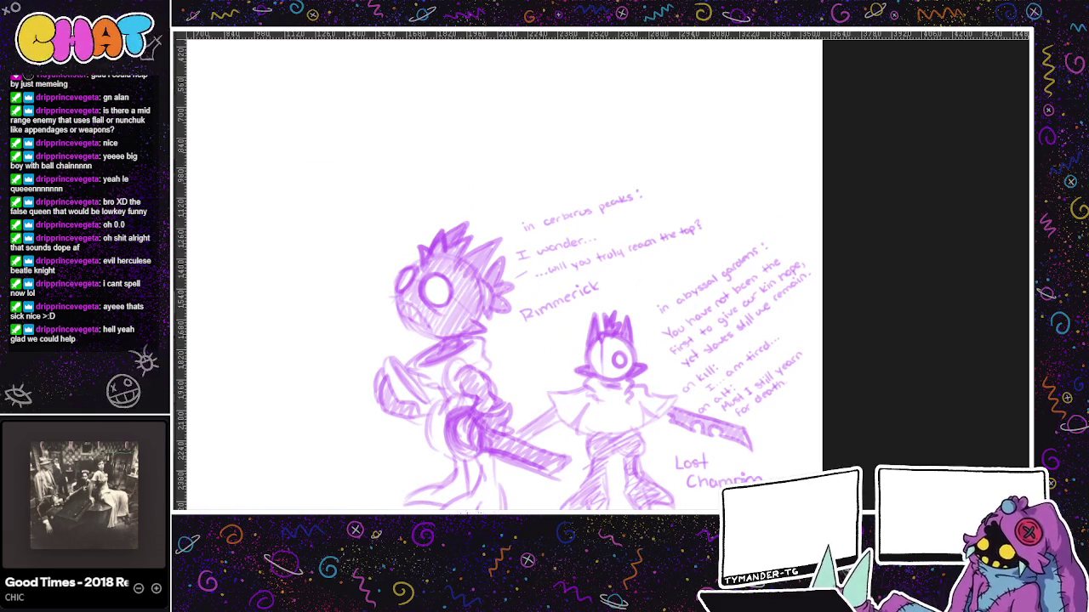
{"action": "left_click_drag", "start_coordinate": [494, 255], "coordinate": [647, 203]}
{"action": "key", "text": "ctrl+z"}
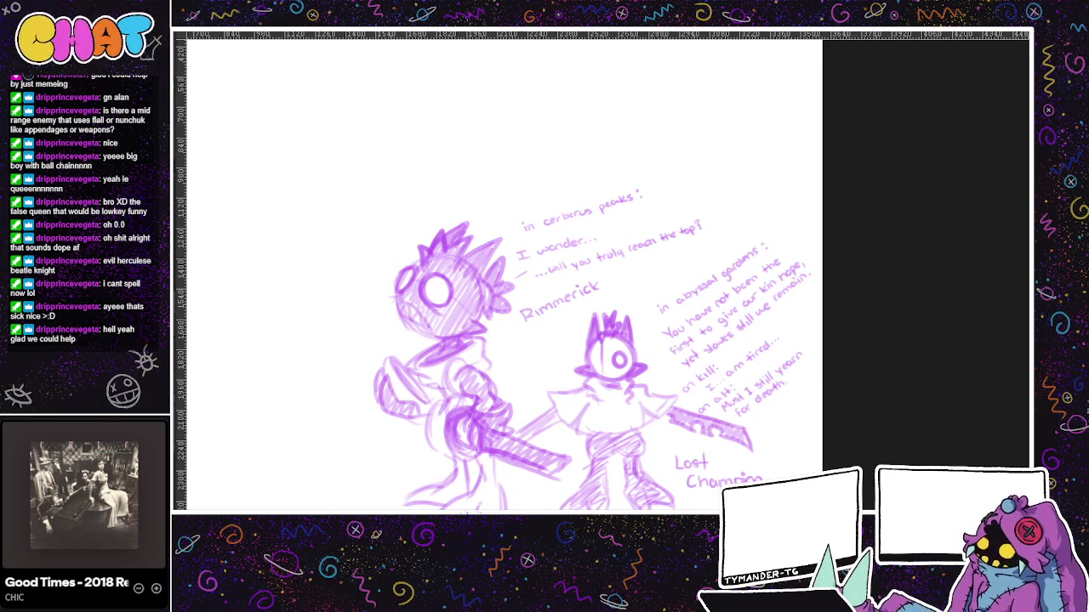
- Glance at the yellow sketch document, then return to the zoomed purple boss sketches
{"action": "key", "text": "ctrl+Tab"}
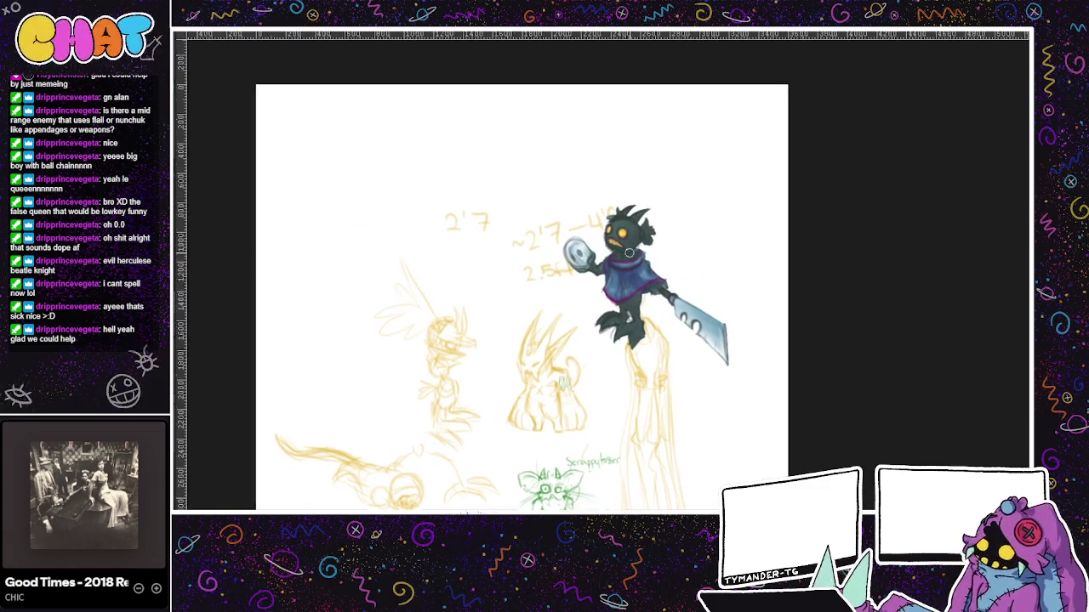
{"action": "scroll", "coordinate": [688, 306], "scroll_direction": "up", "scroll_amount": 2}
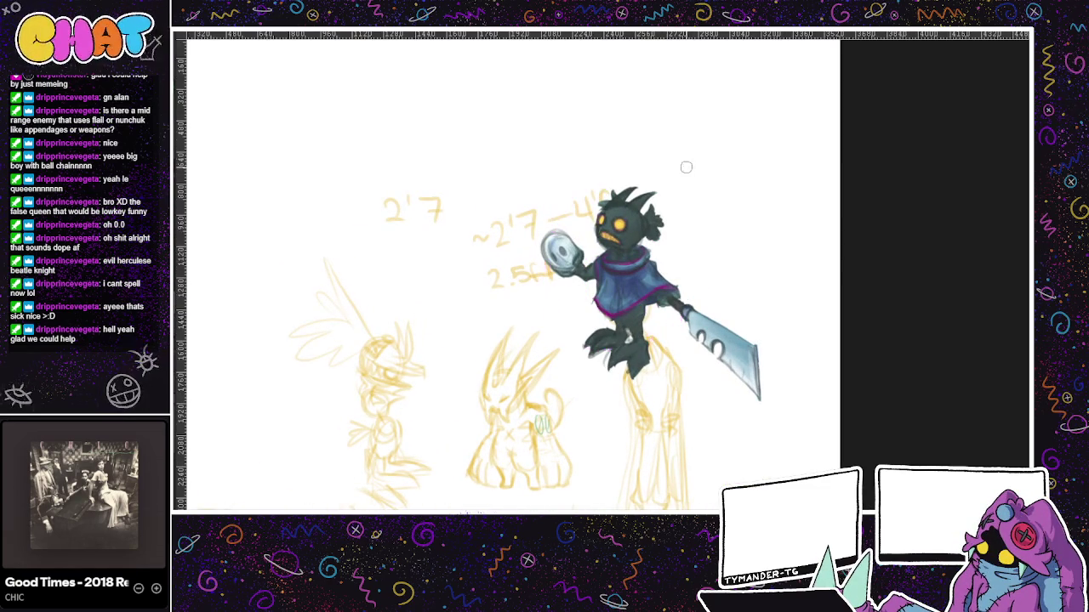
{"action": "key", "text": "ctrl+Tab"}
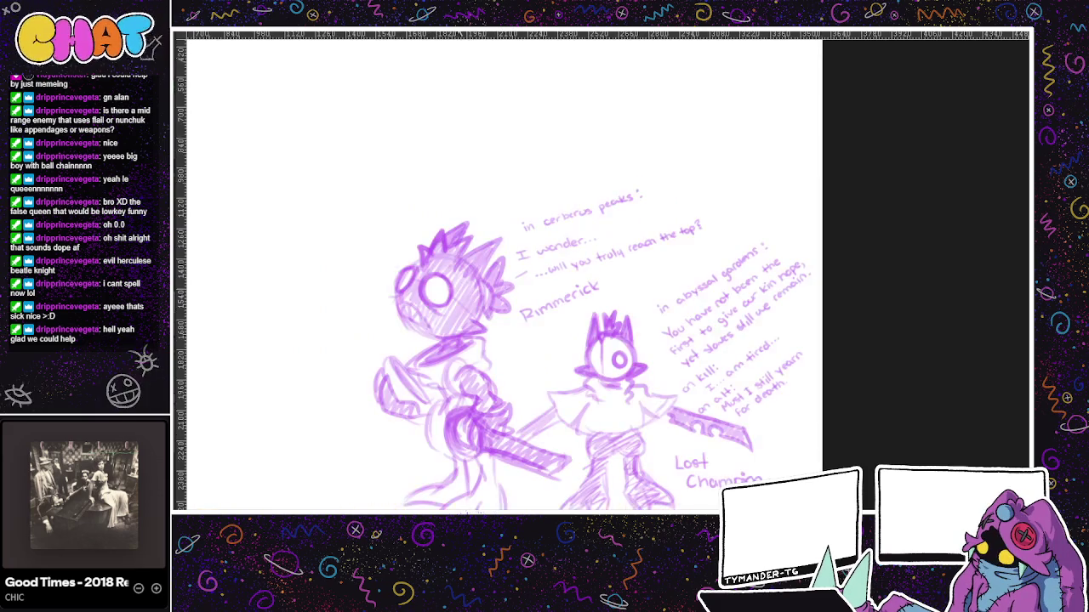
{"action": "scroll", "coordinate": [522, 296], "scroll_direction": "up", "scroll_amount": 1}
{"action": "scroll", "coordinate": [553, 315], "scroll_direction": "up", "scroll_amount": 1}
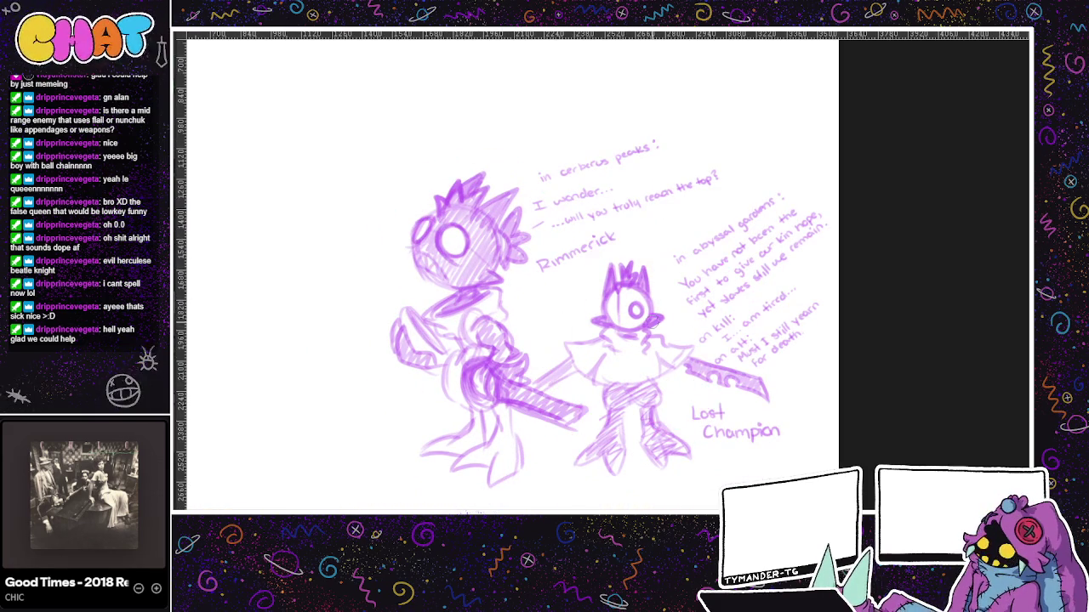
- Loop pink around the second character; try a Lost Champion label loop and undo it
{"action": "left_click_drag", "start_coordinate": [623, 243], "coordinate": [646, 247]}
{"action": "key", "text": "ctrl+z"}
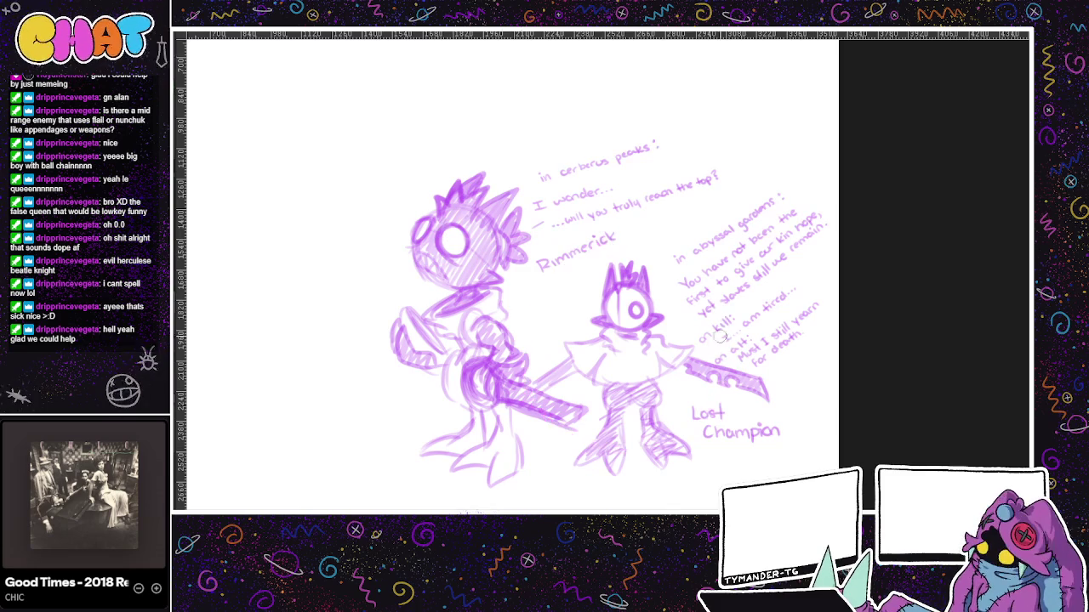
{"action": "left_click_drag", "start_coordinate": [680, 294], "coordinate": [721, 357]}
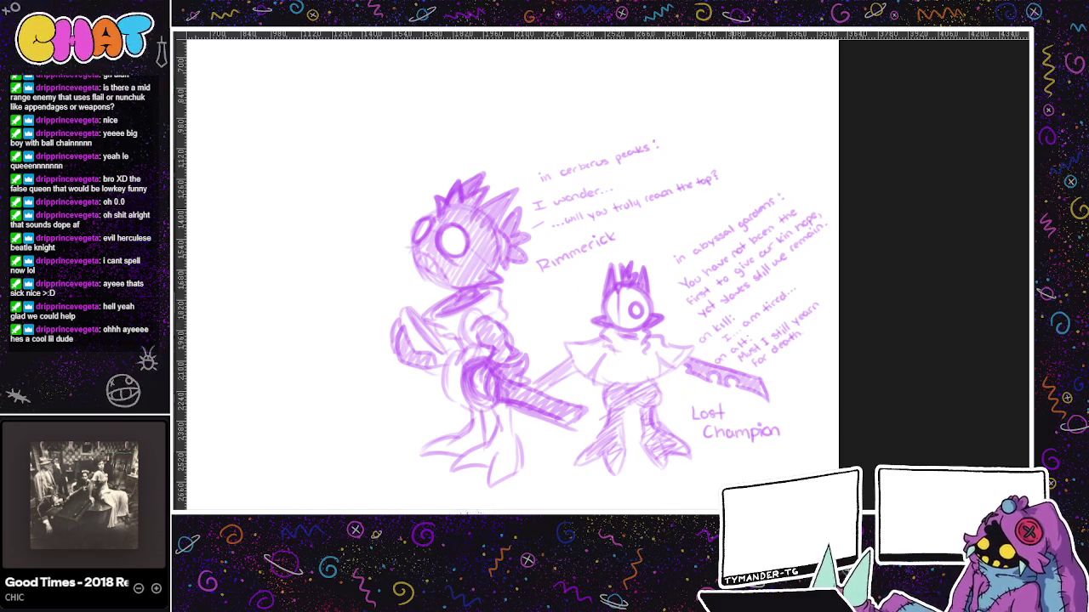
{"action": "left_click_drag", "start_coordinate": [676, 484], "coordinate": [697, 492]}
{"action": "key", "text": "ctrl+z"}
- Try pink strike-through strokes across the abyssal gardens text, undoing the failed ones
{"action": "left_click_drag", "start_coordinate": [713, 257], "coordinate": [630, 280]}
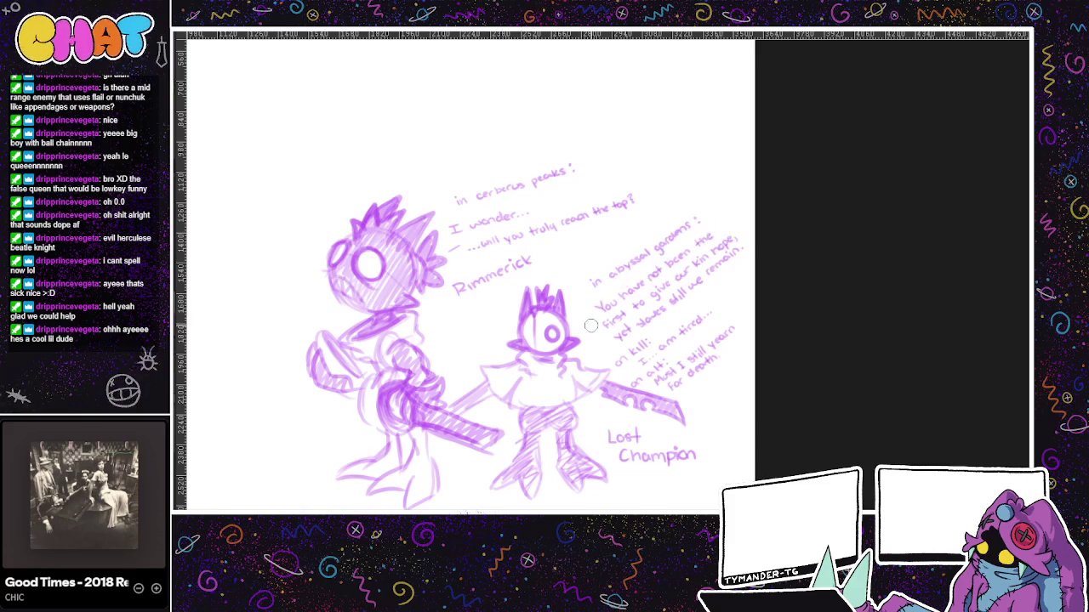
{"action": "left_click_drag", "start_coordinate": [585, 346], "coordinate": [748, 228]}
{"action": "key", "text": "ctrl+z"}
{"action": "left_click_drag", "start_coordinate": [599, 357], "coordinate": [736, 263]}
{"action": "key", "text": "ctrl+z"}
{"action": "left_click_drag", "start_coordinate": [618, 355], "coordinate": [755, 247]}
{"action": "left_click_drag", "start_coordinate": [607, 379], "coordinate": [703, 303]}
{"action": "key", "text": "ctrl+z"}
- Keep drawing and undoing pink diagonal strokes across the lower text
{"action": "key", "text": "ctrl+z"}
{"action": "left_click_drag", "start_coordinate": [603, 369], "coordinate": [716, 299]}
{"action": "left_click_drag", "start_coordinate": [602, 388], "coordinate": [707, 317]}
{"action": "key", "text": "ctrl+z"}
{"action": "key", "text": "ctrl+z"}
{"action": "left_click_drag", "start_coordinate": [622, 413], "coordinate": [731, 321]}
{"action": "key", "text": "ctrl+z"}
{"action": "mouse_move", "coordinate": [645, 400]}
{"action": "left_mouse_down"}
{"action": "mouse_move", "coordinate": [762, 310]}
{"action": "mouse_move", "coordinate": [747, 340]}
{"action": "left_mouse_up"}
{"action": "key", "text": "ctrl+z"}
{"action": "key", "text": "ctrl+z"}
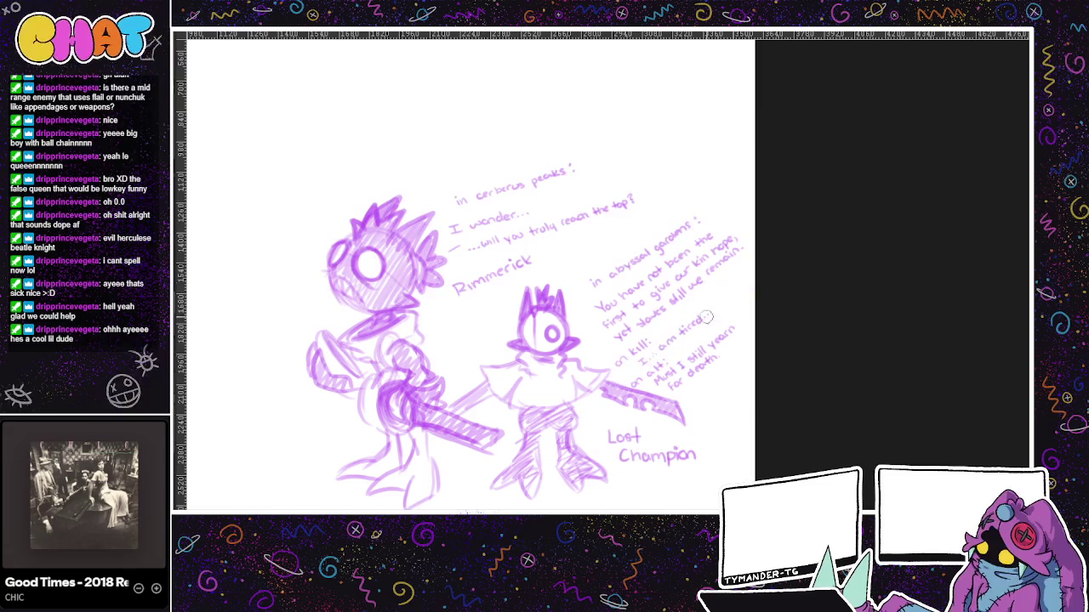
- Pan to Rimmerick and loop pink around him after several undone ellipse attempts
{"action": "left_click_drag", "start_coordinate": [635, 375], "coordinate": [646, 382]}
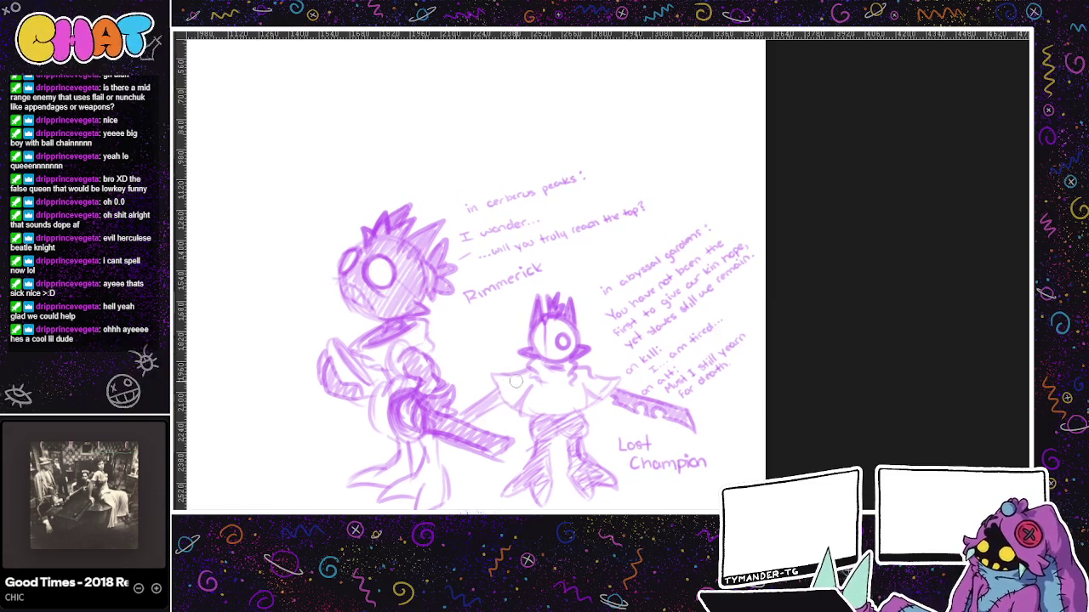
{"action": "left_click_drag", "start_coordinate": [523, 382], "coordinate": [562, 425]}
{"action": "left_click_drag", "start_coordinate": [485, 296], "coordinate": [620, 260]}
{"action": "key", "text": "ctrl+z"}
{"action": "left_click_drag", "start_coordinate": [595, 220], "coordinate": [574, 350]}
{"action": "key", "text": "ctrl+z"}
{"action": "left_click_drag", "start_coordinate": [510, 256], "coordinate": [510, 395]}
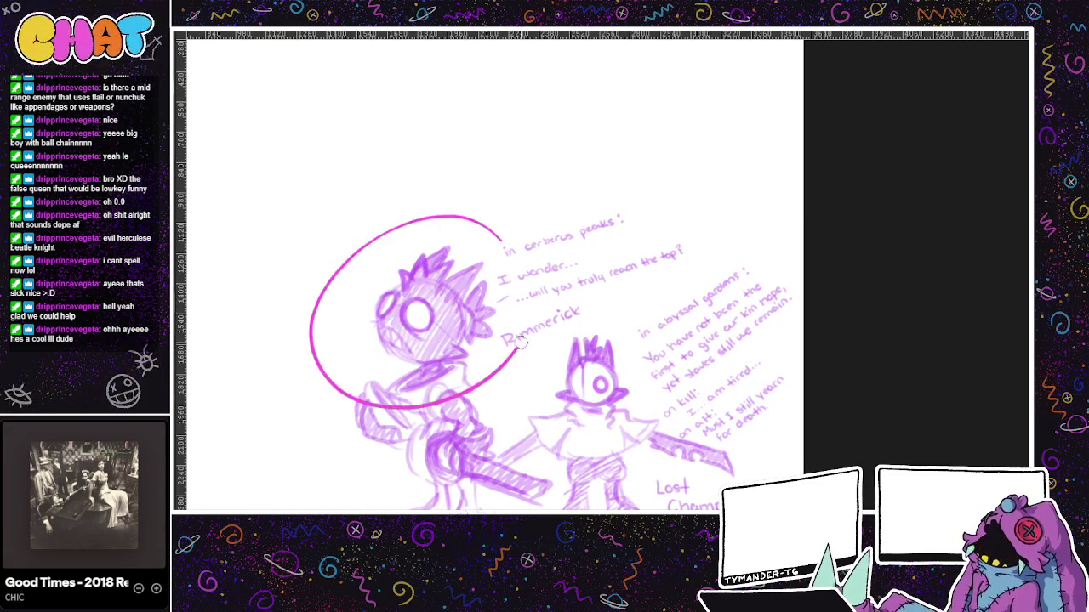
{"action": "key", "text": "ctrl+z"}
{"action": "left_click_drag", "start_coordinate": [628, 487], "coordinate": [687, 455]}
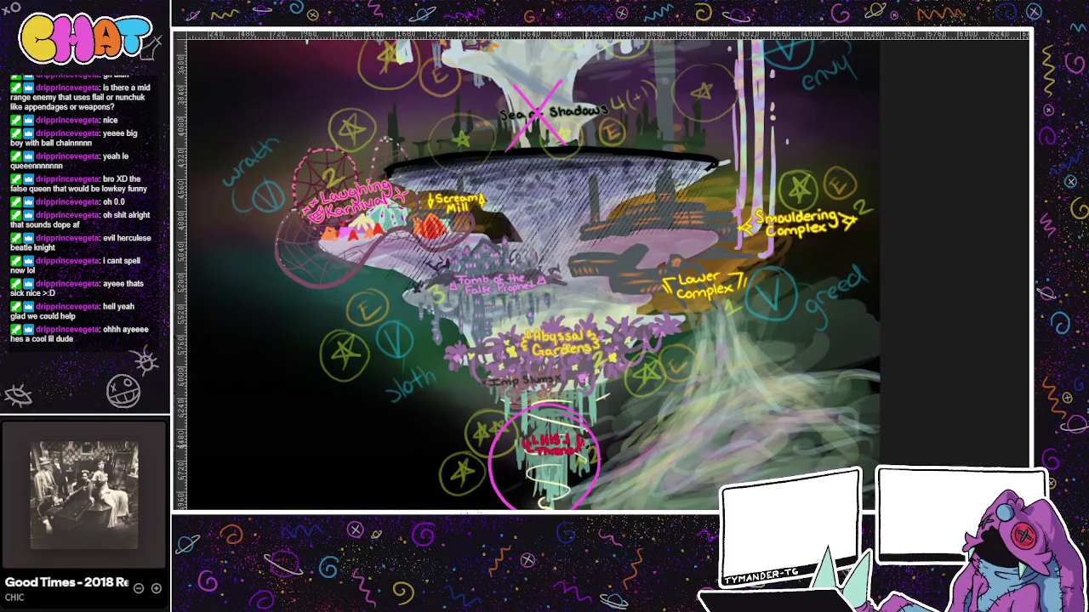
- Try circling the bottom His Throne label in magenta, undoing both attempts, then zoom in
{"action": "left_click_drag", "start_coordinate": [586, 425], "coordinate": [510, 509]}
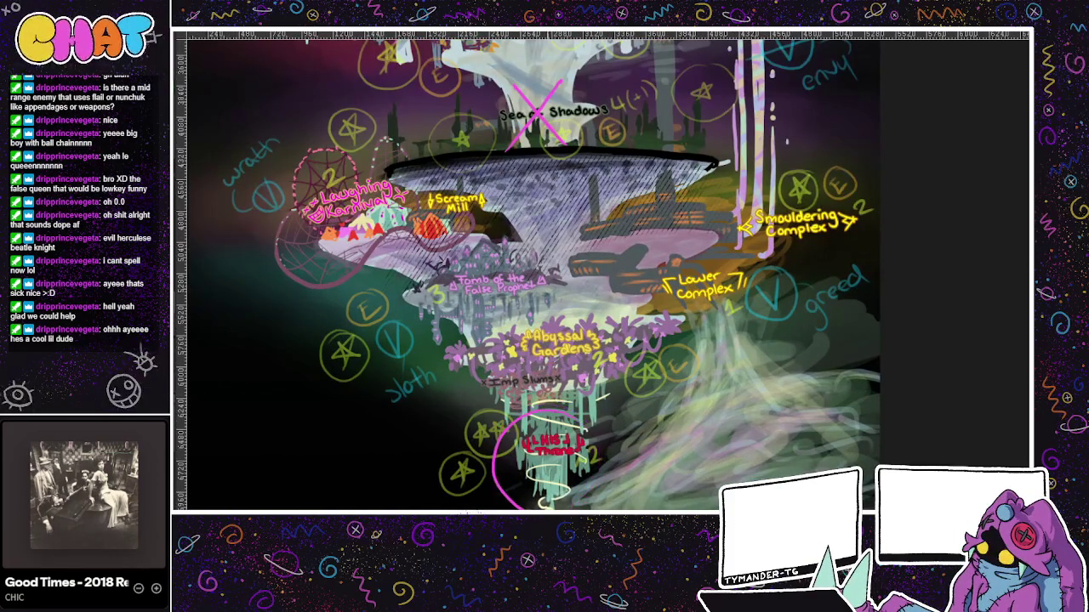
{"action": "key", "text": "ctrl+z"}
{"action": "left_click_drag", "start_coordinate": [531, 414], "coordinate": [587, 502]}
{"action": "key", "text": "ctrl+z"}
{"action": "scroll", "coordinate": [545, 478], "scroll_direction": "up", "scroll_amount": 1}
{"action": "scroll", "coordinate": [544, 478], "scroll_direction": "up", "scroll_amount": 1}
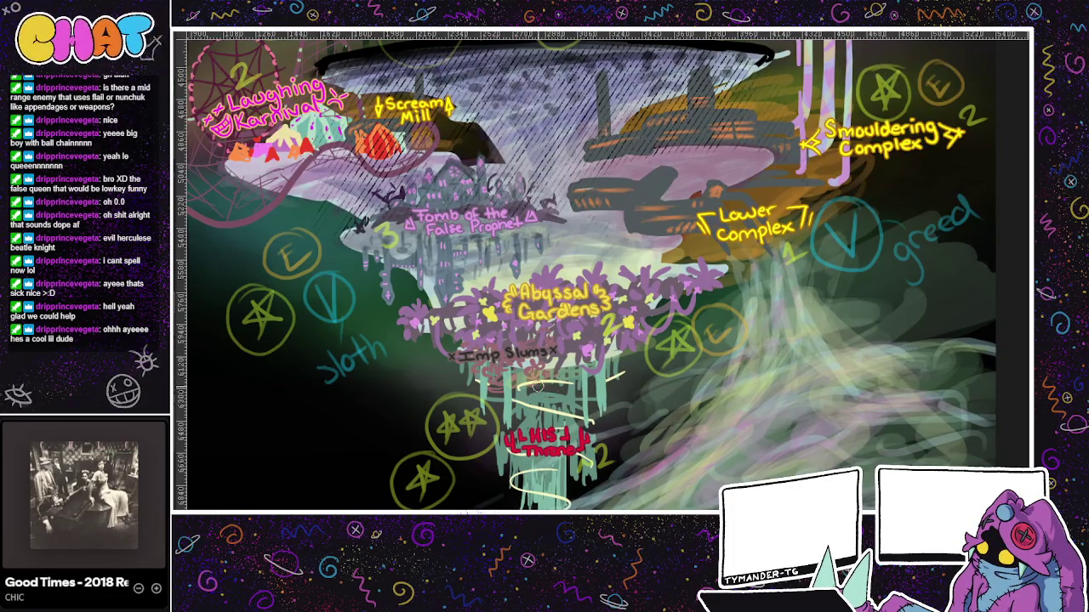
- Draw the pink His Throne frame and redraw its short lower stroke slightly further left
{"action": "mouse_move", "coordinate": [508, 462]}
{"action": "left_mouse_down"}
{"action": "mouse_move", "coordinate": [553, 459]}
{"action": "mouse_move", "coordinate": [609, 367]}
{"action": "left_mouse_up"}
{"action": "left_click_drag", "start_coordinate": [490, 460], "coordinate": [483, 367]}
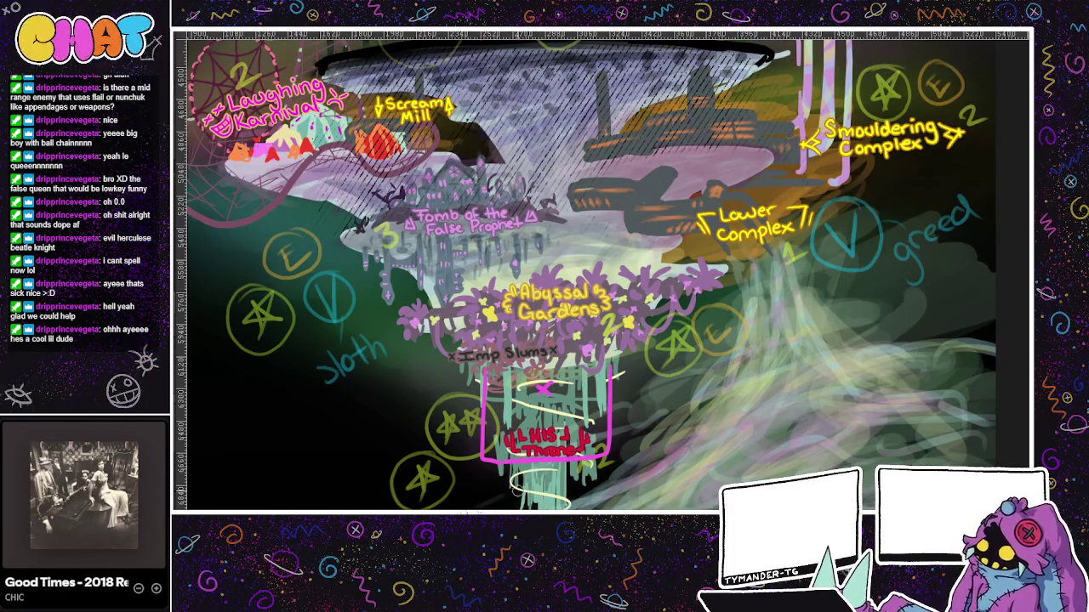
{"action": "left_click_drag", "start_coordinate": [596, 470], "coordinate": [595, 507]}
{"action": "key", "text": "ctrl+z"}
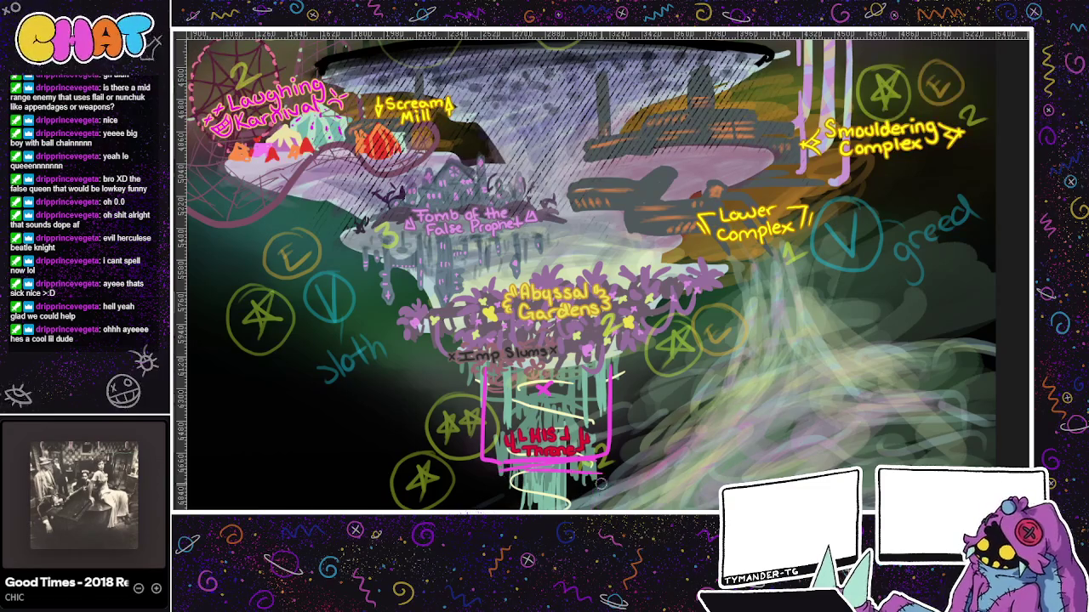
{"action": "left_click_drag", "start_coordinate": [589, 468], "coordinate": [588, 502]}
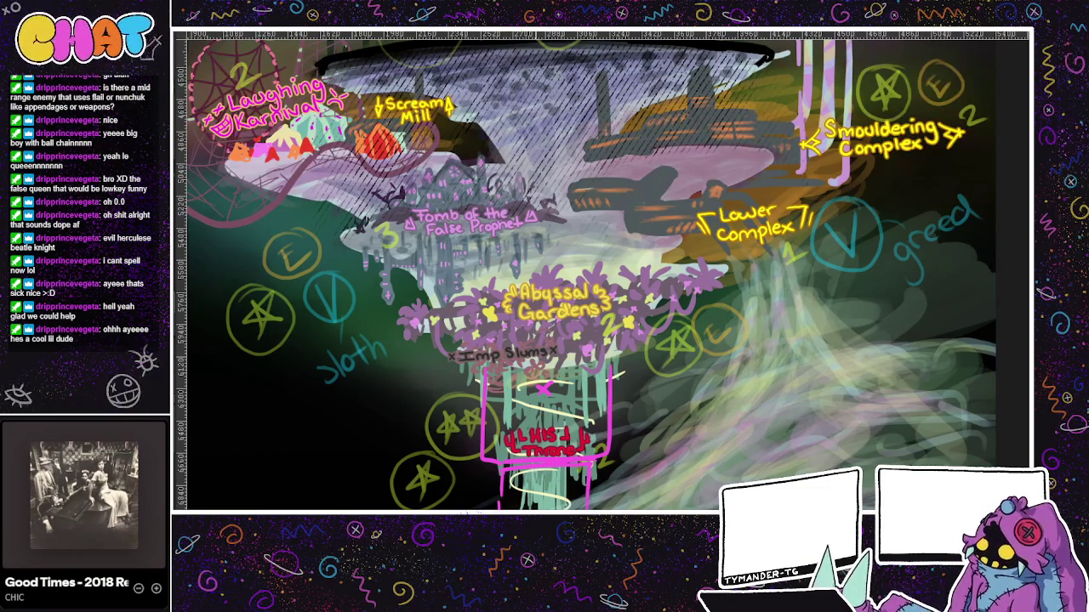
{"action": "left_click_drag", "start_coordinate": [552, 539], "coordinate": [570, 491]}
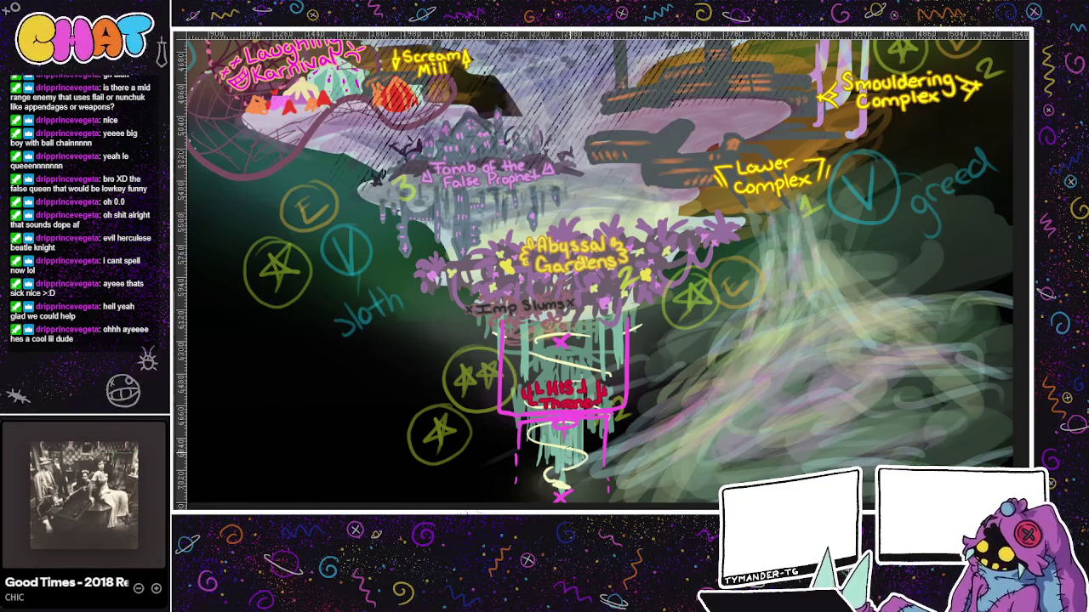
{"action": "scroll", "coordinate": [583, 412], "scroll_direction": "down", "scroll_amount": 1}
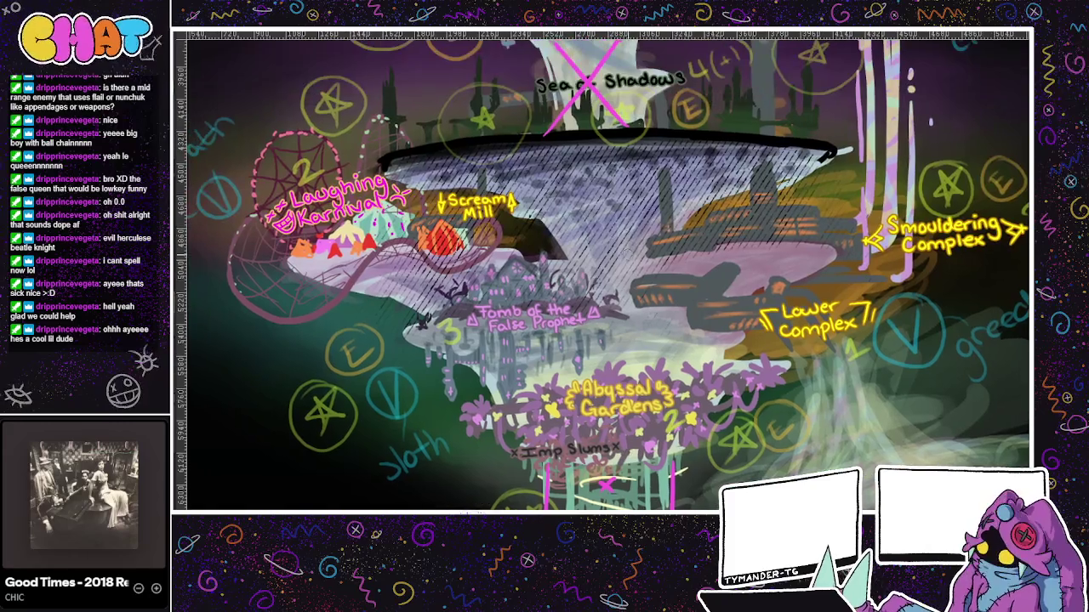
{"action": "mouse_move", "coordinate": [623, 227]}
{"action": "left_mouse_down"}
{"action": "mouse_move", "coordinate": [621, 340]}
{"action": "mouse_move", "coordinate": [557, 475]}
{"action": "left_mouse_up"}
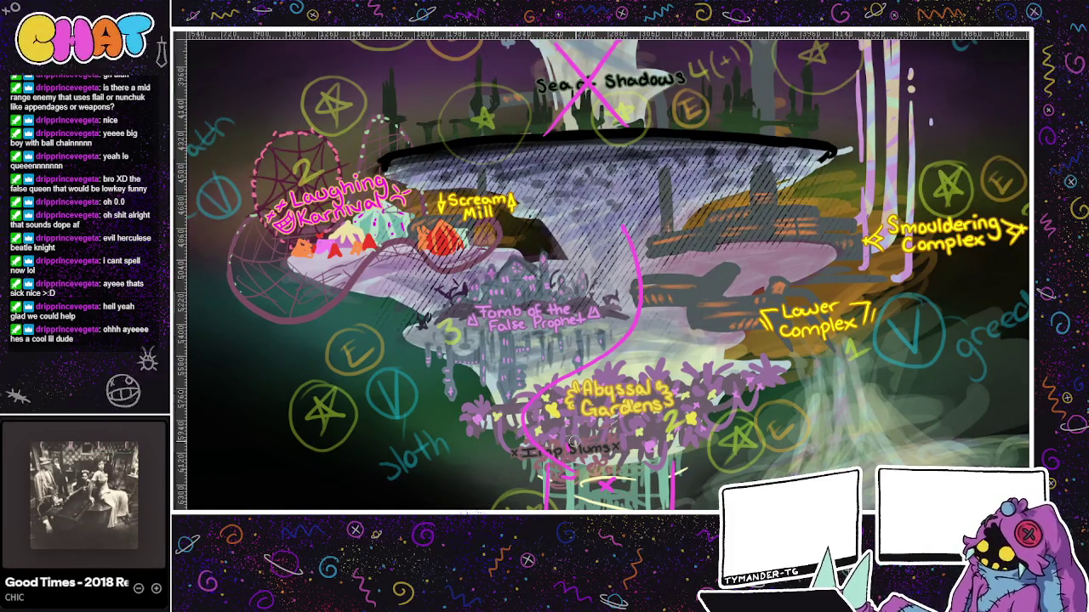
{"action": "key", "text": "ctrl+z"}
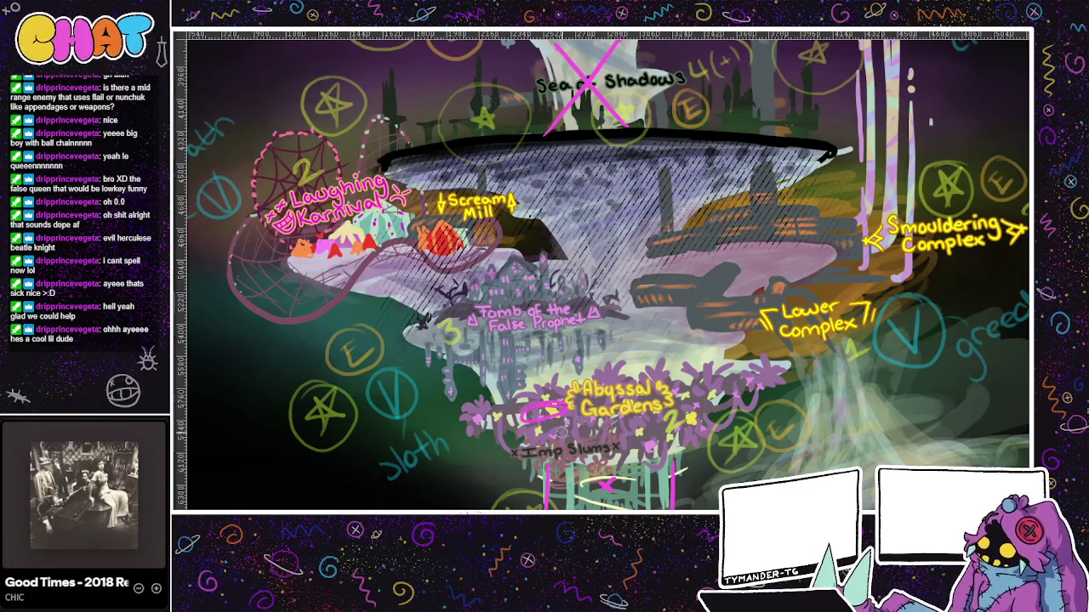
{"action": "scroll", "coordinate": [601, 449], "scroll_direction": "down", "scroll_amount": 2}
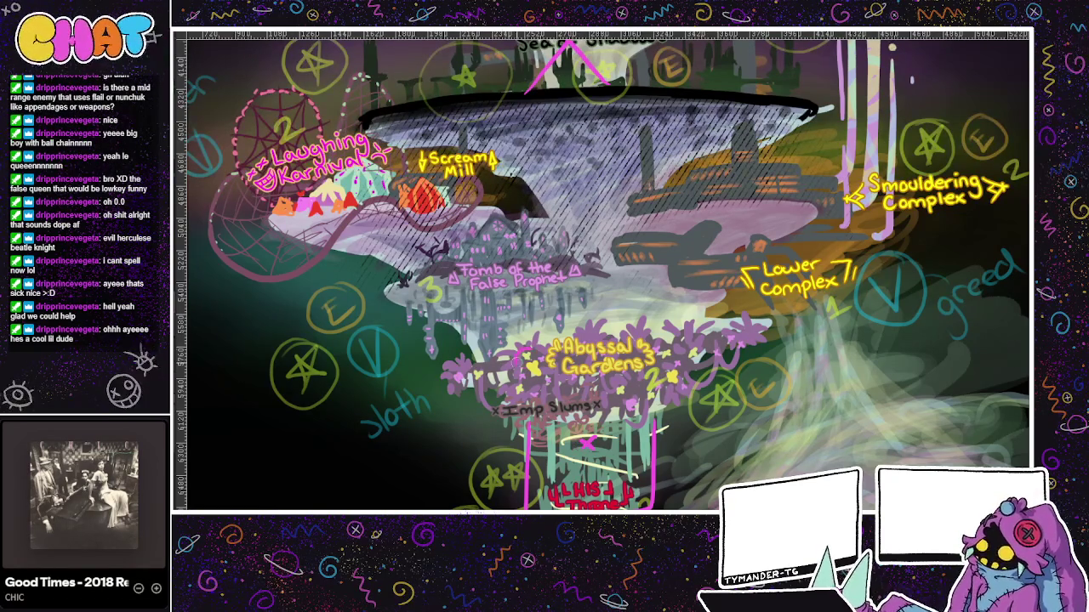
{"action": "mouse_move", "coordinate": [534, 358]}
{"action": "left_mouse_down"}
{"action": "mouse_move", "coordinate": [510, 366]}
{"action": "mouse_move", "coordinate": [544, 425]}
{"action": "left_mouse_up"}
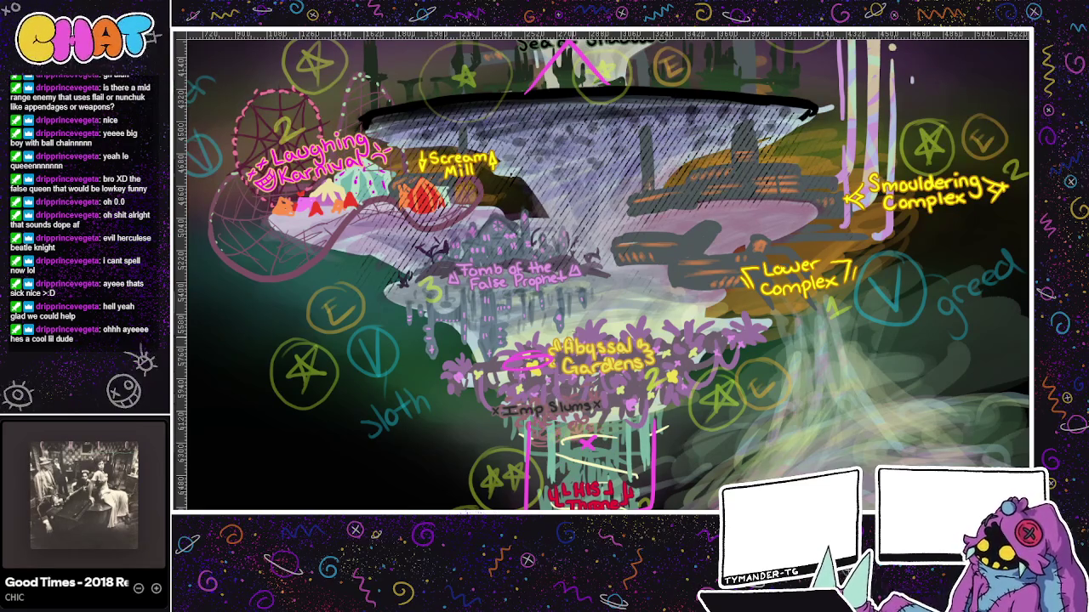
{"action": "mouse_move", "coordinate": [579, 411]}
{"action": "left_mouse_down"}
{"action": "mouse_move", "coordinate": [532, 353]}
{"action": "mouse_move", "coordinate": [517, 376]}
{"action": "left_mouse_up"}
{"action": "key", "text": "ctrl+z"}
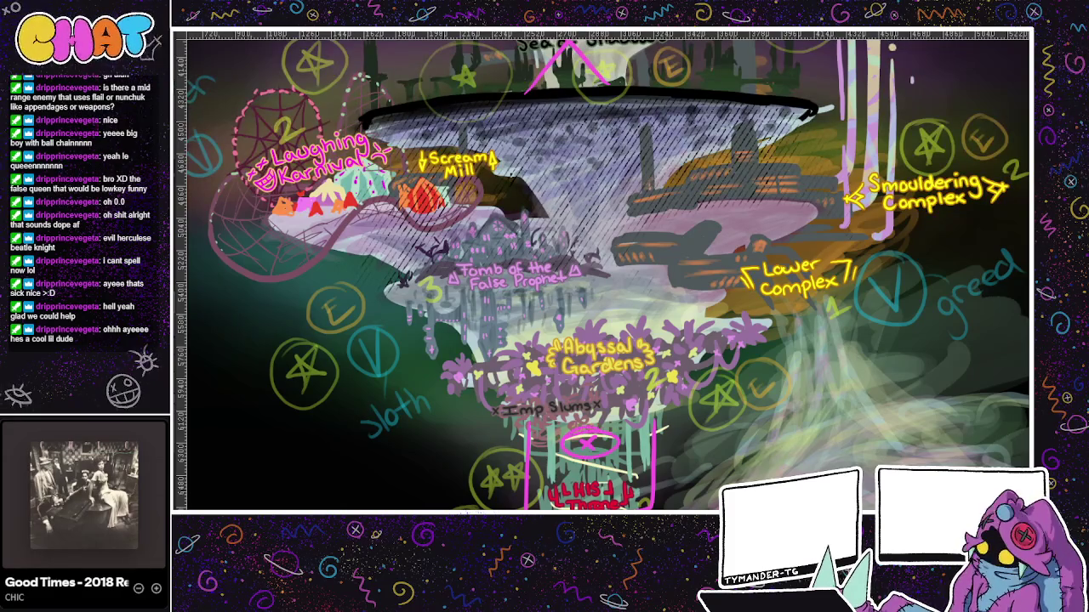
{"action": "left_click_drag", "start_coordinate": [585, 400], "coordinate": [639, 408]}
{"action": "key", "text": "ctrl+z"}
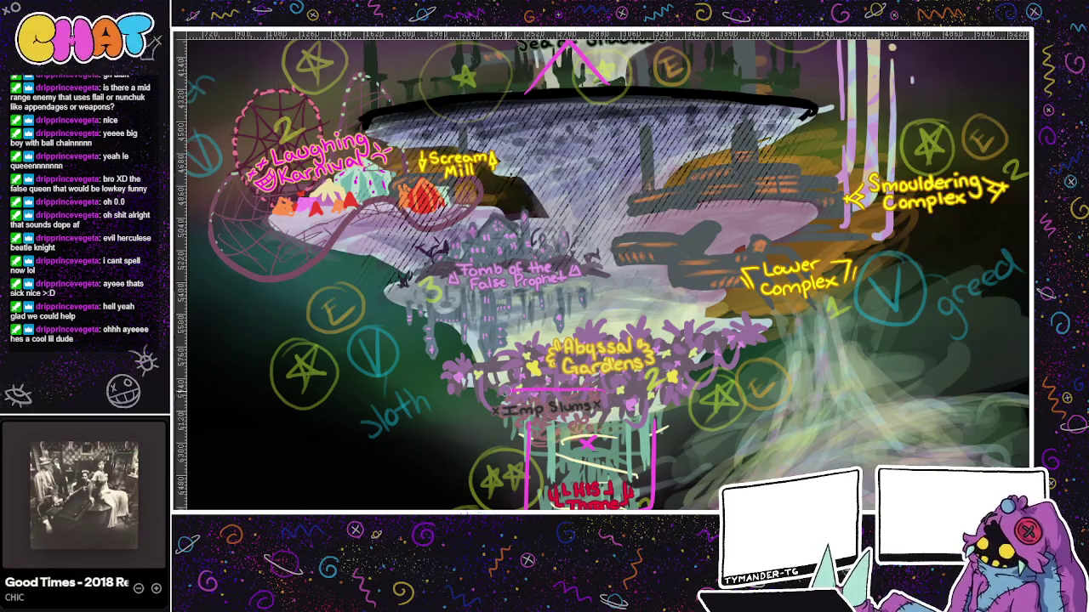
{"action": "left_click_drag", "start_coordinate": [544, 393], "coordinate": [528, 400]}
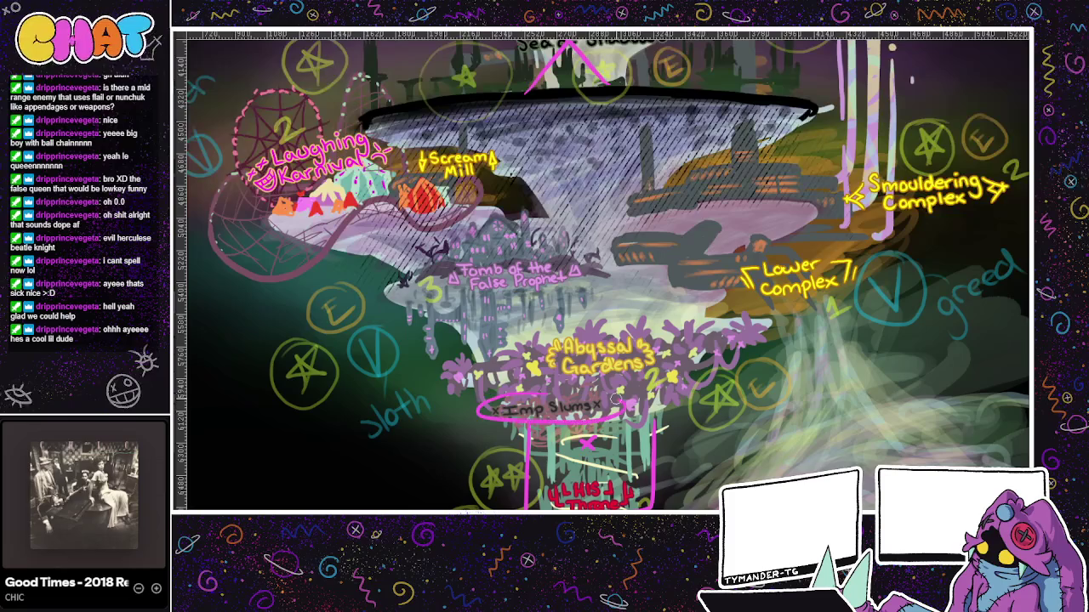
{"action": "key", "text": "ctrl+z"}
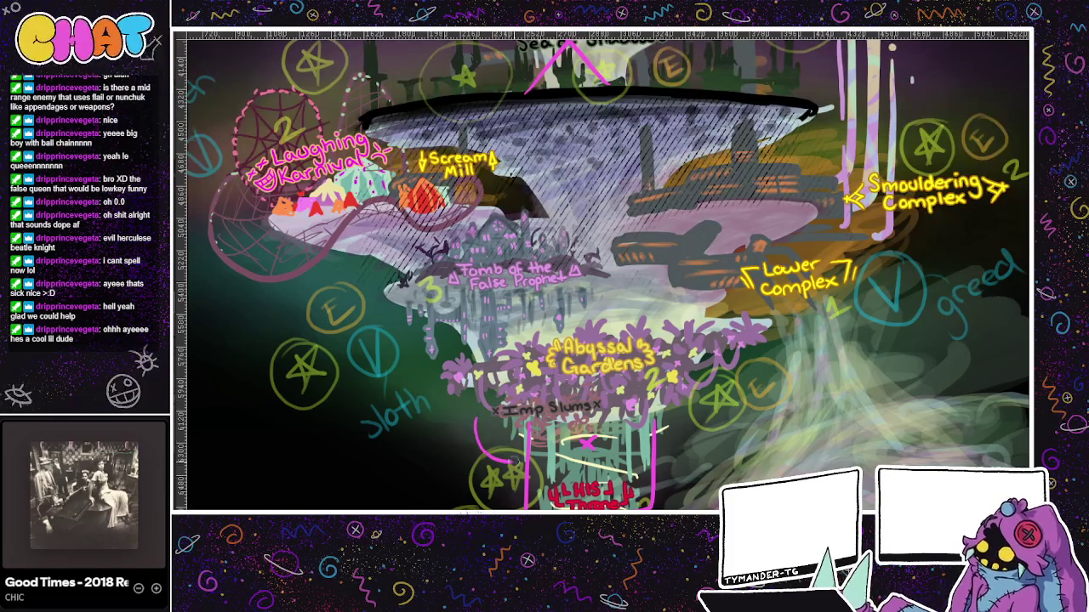
{"action": "left_click_drag", "start_coordinate": [498, 412], "coordinate": [517, 464]}
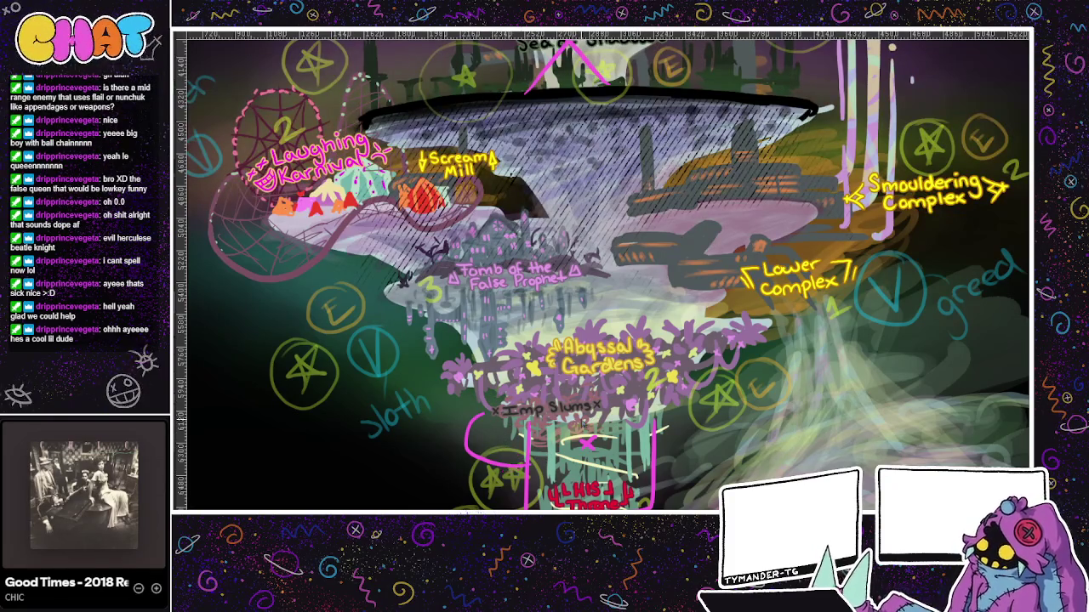
{"action": "key", "text": "ctrl+z"}
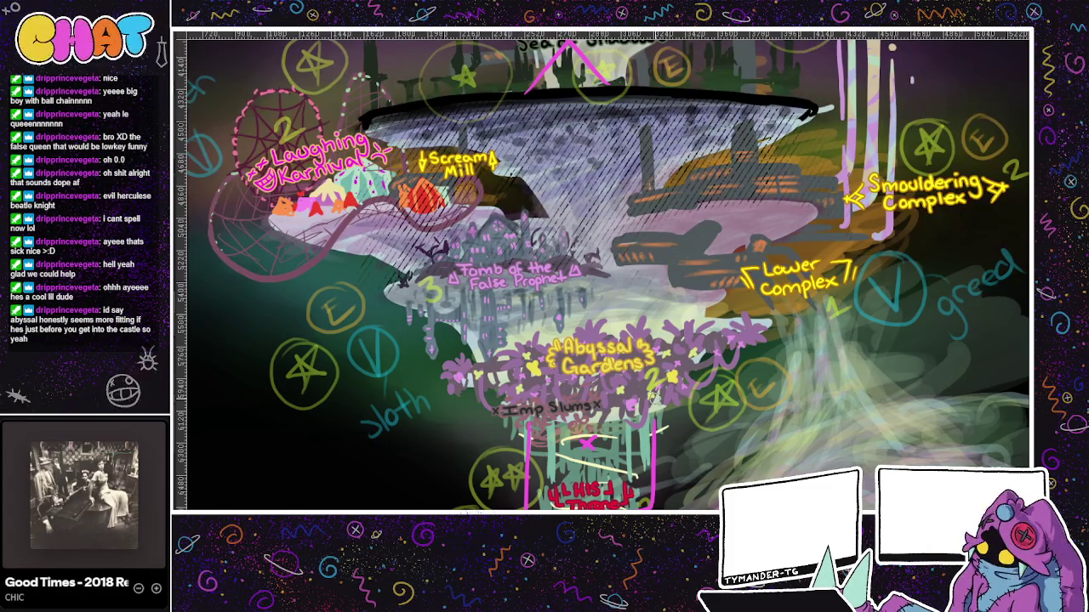
{"action": "key", "text": "ctrl+Tab"}
{"action": "key", "text": "ctrl+Tab"}
{"action": "key", "text": "ctrl+Tab"}
{"action": "key", "text": "ctrl+Tab"}
{"action": "key", "text": "ctrl+Tab"}
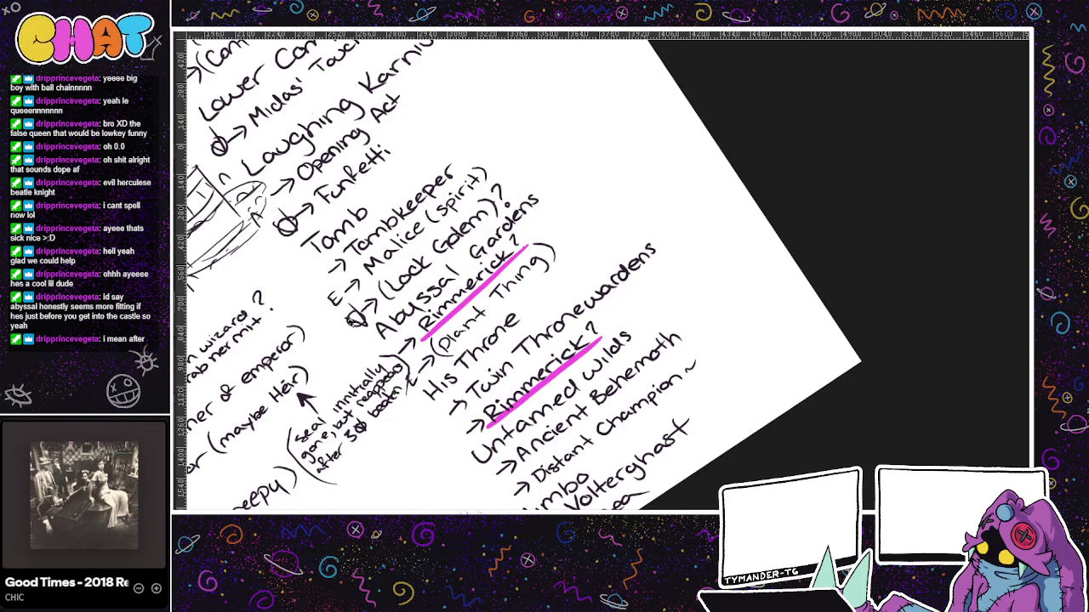
- Undo the pink highlights and erase the 'Rimmerick?' entry under Twin Thronewardens
{"action": "key", "text": "ctrl+z"}
{"action": "key", "text": "ctrl+z"}
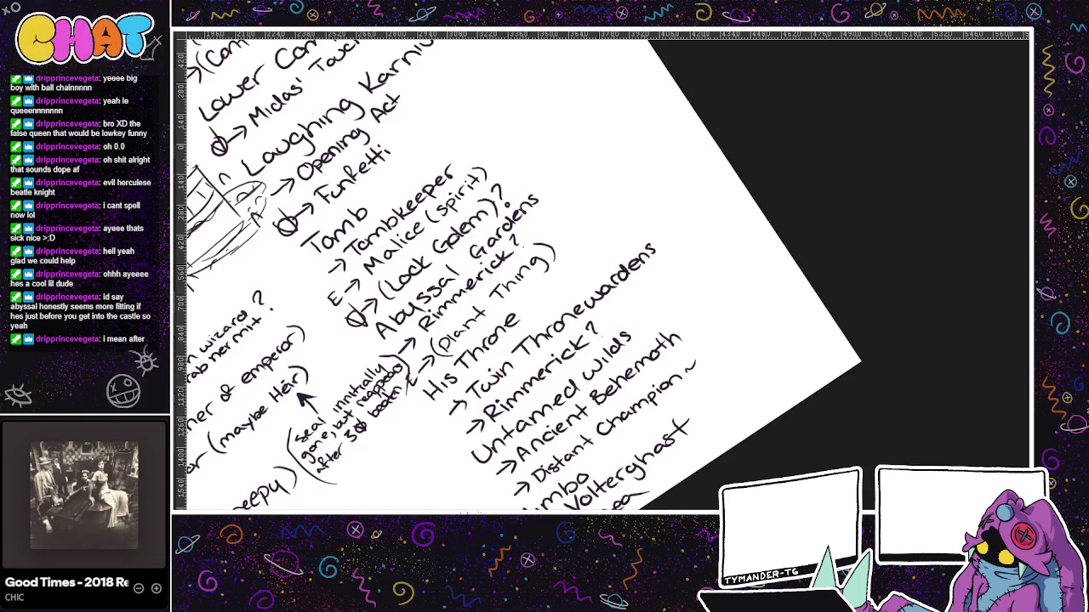
{"action": "mouse_move", "coordinate": [498, 426]}
{"action": "left_mouse_down"}
{"action": "mouse_move", "coordinate": [504, 399]}
{"action": "mouse_move", "coordinate": [493, 417]}
{"action": "left_mouse_up"}
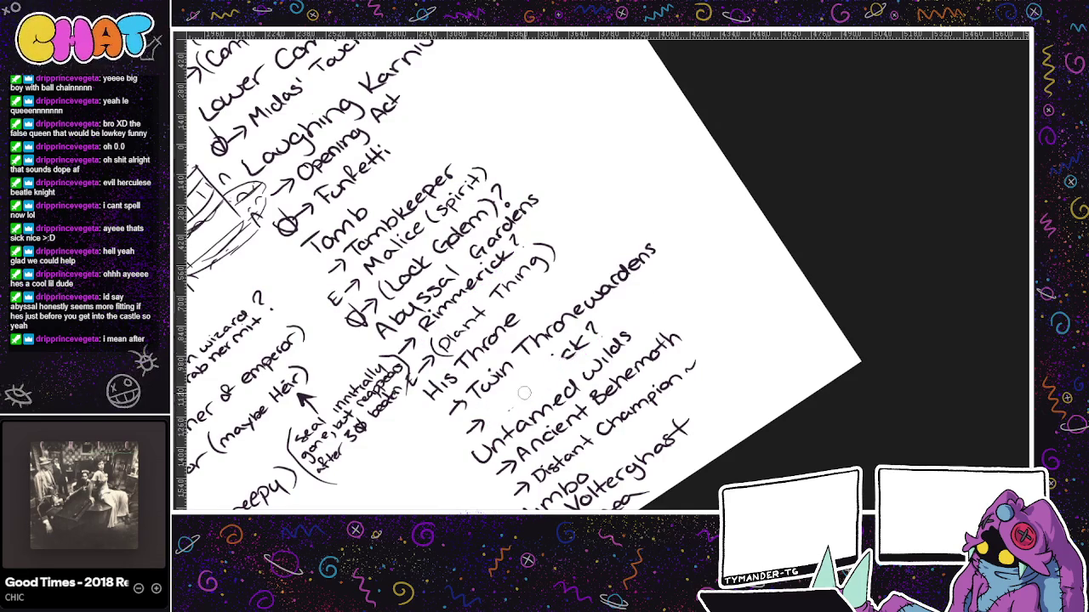
{"action": "left_click_drag", "start_coordinate": [565, 358], "coordinate": [594, 328]}
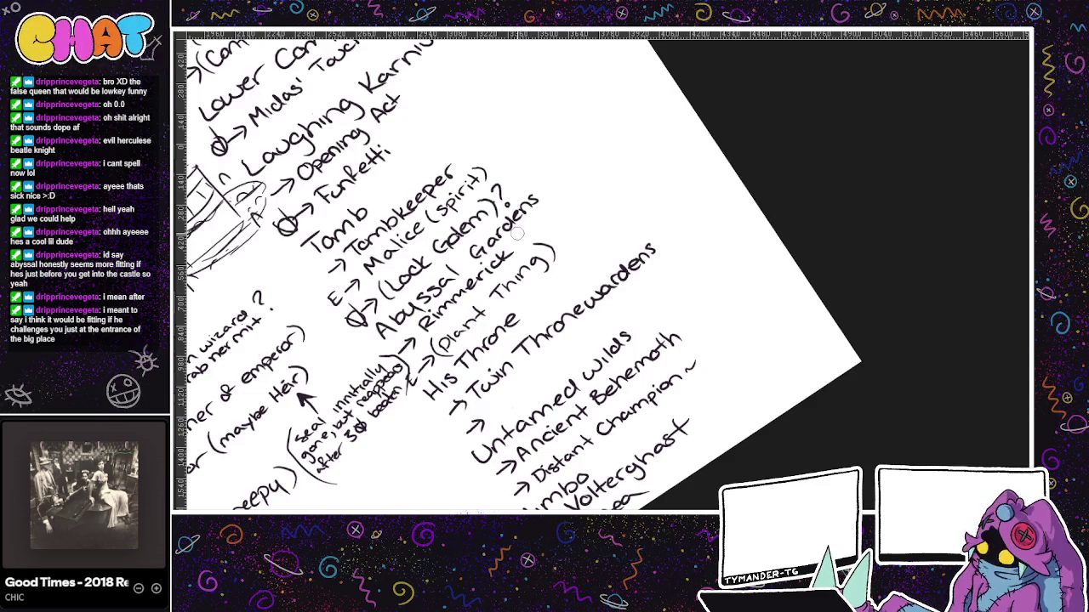
- Scroll over the enemy list, then move to the boss concept sketch document
{"action": "scroll", "coordinate": [539, 396], "scroll_direction": "down", "scroll_amount": 2}
{"action": "scroll", "coordinate": [476, 451], "scroll_direction": "up", "scroll_amount": 2}
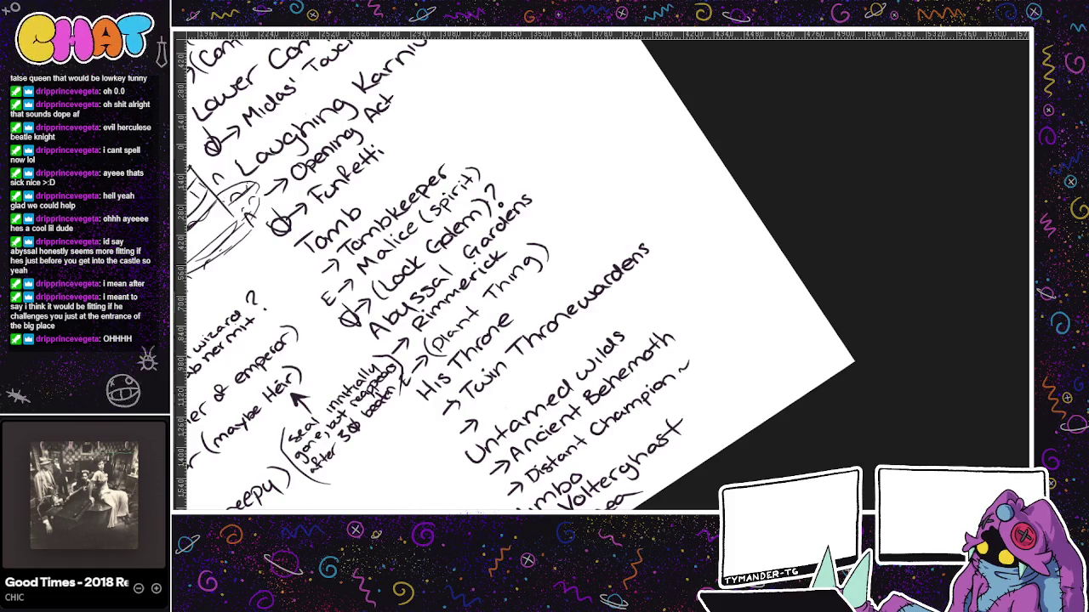
{"action": "key", "text": "ctrl+Tab"}
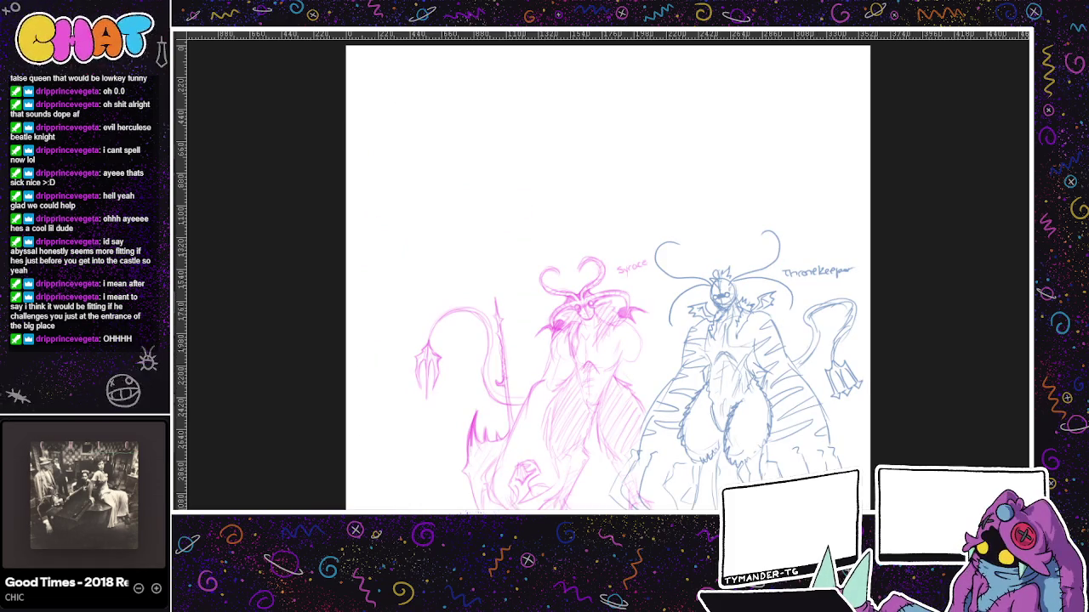
- Bring up the overlapping teal and pink boss sketch and zoom in on it
{"action": "key", "text": "ctrl+Tab"}
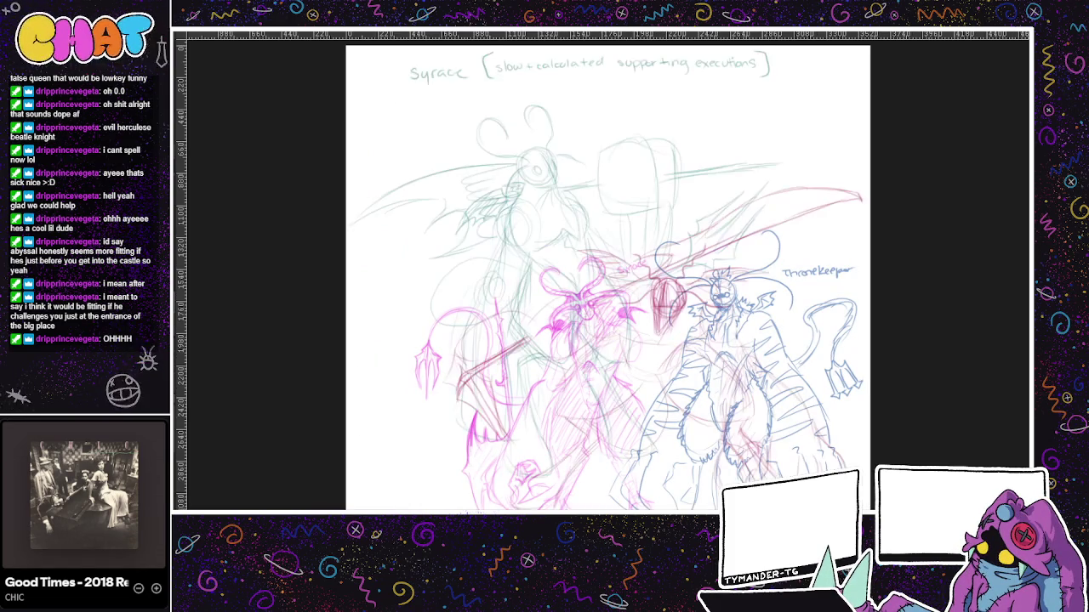
{"action": "key", "text": "ctrl+Tab"}
{"action": "scroll", "coordinate": [664, 429], "scroll_direction": "up", "scroll_amount": 2}
{"action": "scroll", "coordinate": [659, 321], "scroll_direction": "up", "scroll_amount": 2}
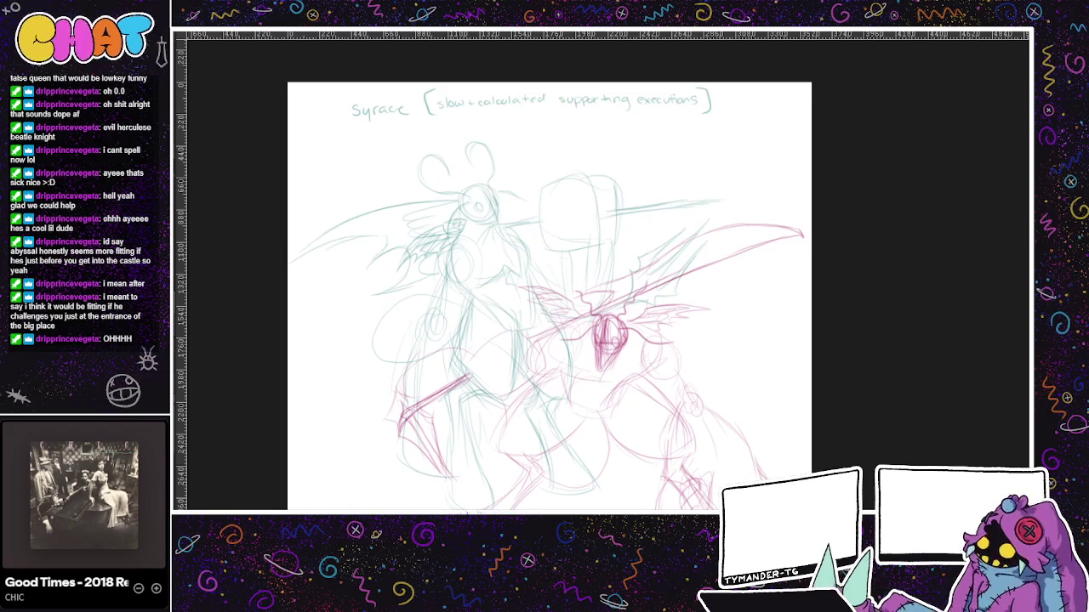
{"action": "scroll", "coordinate": [624, 481], "scroll_direction": "down", "scroll_amount": 3}
{"action": "scroll", "coordinate": [754, 383], "scroll_direction": "up", "scroll_amount": 1}
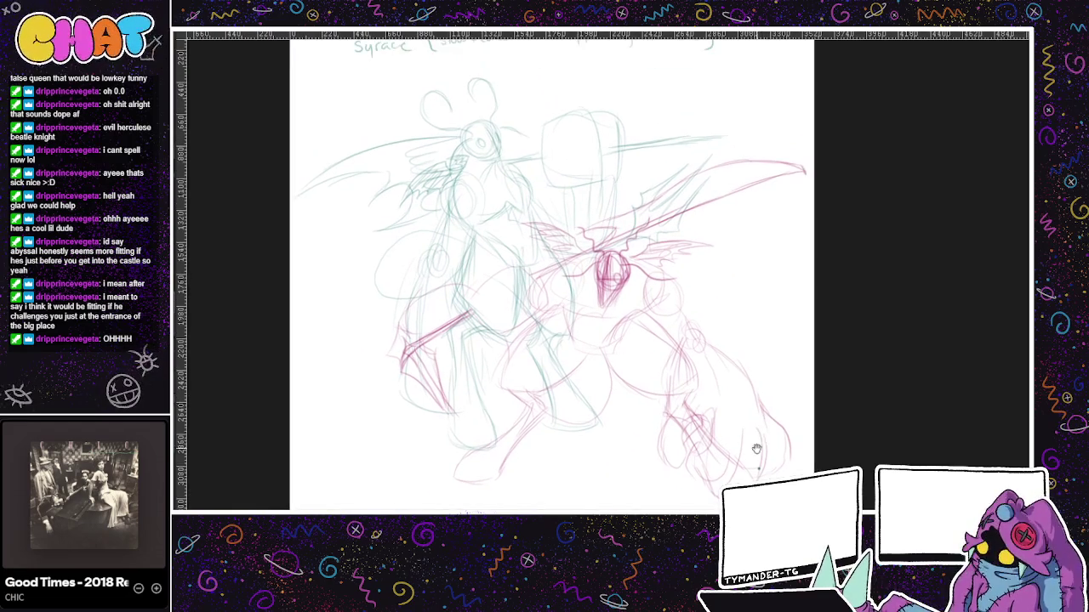
{"action": "scroll", "coordinate": [759, 446], "scroll_direction": "up", "scroll_amount": 1}
{"action": "scroll", "coordinate": [531, 225], "scroll_direction": "up", "scroll_amount": 1}
- Try black circles around the teal character's head and a black oval, undoing each
{"action": "left_click_drag", "start_coordinate": [508, 148], "coordinate": [524, 173]}
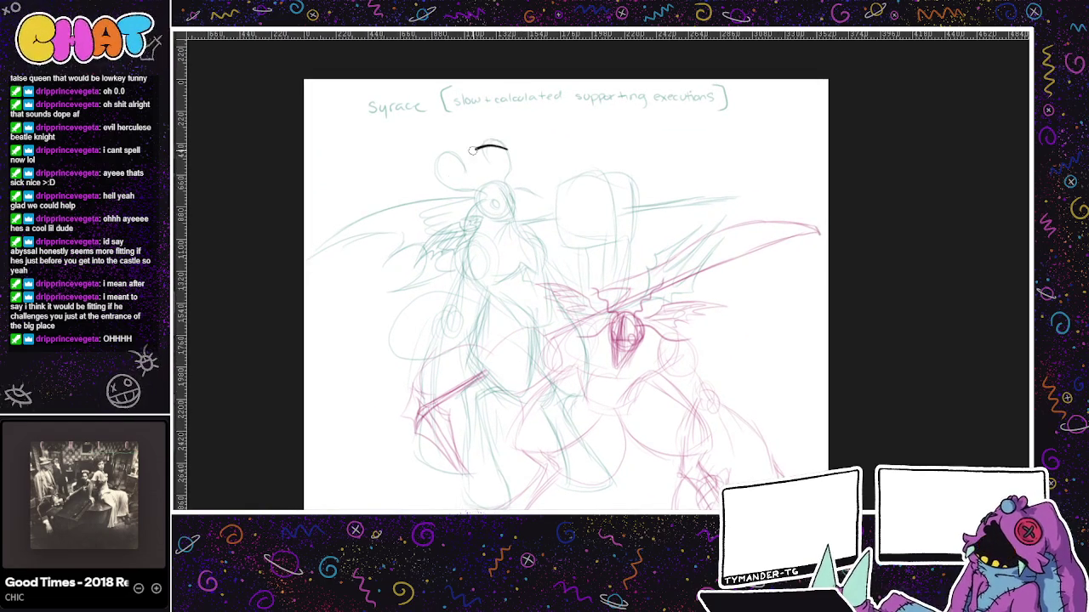
{"action": "key", "text": "ctrl+z"}
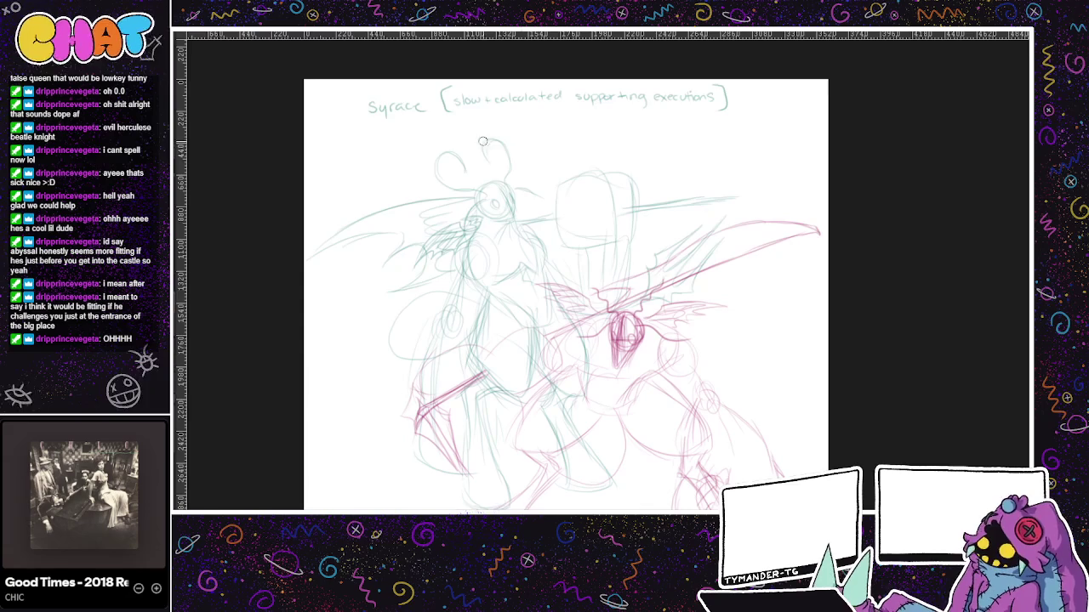
{"action": "scroll", "coordinate": [683, 398], "scroll_direction": "down", "scroll_amount": 5}
{"action": "left_click_drag", "start_coordinate": [685, 412], "coordinate": [690, 417]}
{"action": "key", "text": "ctrl+z"}
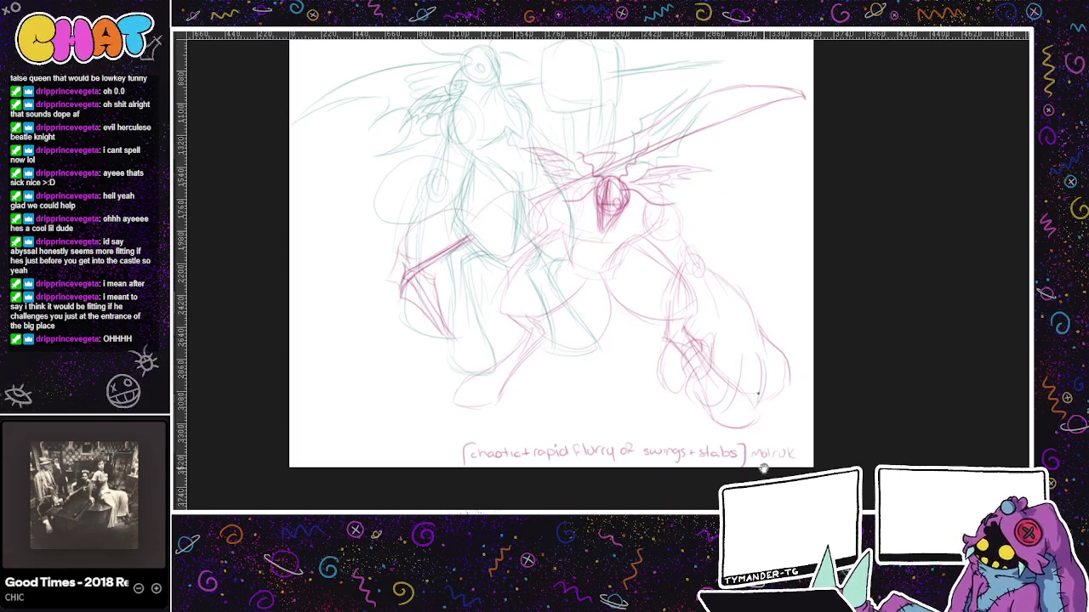
{"action": "scroll", "coordinate": [689, 294], "scroll_direction": "up", "scroll_amount": 1}
{"action": "left_click_drag", "start_coordinate": [608, 163], "coordinate": [638, 194]}
{"action": "key", "text": "ctrl+z"}
- Draw and undo black blade, oval and curved strokes across the sketch
{"action": "mouse_move", "coordinate": [361, 314]}
{"action": "left_mouse_down"}
{"action": "mouse_move", "coordinate": [620, 165]}
{"action": "mouse_move", "coordinate": [509, 202]}
{"action": "left_mouse_up"}
{"action": "key", "text": "ctrl+z"}
{"action": "left_click_drag", "start_coordinate": [387, 285], "coordinate": [438, 361]}
{"action": "key", "text": "ctrl+z"}
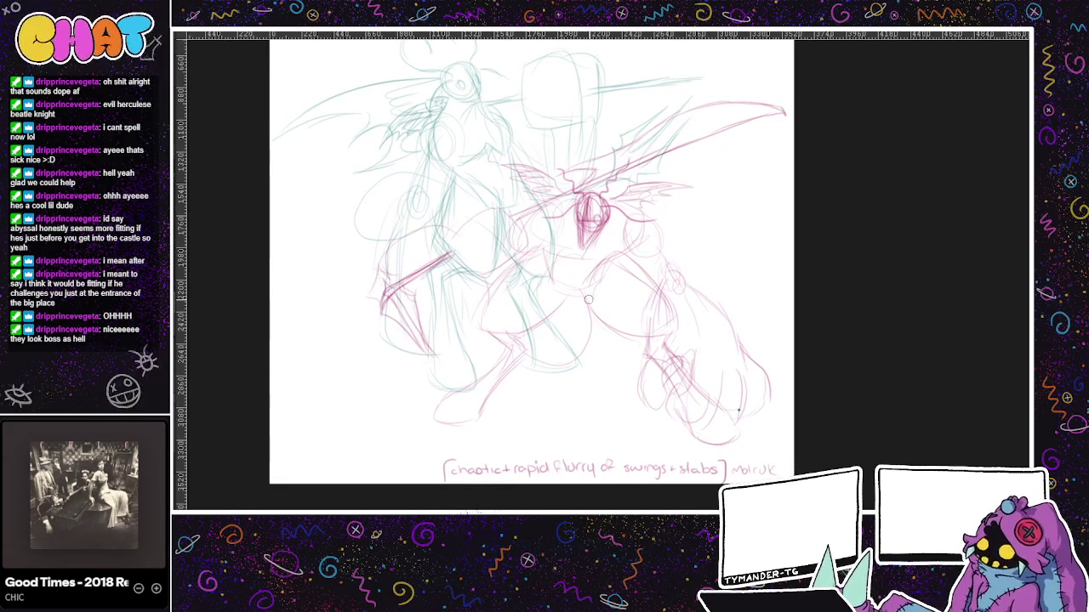
{"action": "left_click_drag", "start_coordinate": [687, 193], "coordinate": [582, 273]}
{"action": "key", "text": "ctrl+z"}
{"action": "mouse_move", "coordinate": [458, 219]}
{"action": "left_mouse_down"}
{"action": "mouse_move", "coordinate": [548, 492]}
{"action": "mouse_move", "coordinate": [735, 315]}
{"action": "mouse_move", "coordinate": [602, 323]}
{"action": "left_mouse_up"}
{"action": "key", "text": "ctrl+z"}
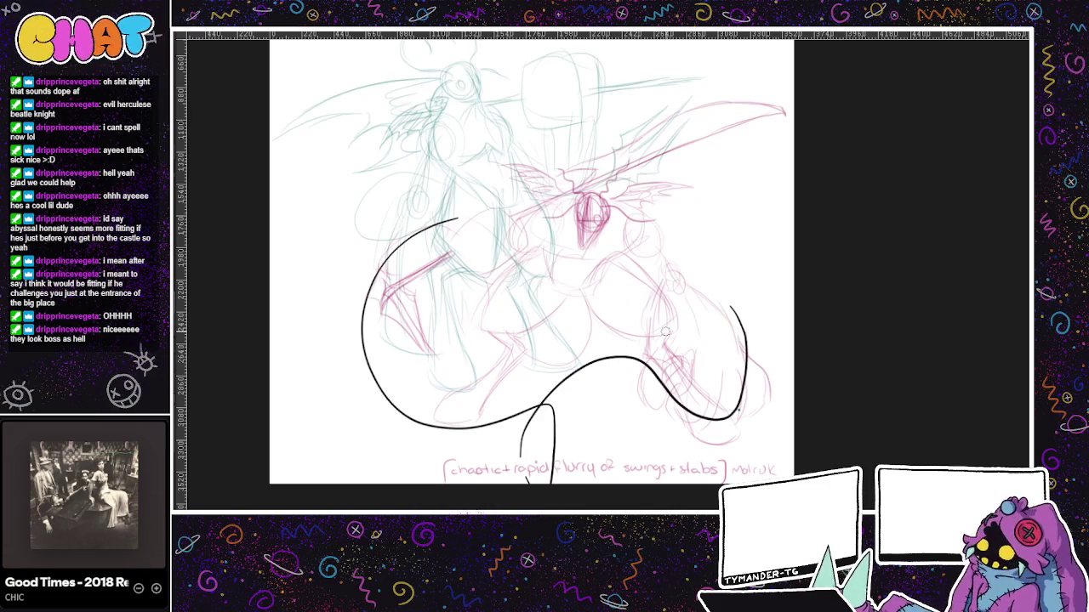
{"action": "key", "text": "ctrl+z"}
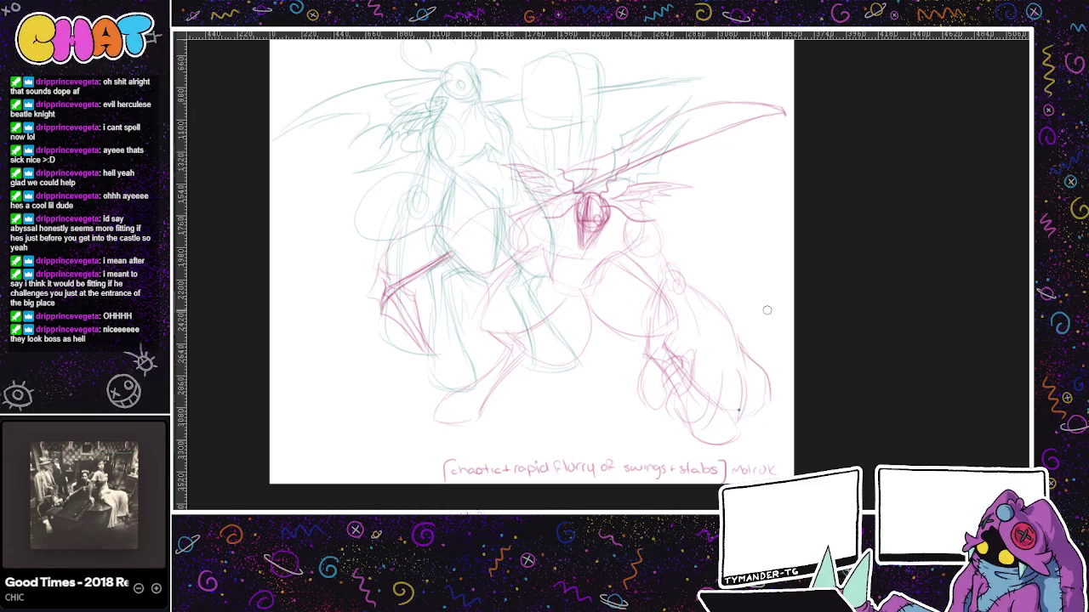
{"action": "left_click_drag", "start_coordinate": [596, 340], "coordinate": [476, 484]}
{"action": "key", "text": "ctrl+z"}
- Try circling the overlapping boss figures in black, undoing every attempt
{"action": "scroll", "coordinate": [575, 210], "scroll_direction": "up", "scroll_amount": 5}
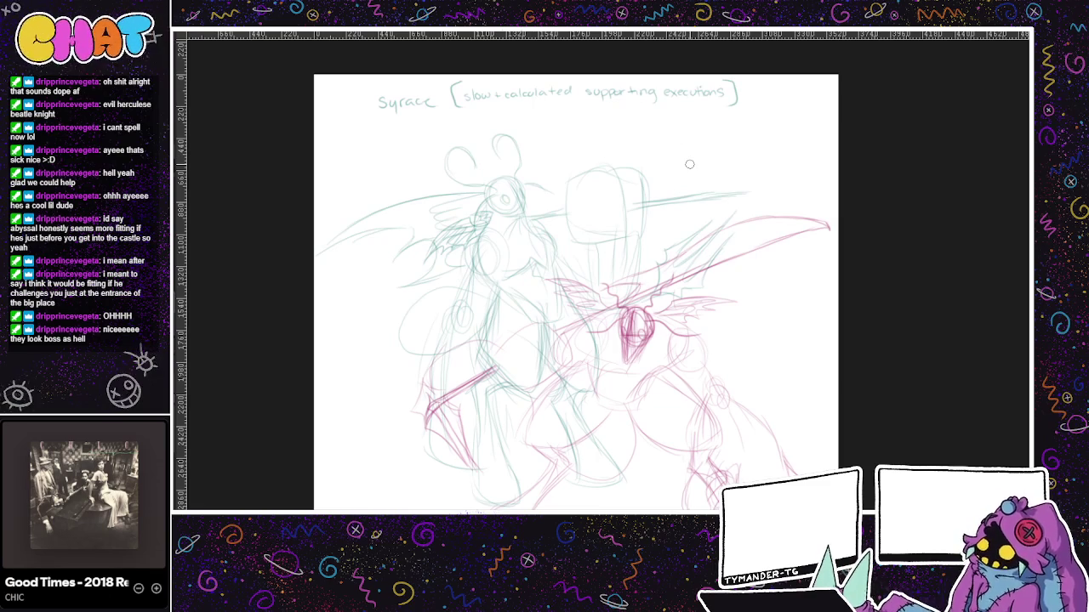
{"action": "left_click_drag", "start_coordinate": [670, 300], "coordinate": [723, 312]}
{"action": "key", "text": "ctrl+z"}
{"action": "left_click_drag", "start_coordinate": [664, 508], "coordinate": [565, 420]}
{"action": "key", "text": "ctrl+z"}
{"action": "left_click_drag", "start_coordinate": [582, 145], "coordinate": [740, 405]}
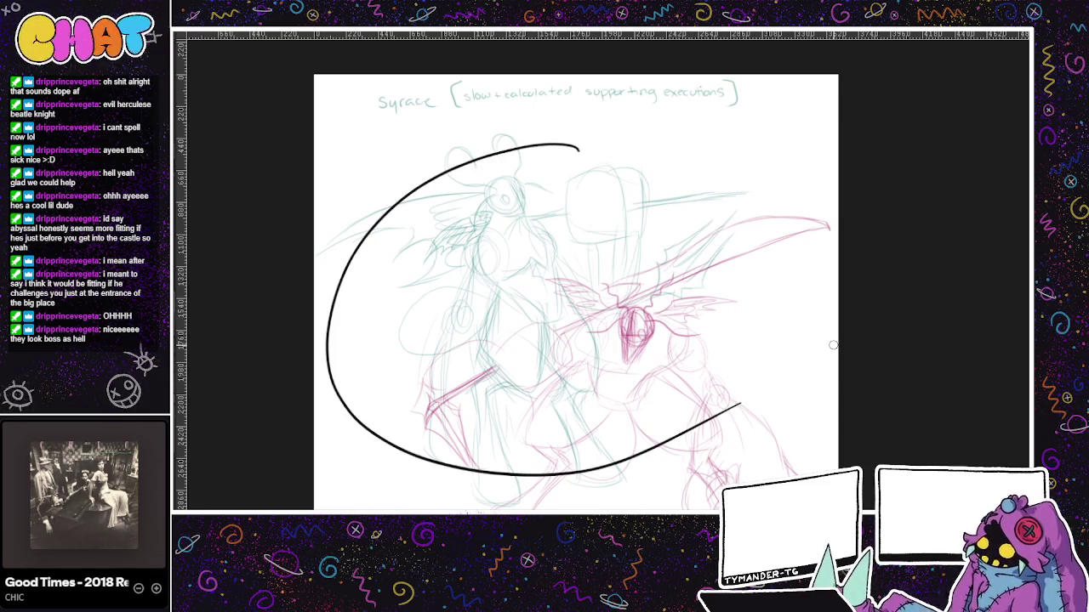
{"action": "key", "text": "ctrl+z"}
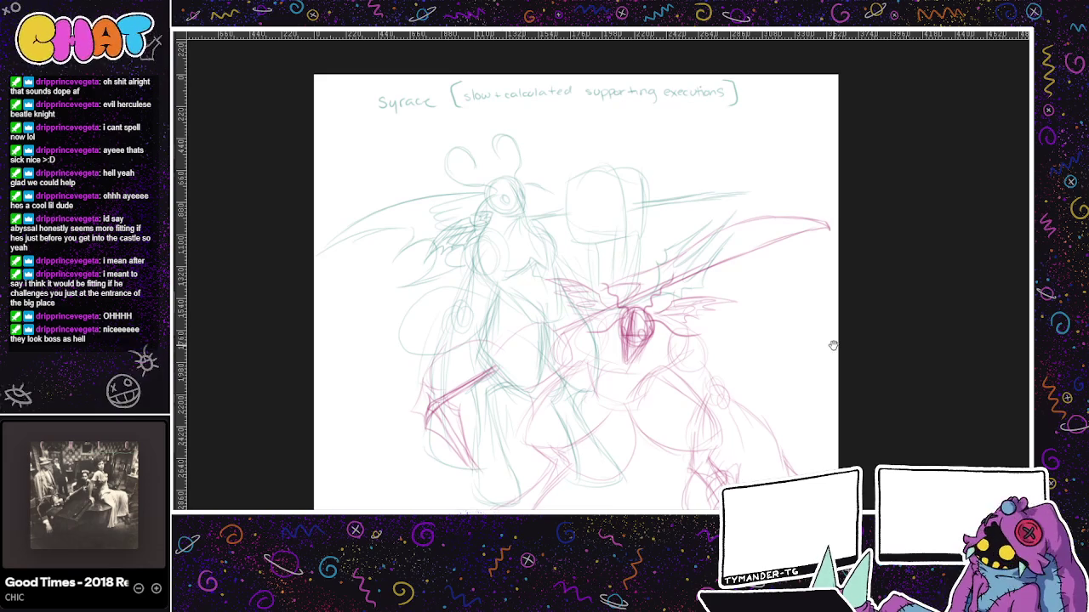
- Draw and undo several black arcs around the green figure, leaving no marks
{"action": "scroll", "coordinate": [698, 489], "scroll_direction": "down", "scroll_amount": 2}
{"action": "left_click_drag", "start_coordinate": [536, 130], "coordinate": [655, 376]}
{"action": "key", "text": "ctrl+z"}
{"action": "left_click_drag", "start_coordinate": [468, 145], "coordinate": [461, 397]}
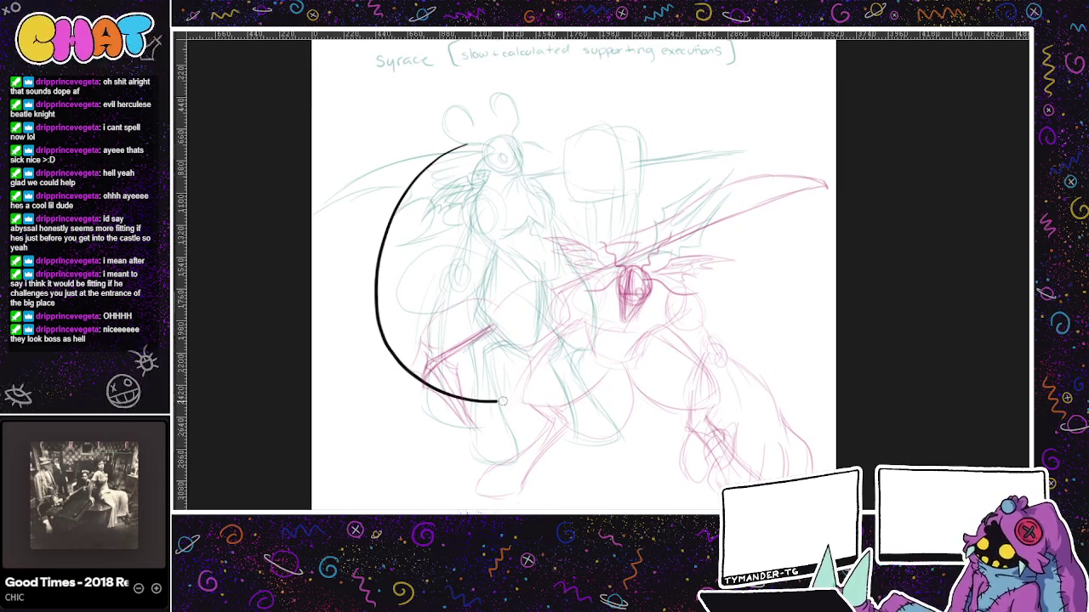
{"action": "key", "text": "ctrl+z"}
{"action": "left_click_drag", "start_coordinate": [446, 168], "coordinate": [536, 384]}
{"action": "key", "text": "ctrl+z"}
{"action": "left_click_drag", "start_coordinate": [757, 316], "coordinate": [600, 125]}
{"action": "key", "text": "ctrl+z"}
{"action": "scroll", "coordinate": [647, 381], "scroll_direction": "down", "scroll_amount": 3}
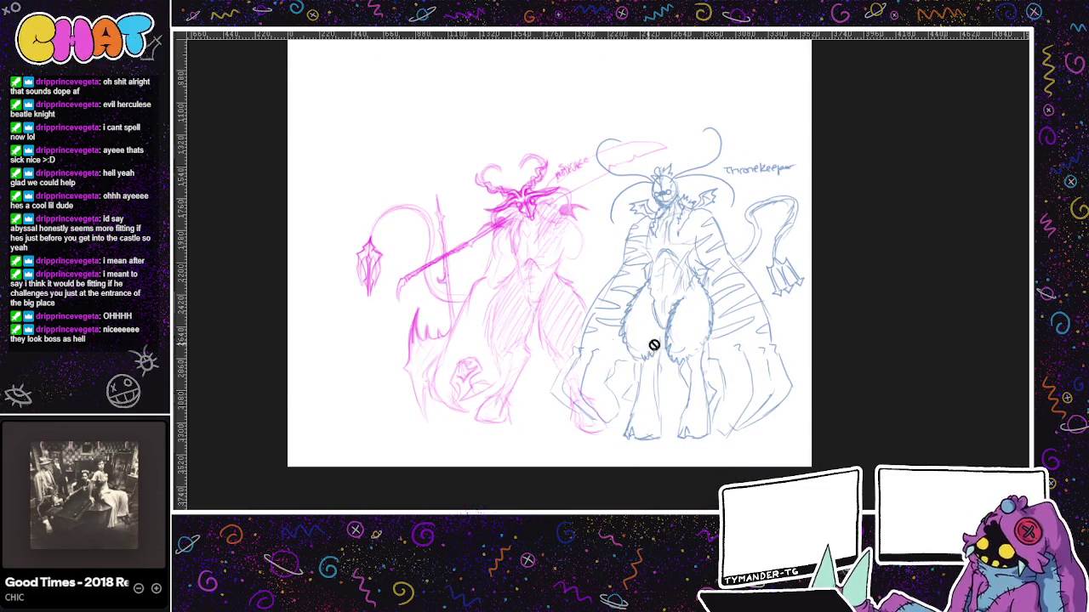
{"action": "scroll", "coordinate": [610, 342], "scroll_direction": "up", "scroll_amount": 1}
{"action": "scroll", "coordinate": [683, 433], "scroll_direction": "up", "scroll_amount": 1}
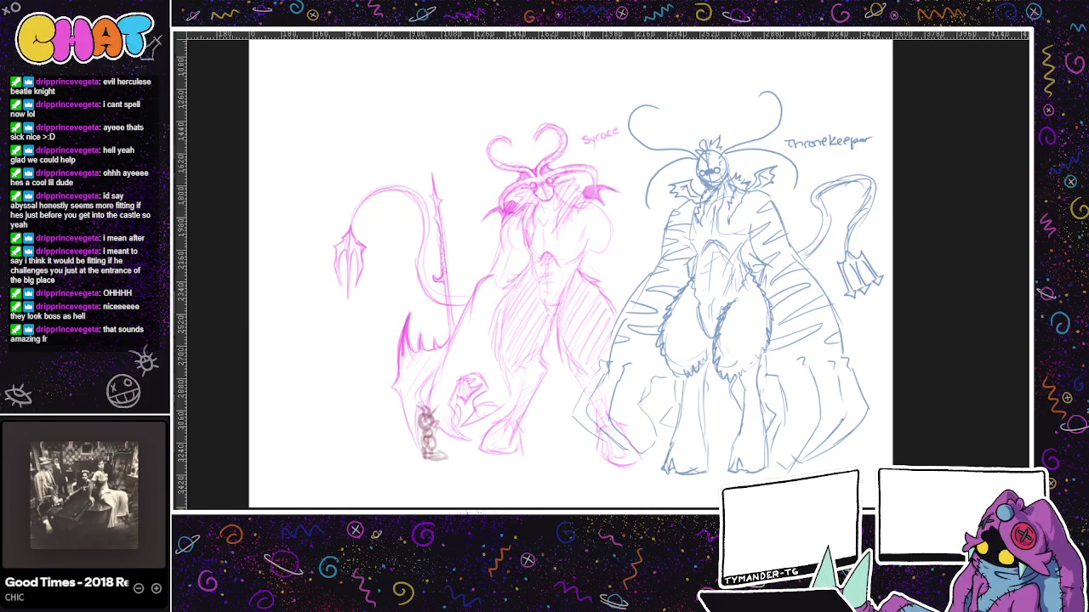
- Draw arcs and a circle around Syrace's pink head, undoing every one
{"action": "left_click_drag", "start_coordinate": [522, 112], "coordinate": [510, 242]}
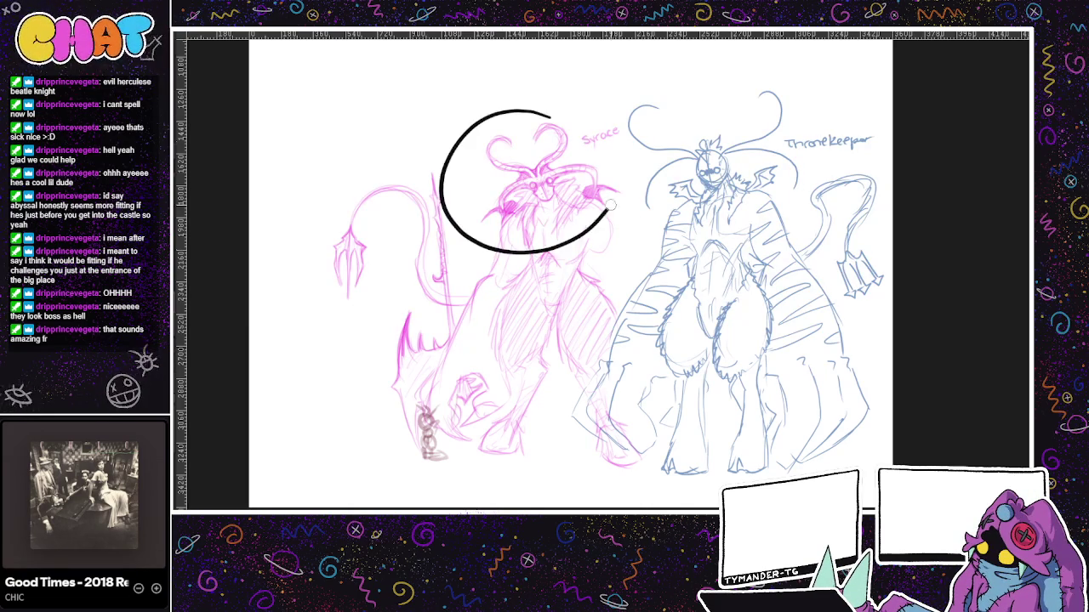
{"action": "key", "text": "ctrl+z"}
{"action": "left_click_drag", "start_coordinate": [517, 100], "coordinate": [528, 228]}
{"action": "key", "text": "ctrl+z"}
{"action": "mouse_move", "coordinate": [520, 103]}
{"action": "left_mouse_down"}
{"action": "mouse_move", "coordinate": [464, 117]}
{"action": "mouse_move", "coordinate": [515, 102]}
{"action": "mouse_move", "coordinate": [479, 123]}
{"action": "mouse_move", "coordinate": [489, 194]}
{"action": "left_mouse_up"}
{"action": "key", "text": "ctrl+z"}
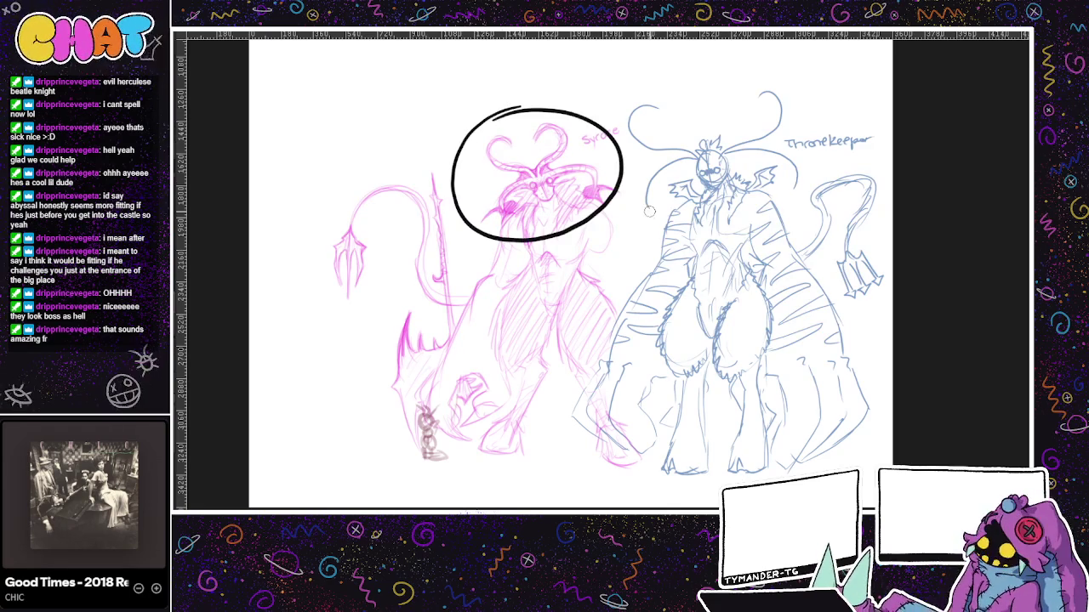
{"action": "key", "text": "ctrl+z"}
- Shift the view and cycle to the character height sketch document
{"action": "left_click_drag", "start_coordinate": [620, 239], "coordinate": [601, 253]}
{"action": "key", "text": "ctrl+Tab"}
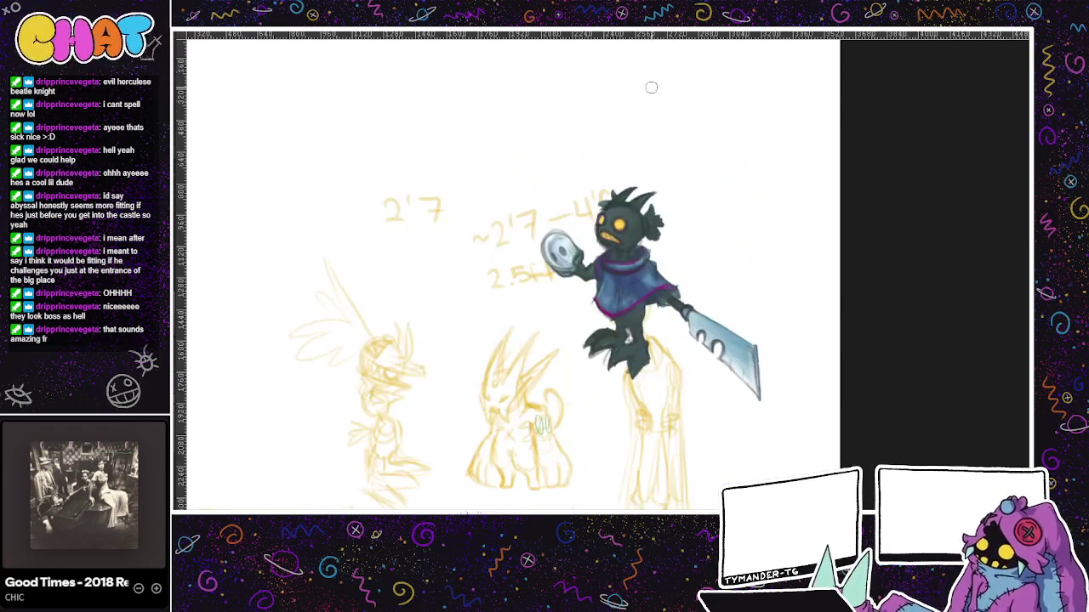
{"action": "key", "text": "ctrl+shift+Tab"}
{"action": "key", "text": "ctrl+shift+Tab"}
{"action": "key", "text": "ctrl+shift+Tab"}
- Bring up the level map and zoom and pan across its top and lower islands
{"action": "key", "text": "ctrl+Tab"}
{"action": "scroll", "coordinate": [649, 473], "scroll_direction": "down", "scroll_amount": 3}
{"action": "scroll", "coordinate": [650, 472], "scroll_direction": "up", "scroll_amount": 2}
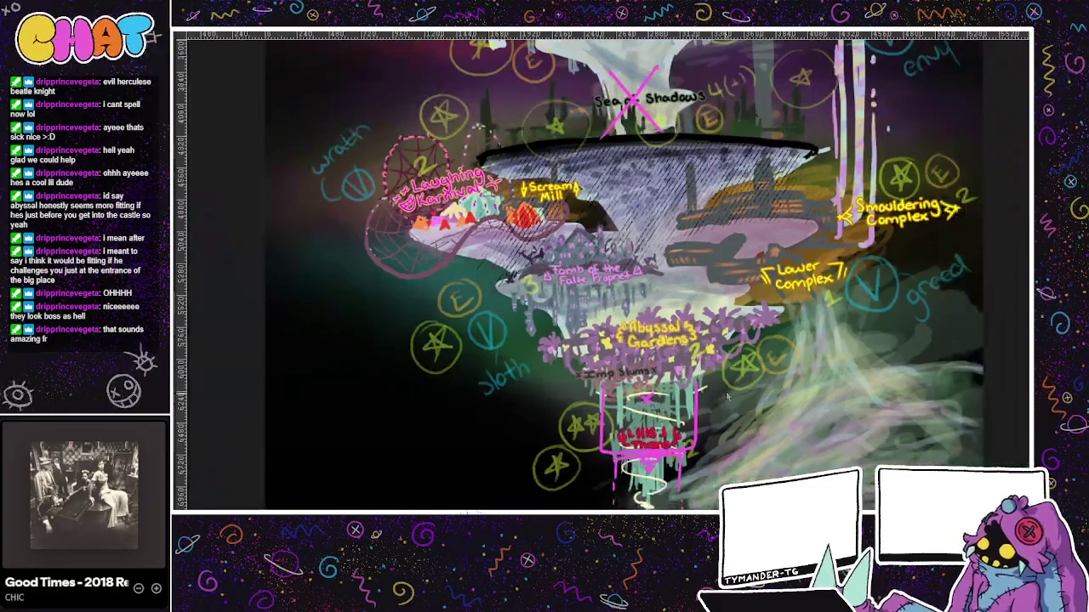
{"action": "left_click_drag", "start_coordinate": [596, 315], "coordinate": [650, 473]}
{"action": "scroll", "coordinate": [650, 472], "scroll_direction": "down", "scroll_amount": 2}
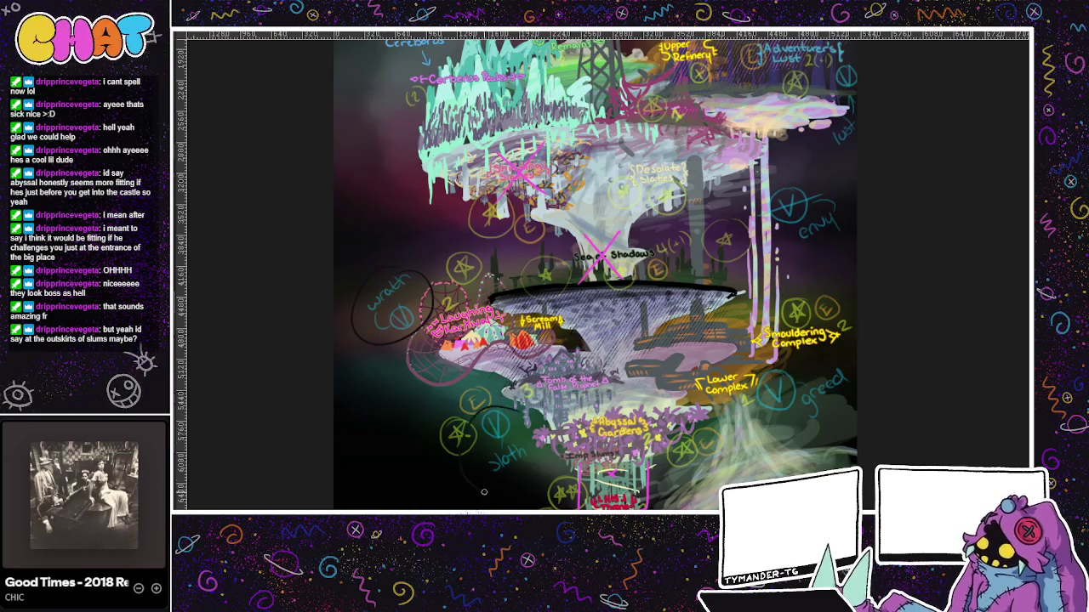
{"action": "scroll", "coordinate": [722, 423], "scroll_direction": "down", "scroll_amount": 5}
{"action": "scroll", "coordinate": [681, 370], "scroll_direction": "up", "scroll_amount": 4}
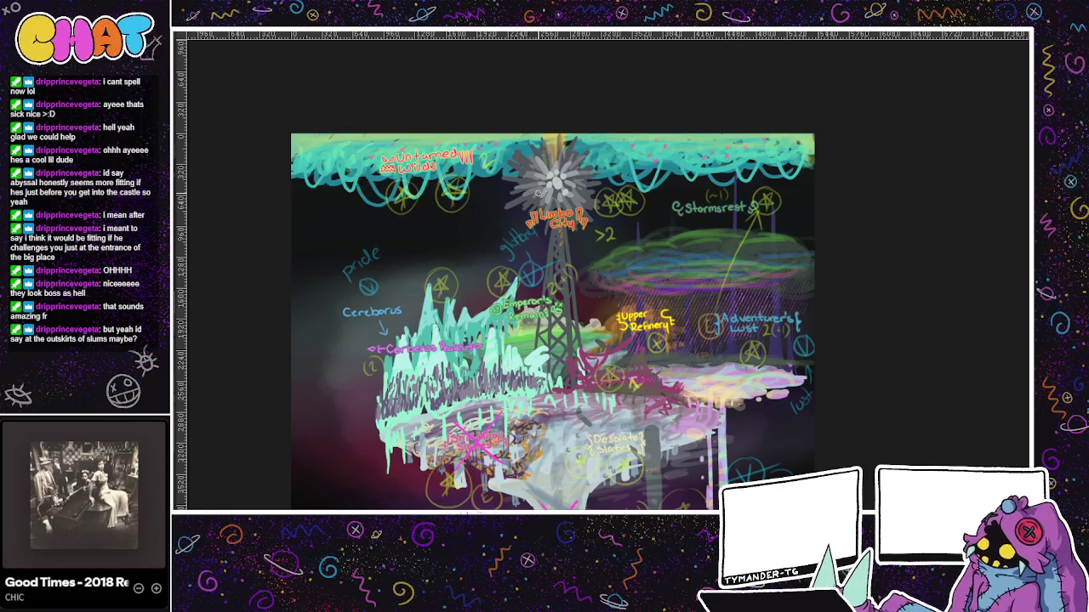
{"action": "scroll", "coordinate": [536, 194], "scroll_direction": "down", "scroll_amount": 5}
{"action": "scroll", "coordinate": [646, 340], "scroll_direction": "up", "scroll_amount": 2}
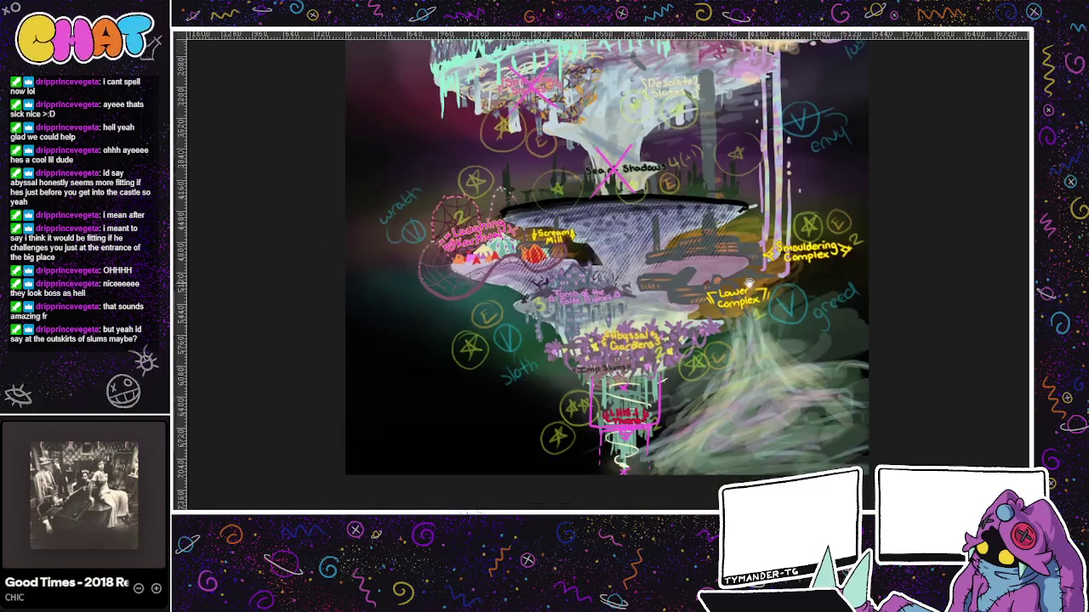
{"action": "scroll", "coordinate": [699, 341], "scroll_direction": "up", "scroll_amount": 2}
{"action": "left_click_drag", "start_coordinate": [646, 434], "coordinate": [628, 478]}
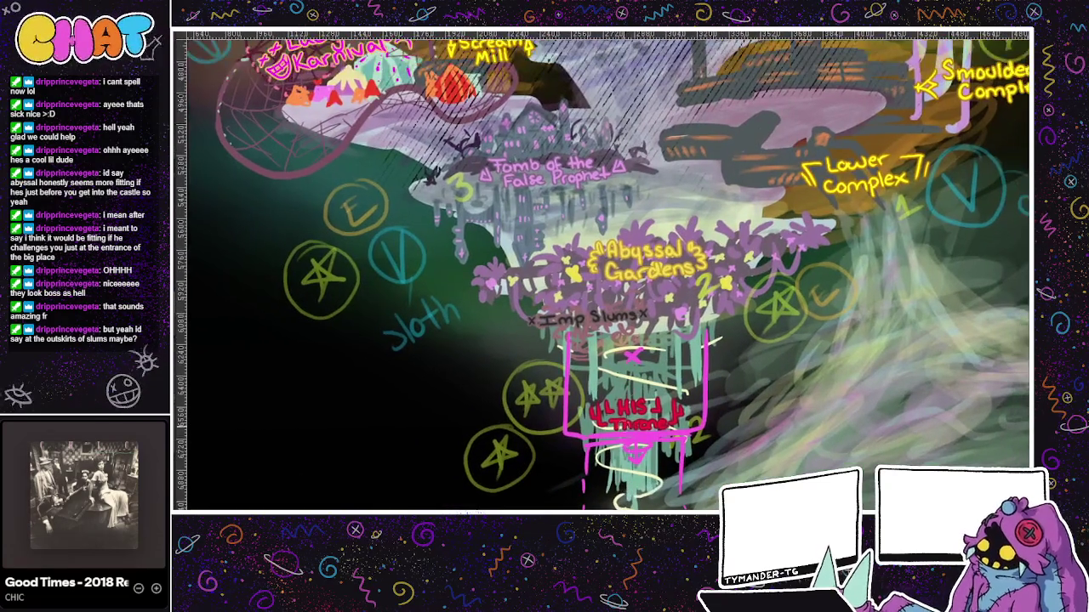
- Remove a trial arrow by Imp Slums and Throne scribbles, then show the boss list
{"action": "mouse_move", "coordinate": [594, 262]}
{"action": "left_mouse_down"}
{"action": "mouse_move", "coordinate": [629, 381]}
{"action": "mouse_move", "coordinate": [560, 289]}
{"action": "left_mouse_up"}
{"action": "key", "text": "ctrl+z"}
{"action": "key", "text": "ctrl+z"}
{"action": "key", "text": "ctrl+z"}
{"action": "key", "text": "ctrl+z"}
{"action": "key", "text": "ctrl+y"}
{"action": "key", "text": "ctrl+y"}
{"action": "key", "text": "ctrl+y"}
{"action": "key", "text": "ctrl+y"}
{"action": "key", "text": "ctrl+z"}
{"action": "key", "text": "ctrl+z"}
{"action": "key", "text": "ctrl+z"}
{"action": "key", "text": "ctrl+y"}
{"action": "key", "text": "ctrl+z"}
{"action": "mouse_move", "coordinate": [636, 371]}
{"action": "left_mouse_down"}
{"action": "mouse_move", "coordinate": [621, 401]}
{"action": "mouse_move", "coordinate": [662, 417]}
{"action": "left_mouse_up"}
{"action": "key", "text": "ctrl+z"}
{"action": "left_click_drag", "start_coordinate": [599, 400], "coordinate": [670, 417]}
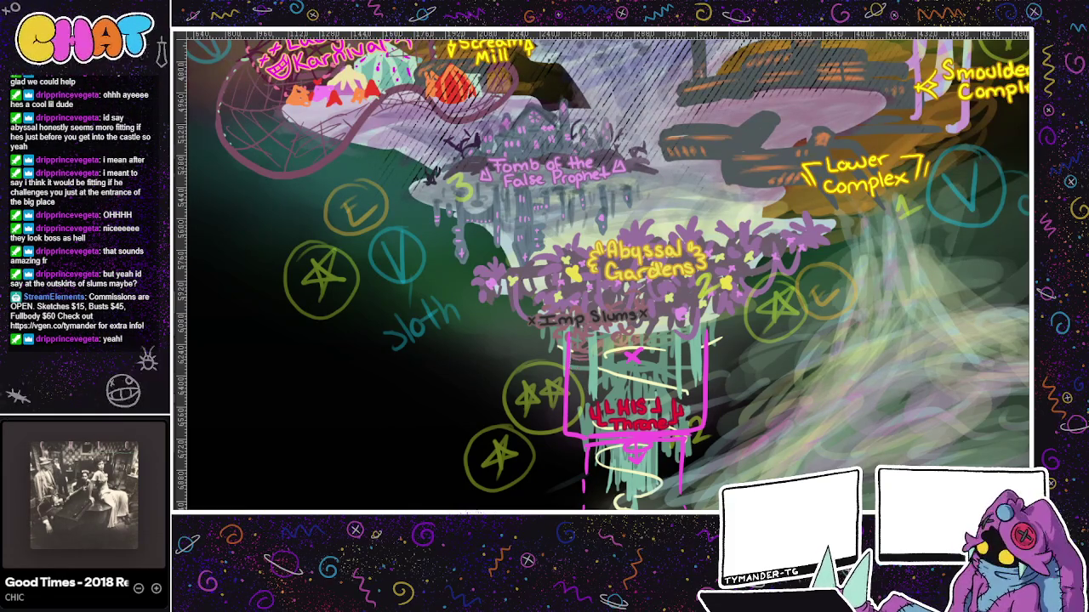
{"action": "key", "text": "ctrl+Tab"}
{"action": "key", "text": "ctrl+Tab"}
{"action": "key", "text": "ctrl+Tab"}
{"action": "key", "text": "ctrl+Tab"}
{"action": "key", "text": "ctrl+Tab"}
{"action": "scroll", "coordinate": [606, 369], "scroll_direction": "left", "scroll_amount": 2}
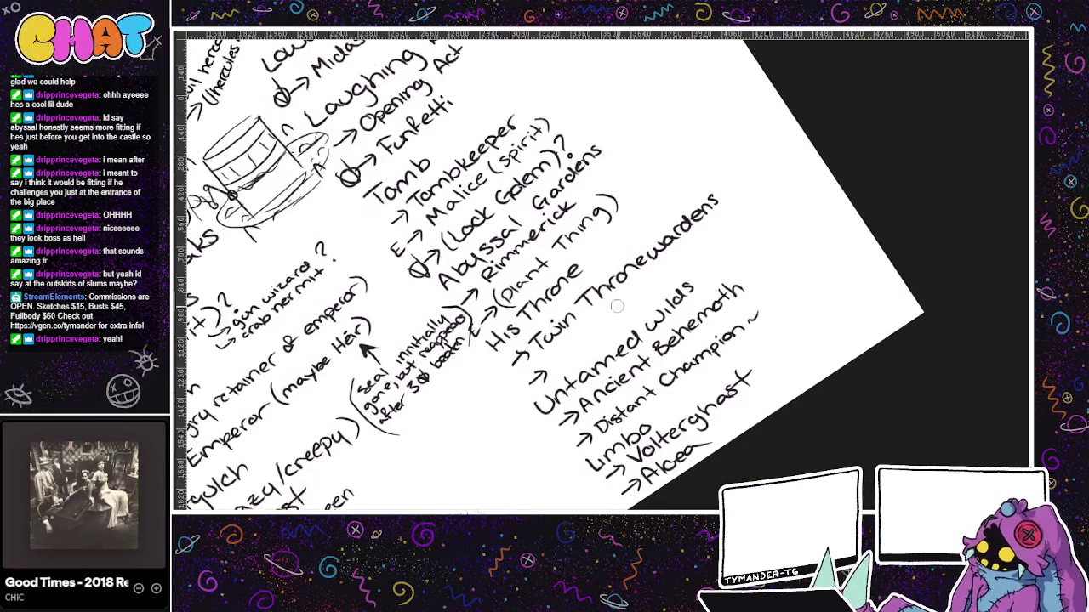
- Write the '(after finding seals)' note after Rimmerick, undoing a stray stroke
{"action": "scroll", "coordinate": [606, 369], "scroll_direction": "left", "scroll_amount": 2}
{"action": "scroll", "coordinate": [628, 278], "scroll_direction": "up", "scroll_amount": 2}
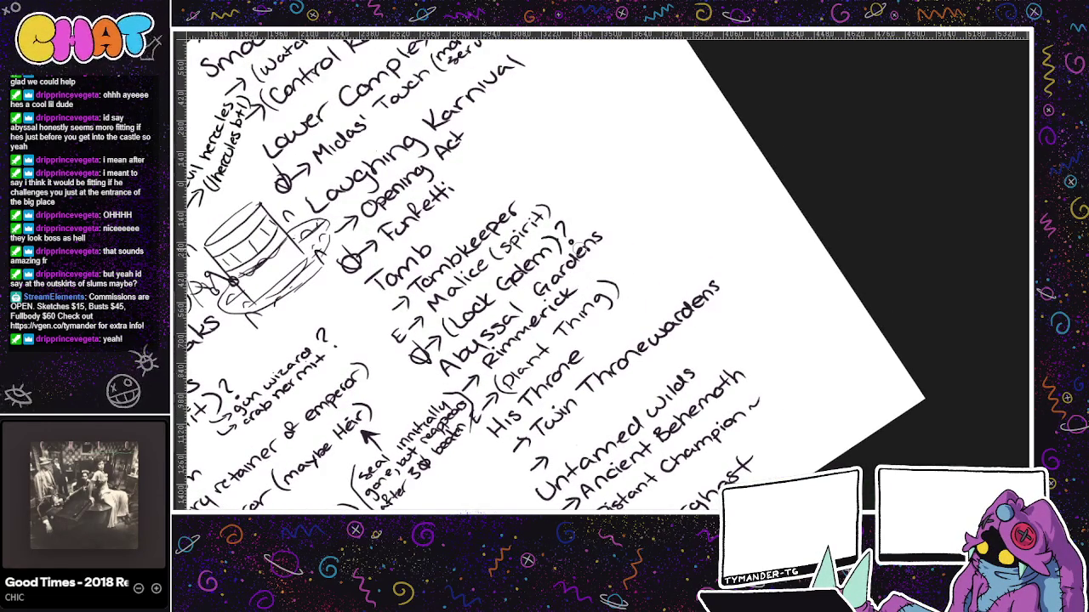
{"action": "mouse_move", "coordinate": [575, 273]}
{"action": "left_mouse_down"}
{"action": "mouse_move", "coordinate": [572, 288]}
{"action": "mouse_move", "coordinate": [597, 286]}
{"action": "mouse_move", "coordinate": [617, 248]}
{"action": "left_mouse_up"}
{"action": "left_click_drag", "start_coordinate": [617, 253], "coordinate": [625, 237]}
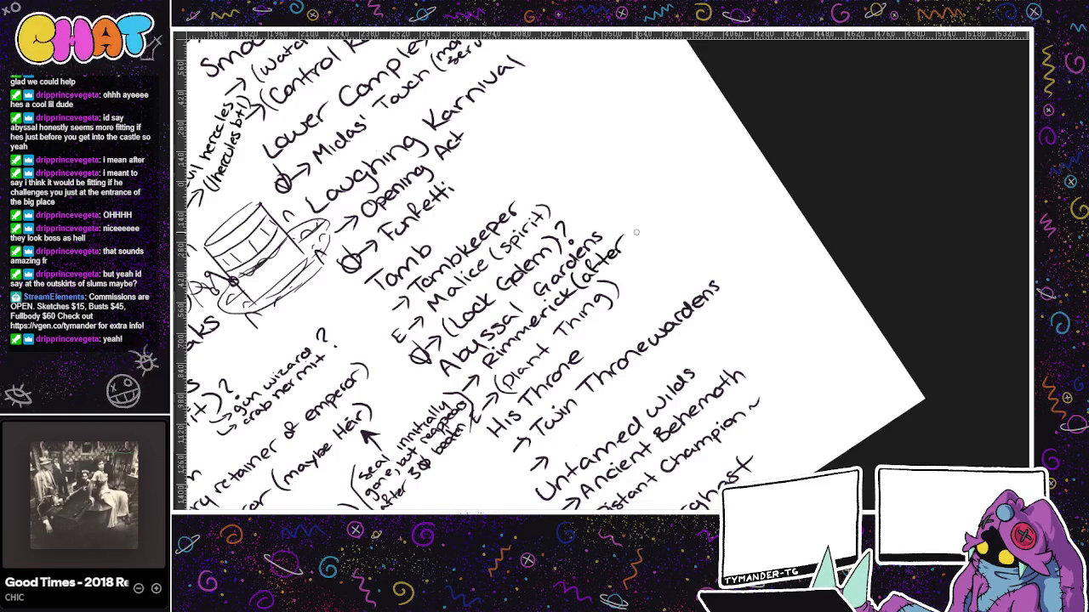
{"action": "mouse_move", "coordinate": [634, 230]}
{"action": "left_mouse_down"}
{"action": "mouse_move", "coordinate": [668, 207]}
{"action": "mouse_move", "coordinate": [685, 211]}
{"action": "mouse_move", "coordinate": [717, 174]}
{"action": "left_mouse_up"}
{"action": "key", "text": "ctrl+z"}
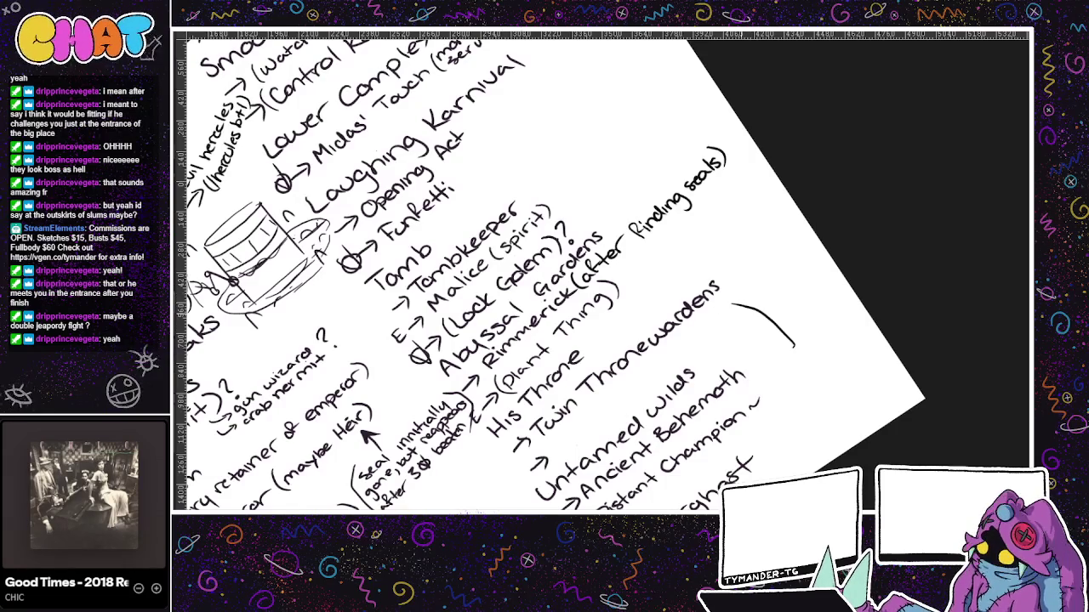
- Try and undo arrows near Twin Thronewardens, then lasso the Rimmerick(after finding seals) line
{"action": "left_click_drag", "start_coordinate": [718, 273], "coordinate": [531, 441]}
{"action": "key", "text": "ctrl+z"}
{"action": "left_click_drag", "start_coordinate": [791, 351], "coordinate": [721, 298]}
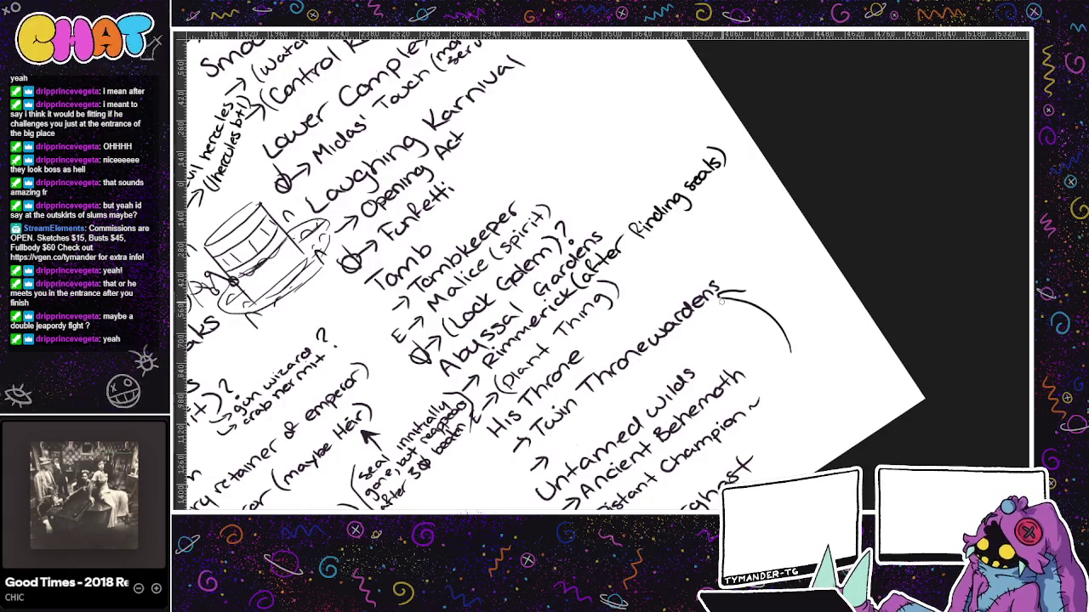
{"action": "key", "text": "ctrl+z"}
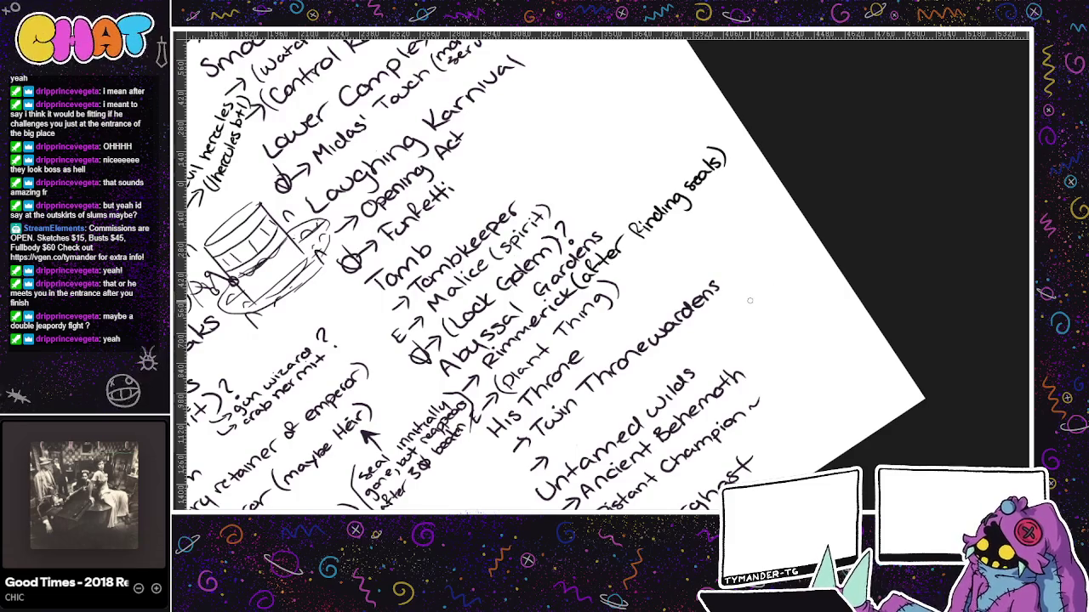
{"action": "left_click_drag", "start_coordinate": [708, 195], "coordinate": [764, 292]}
{"action": "key", "text": "ctrl+z"}
{"action": "mouse_move", "coordinate": [729, 183]}
{"action": "left_mouse_down"}
{"action": "mouse_move", "coordinate": [770, 282]}
{"action": "mouse_move", "coordinate": [734, 204]}
{"action": "left_mouse_up"}
{"action": "key", "text": "ctrl+z"}
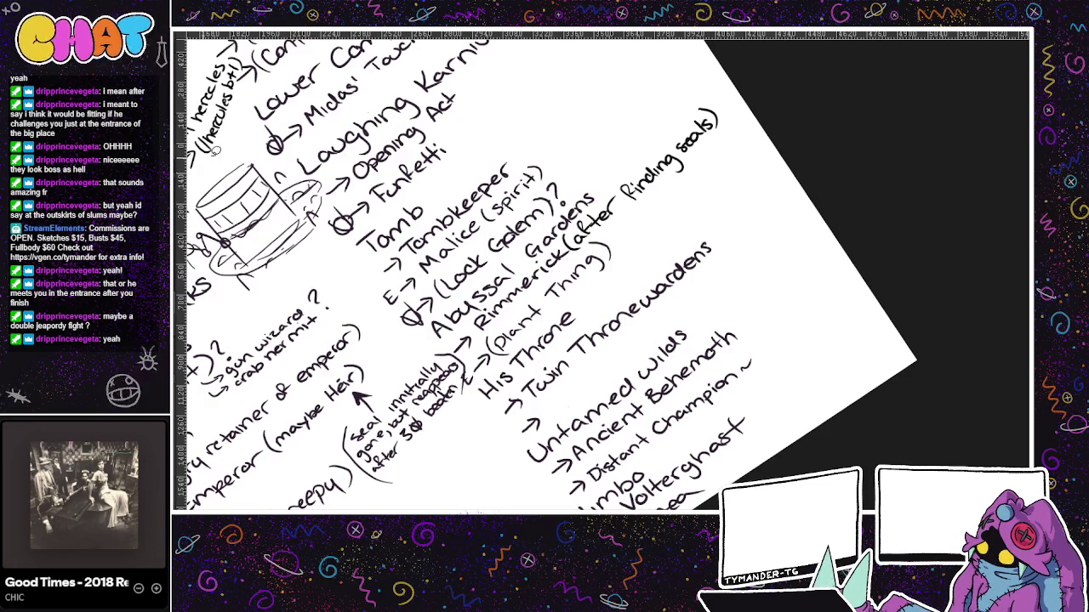
{"action": "mouse_move", "coordinate": [493, 298]}
{"action": "left_mouse_down"}
{"action": "mouse_move", "coordinate": [520, 298]}
{"action": "mouse_move", "coordinate": [585, 213]}
{"action": "left_mouse_up"}
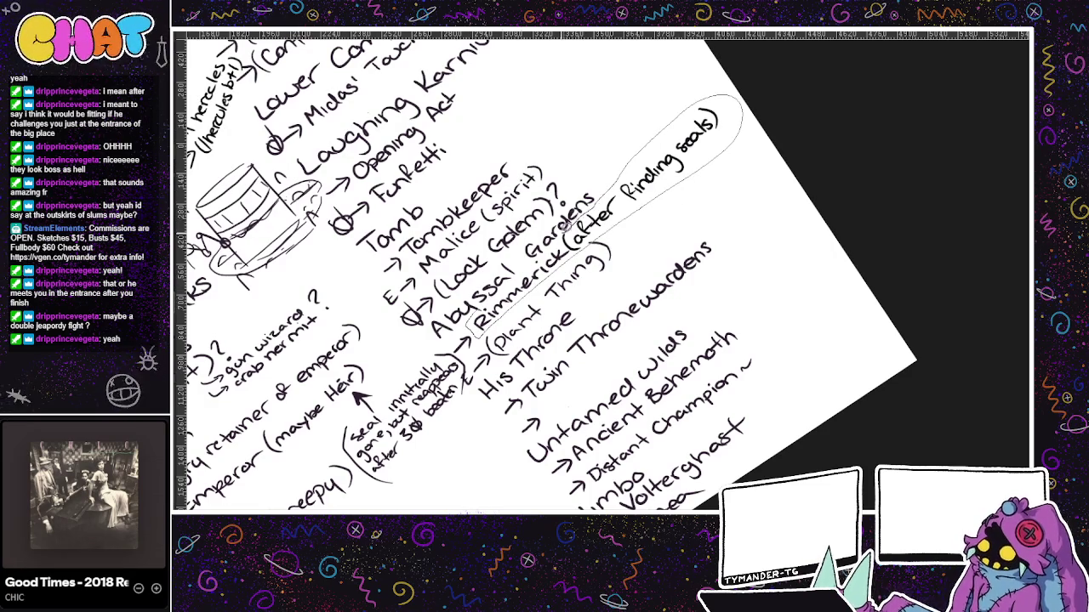
{"action": "left_click_drag", "start_coordinate": [584, 212], "coordinate": [513, 283]}
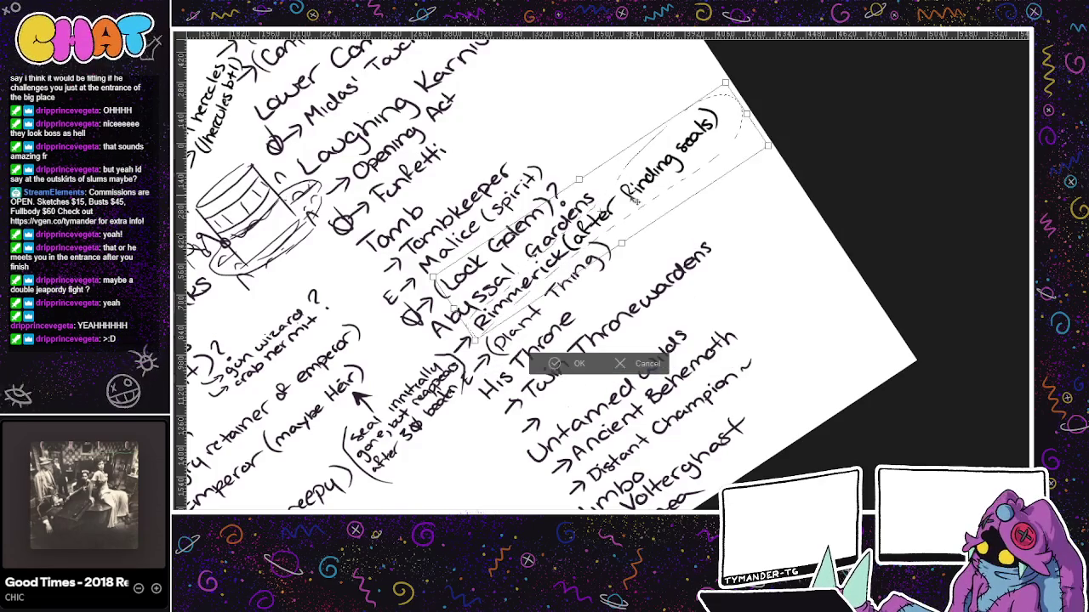
- Move the lassoed Rimmerick line below Twin Thronewardens and draw a bracket linking the two
{"action": "left_click", "coordinate": [646, 363]}
{"action": "left_click_drag", "start_coordinate": [651, 197], "coordinate": [708, 290]}
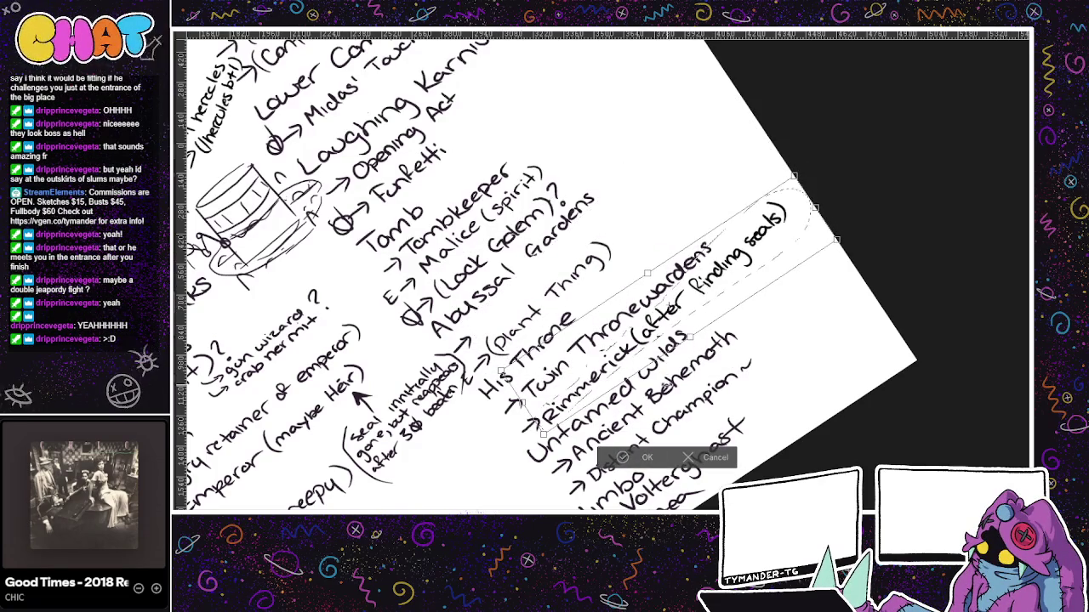
{"action": "left_click", "coordinate": [623, 458]}
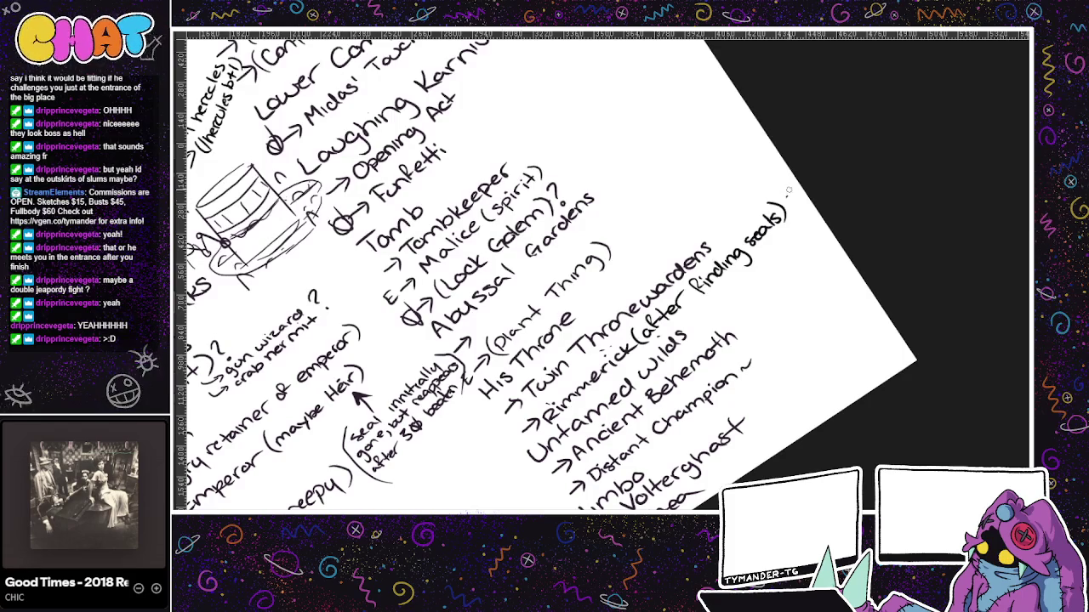
{"action": "mouse_move", "coordinate": [723, 237]}
{"action": "left_mouse_down"}
{"action": "mouse_move", "coordinate": [726, 180]}
{"action": "mouse_move", "coordinate": [786, 200]}
{"action": "mouse_move", "coordinate": [750, 170]}
{"action": "mouse_move", "coordinate": [702, 174]}
{"action": "mouse_move", "coordinate": [726, 136]}
{"action": "mouse_move", "coordinate": [737, 157]}
{"action": "mouse_move", "coordinate": [746, 144]}
{"action": "mouse_move", "coordinate": [727, 365]}
{"action": "left_mouse_up"}
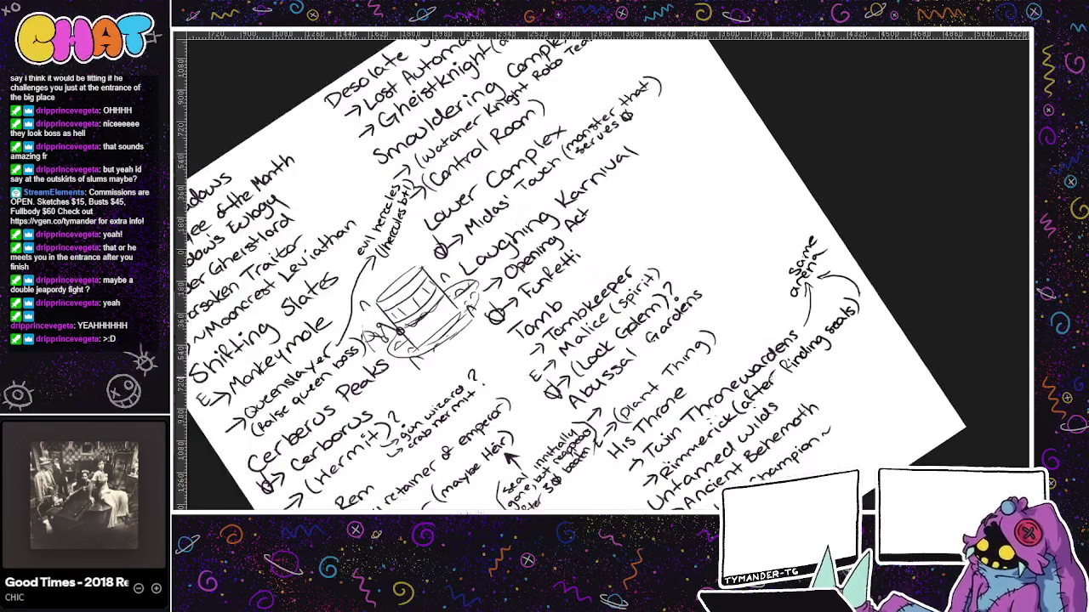
- Pan the boss list and try, then undo, loops around Queenslayer
{"action": "mouse_move", "coordinate": [640, 404]}
{"action": "left_mouse_down"}
{"action": "mouse_move", "coordinate": [673, 467]}
{"action": "mouse_move", "coordinate": [727, 379]}
{"action": "left_mouse_up"}
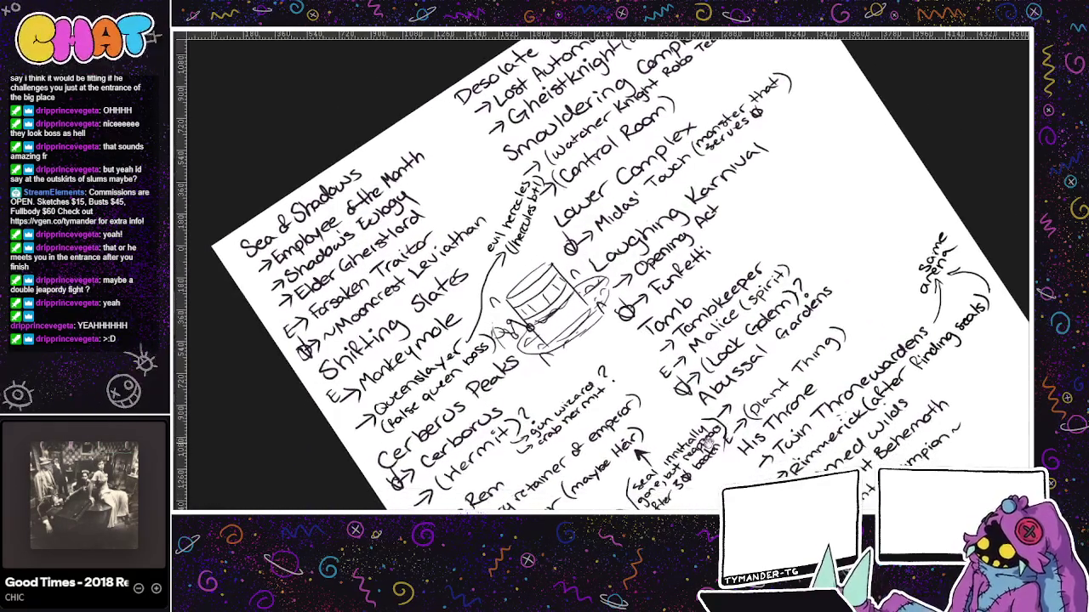
{"action": "left_click_drag", "start_coordinate": [479, 369], "coordinate": [499, 355]}
{"action": "mouse_move", "coordinate": [529, 274]}
{"action": "left_mouse_down"}
{"action": "mouse_move", "coordinate": [554, 274]}
{"action": "mouse_move", "coordinate": [544, 274]}
{"action": "left_mouse_up"}
{"action": "key", "text": "ctrl+z"}
{"action": "key", "text": "ctrl+z"}
{"action": "key", "text": "ctrl+z"}
{"action": "left_click_drag", "start_coordinate": [476, 289], "coordinate": [553, 263]}
{"action": "key", "text": "ctrl+z"}
{"action": "left_click_drag", "start_coordinate": [400, 374], "coordinate": [527, 302]}
{"action": "key", "text": "ctrl+z"}
- Pan to the list's end and left entries, drawing and undoing trial marks
{"action": "mouse_move", "coordinate": [680, 371]}
{"action": "left_mouse_down"}
{"action": "mouse_move", "coordinate": [502, 348]}
{"action": "mouse_move", "coordinate": [651, 408]}
{"action": "left_mouse_up"}
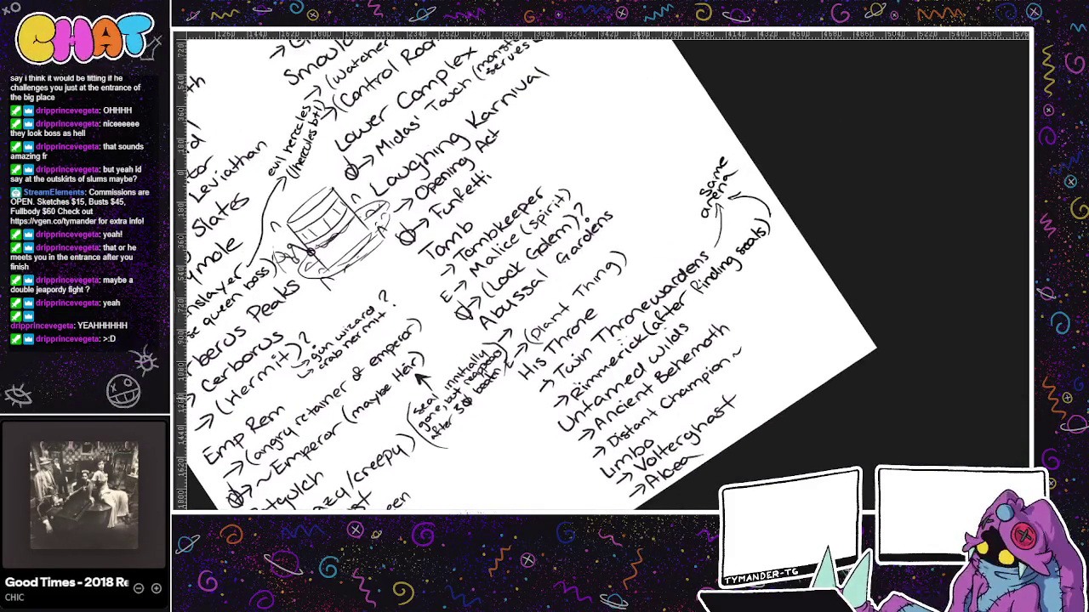
{"action": "left_click_drag", "start_coordinate": [557, 387], "coordinate": [723, 247]}
{"action": "key", "text": "ctrl+z"}
{"action": "left_click_drag", "start_coordinate": [587, 412], "coordinate": [681, 310]}
{"action": "key", "text": "ctrl+z"}
{"action": "left_click_drag", "start_coordinate": [715, 411], "coordinate": [748, 383]}
{"action": "mouse_move", "coordinate": [698, 451]}
{"action": "left_mouse_down"}
{"action": "mouse_move", "coordinate": [732, 417]}
{"action": "mouse_move", "coordinate": [725, 433]}
{"action": "mouse_move", "coordinate": [623, 446]}
{"action": "left_mouse_up"}
- Try circling, underlining and marking Volterghast, undoing each attempt
{"action": "mouse_move", "coordinate": [766, 336]}
{"action": "left_mouse_down"}
{"action": "mouse_move", "coordinate": [776, 333]}
{"action": "mouse_move", "coordinate": [664, 416]}
{"action": "left_mouse_up"}
{"action": "key", "text": "ctrl+z"}
{"action": "key", "text": "ctrl+z"}
{"action": "mouse_move", "coordinate": [651, 464]}
{"action": "left_mouse_down"}
{"action": "mouse_move", "coordinate": [706, 451]}
{"action": "mouse_move", "coordinate": [651, 445]}
{"action": "left_mouse_up"}
{"action": "left_click_drag", "start_coordinate": [680, 393], "coordinate": [748, 374]}
{"action": "key", "text": "ctrl+z"}
{"action": "mouse_move", "coordinate": [684, 391]}
{"action": "left_mouse_down"}
{"action": "mouse_move", "coordinate": [752, 379]}
{"action": "mouse_move", "coordinate": [714, 381]}
{"action": "mouse_move", "coordinate": [674, 423]}
{"action": "left_mouse_up"}
{"action": "key", "text": "ctrl+z"}
{"action": "key", "text": "ctrl+z"}
{"action": "key", "text": "ctrl+z"}
{"action": "key", "text": "ctrl+z"}
{"action": "left_click_drag", "start_coordinate": [751, 384], "coordinate": [668, 430]}
{"action": "key", "text": "ctrl+z"}
{"action": "left_click_drag", "start_coordinate": [750, 383], "coordinate": [669, 428]}
- Sketch a curve and short line right of Thronewardens, then undo the mark
{"action": "key", "text": "ctrl+z"}
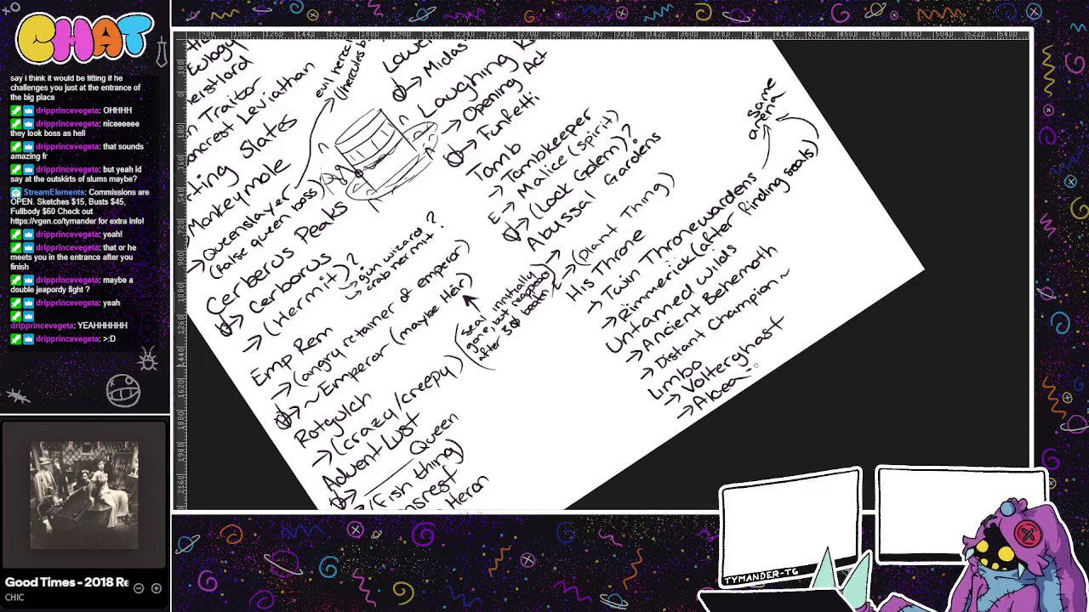
{"action": "left_click_drag", "start_coordinate": [791, 361], "coordinate": [747, 386]}
{"action": "left_click_drag", "start_coordinate": [784, 338], "coordinate": [838, 287]}
{"action": "mouse_move", "coordinate": [815, 248]}
{"action": "left_mouse_down"}
{"action": "mouse_move", "coordinate": [796, 223]}
{"action": "mouse_move", "coordinate": [784, 288]}
{"action": "left_mouse_up"}
{"action": "key", "text": "ctrl+z"}
{"action": "key", "text": "ctrl+z"}
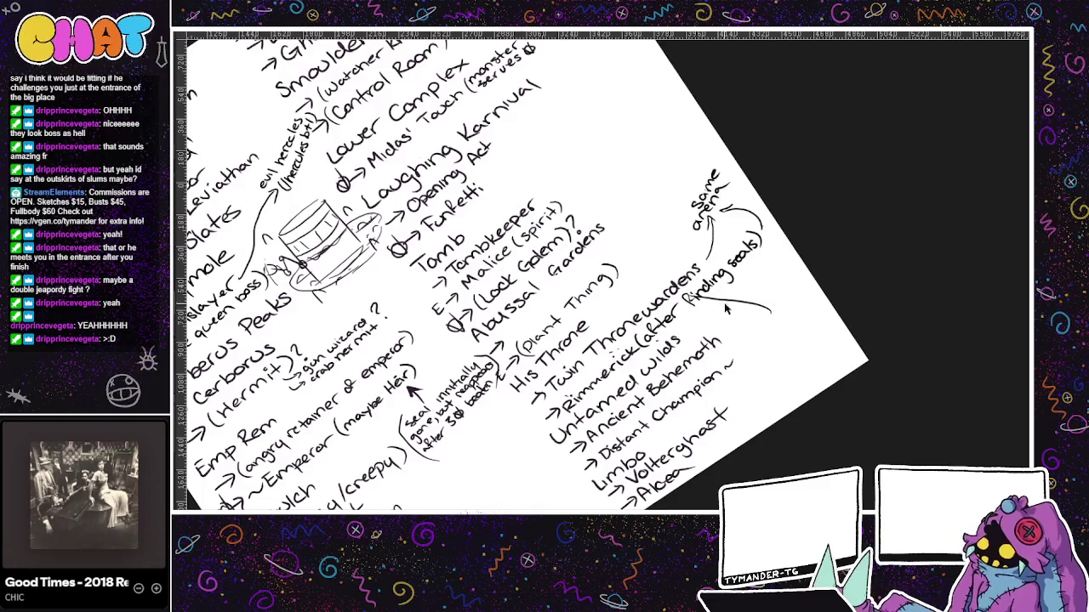
- Pan around the whole boss list, then switch to the colourful level map
{"action": "left_click_drag", "start_coordinate": [739, 308], "coordinate": [756, 388]}
{"action": "left_click_drag", "start_coordinate": [623, 281], "coordinate": [719, 297]}
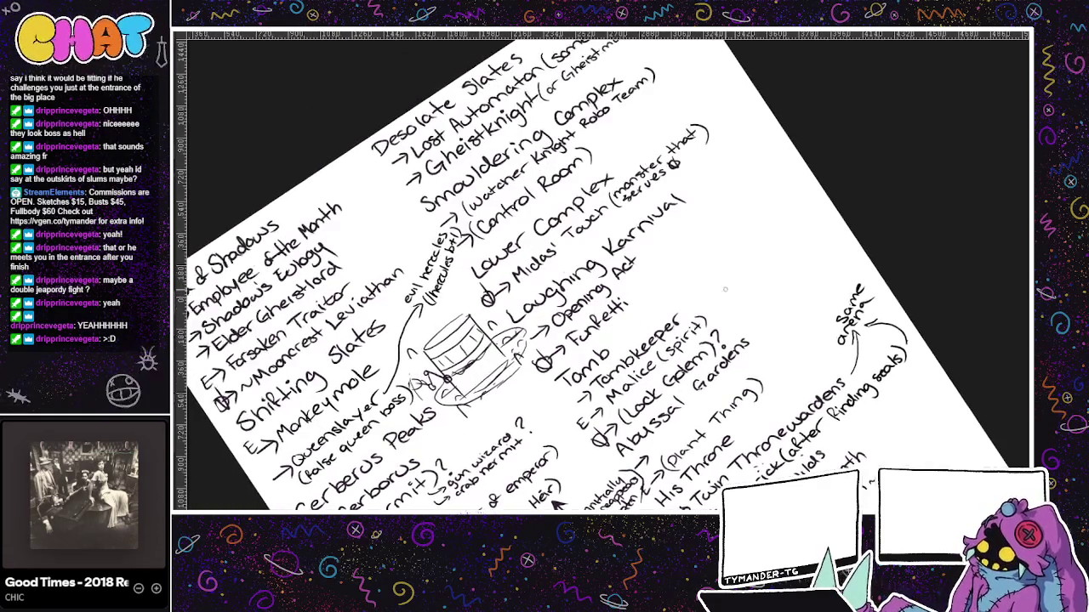
{"action": "left_click_drag", "start_coordinate": [721, 406], "coordinate": [574, 260]}
{"action": "left_click_drag", "start_coordinate": [681, 431], "coordinate": [723, 408]}
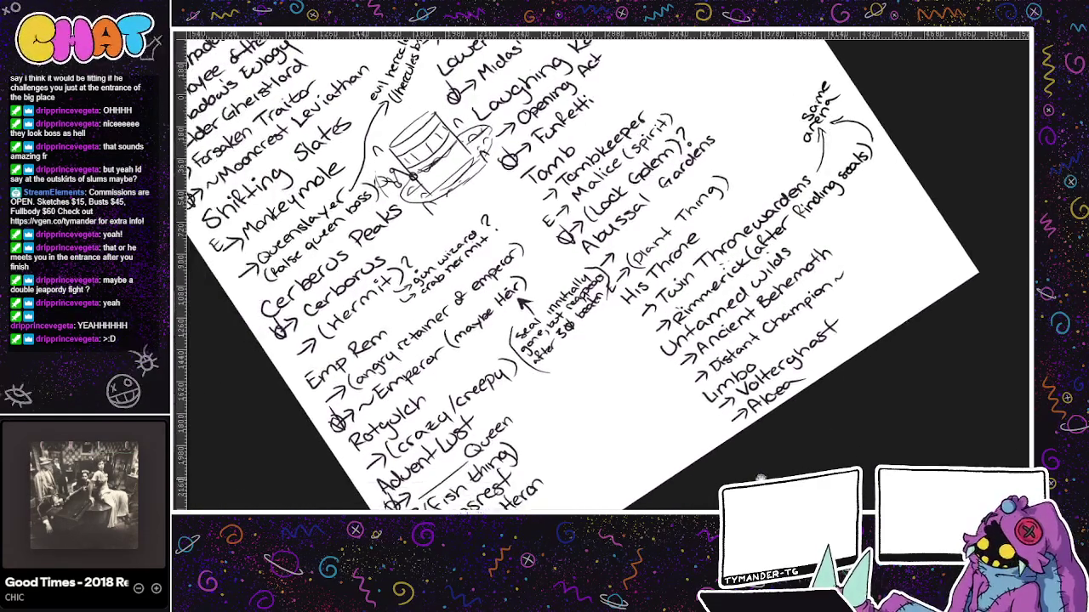
{"action": "left_click_drag", "start_coordinate": [554, 433], "coordinate": [646, 420]}
{"action": "key", "text": "ctrl+Tab"}
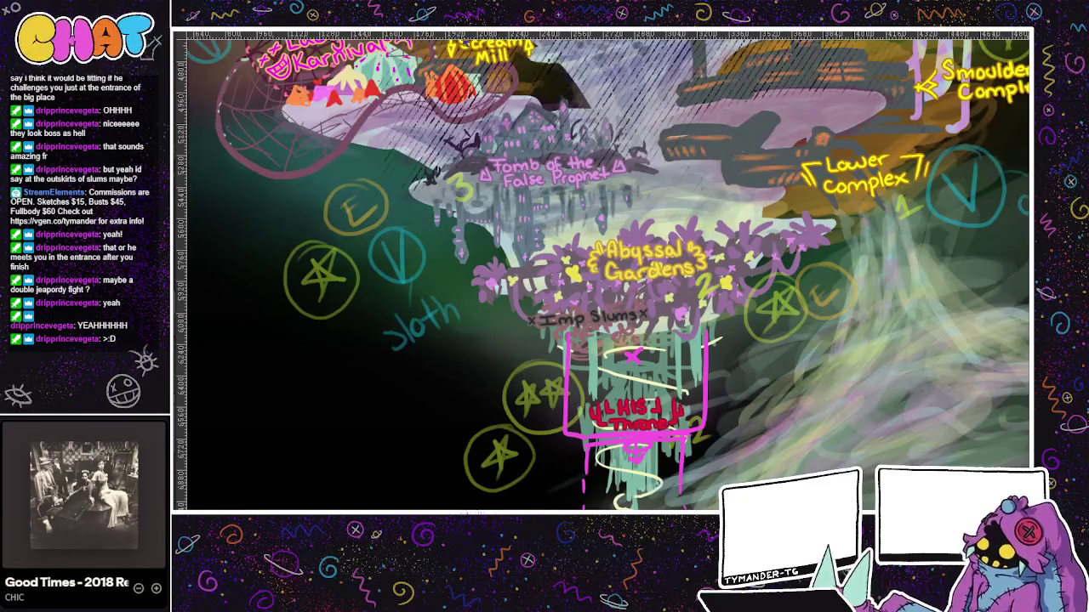
- Scroll and pan across the level map to show Laughing Karnival and Scream Mill
{"action": "scroll", "coordinate": [602, 270], "scroll_direction": "down", "scroll_amount": 2}
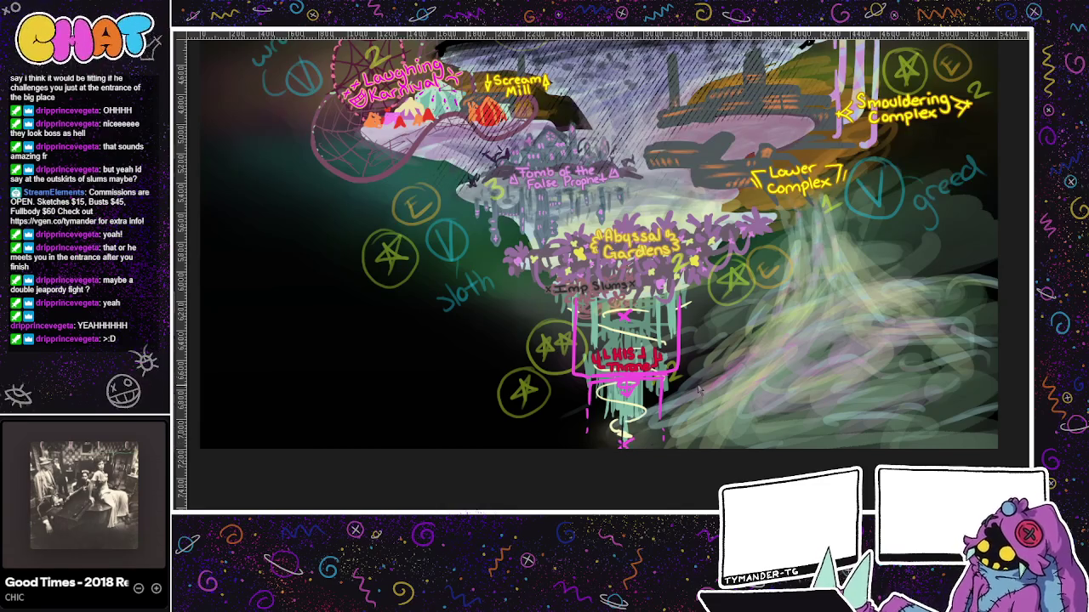
{"action": "scroll", "coordinate": [697, 386], "scroll_direction": "up", "scroll_amount": 2}
{"action": "scroll", "coordinate": [680, 391], "scroll_direction": "up", "scroll_amount": 3}
{"action": "scroll", "coordinate": [671, 395], "scroll_direction": "up", "scroll_amount": 3}
{"action": "scroll", "coordinate": [660, 402], "scroll_direction": "up", "scroll_amount": 3}
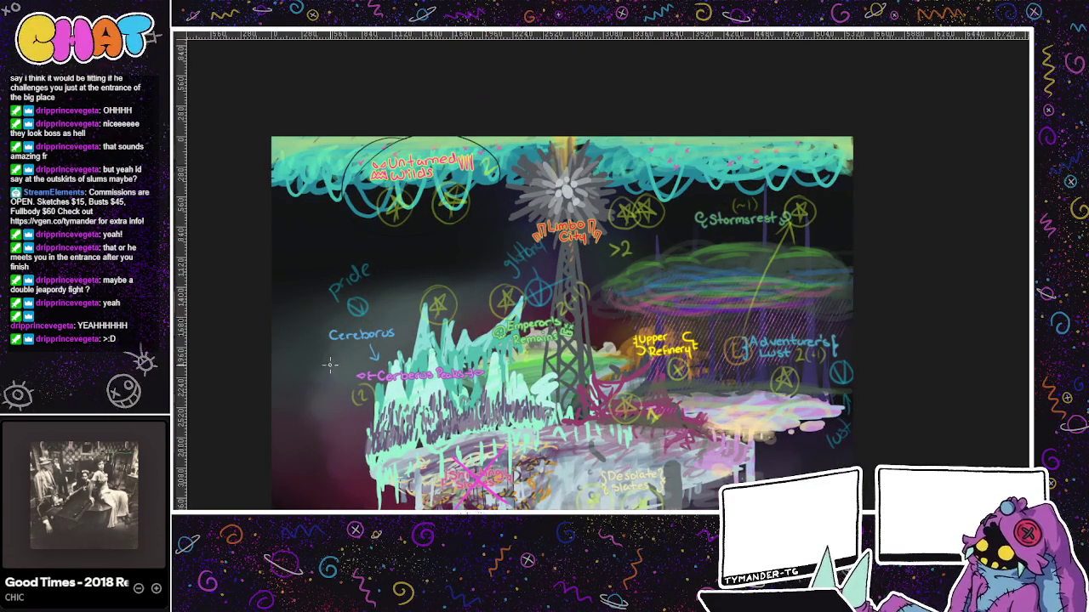
{"action": "scroll", "coordinate": [740, 352], "scroll_direction": "down", "scroll_amount": 3}
{"action": "left_click_drag", "start_coordinate": [739, 352], "coordinate": [740, 202]}
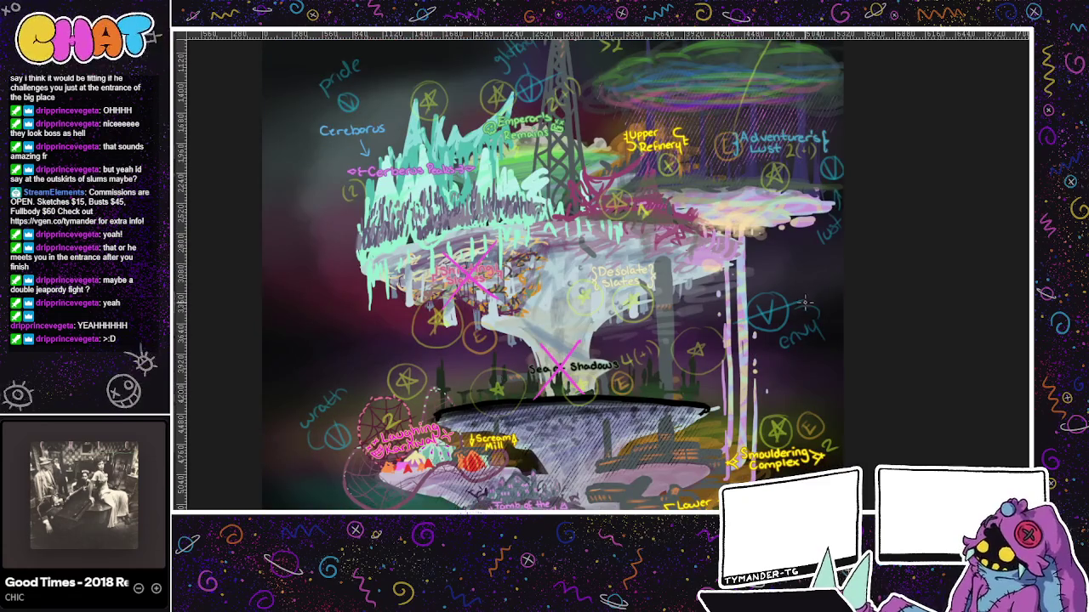
{"action": "scroll", "coordinate": [787, 333], "scroll_direction": "up", "scroll_amount": 2}
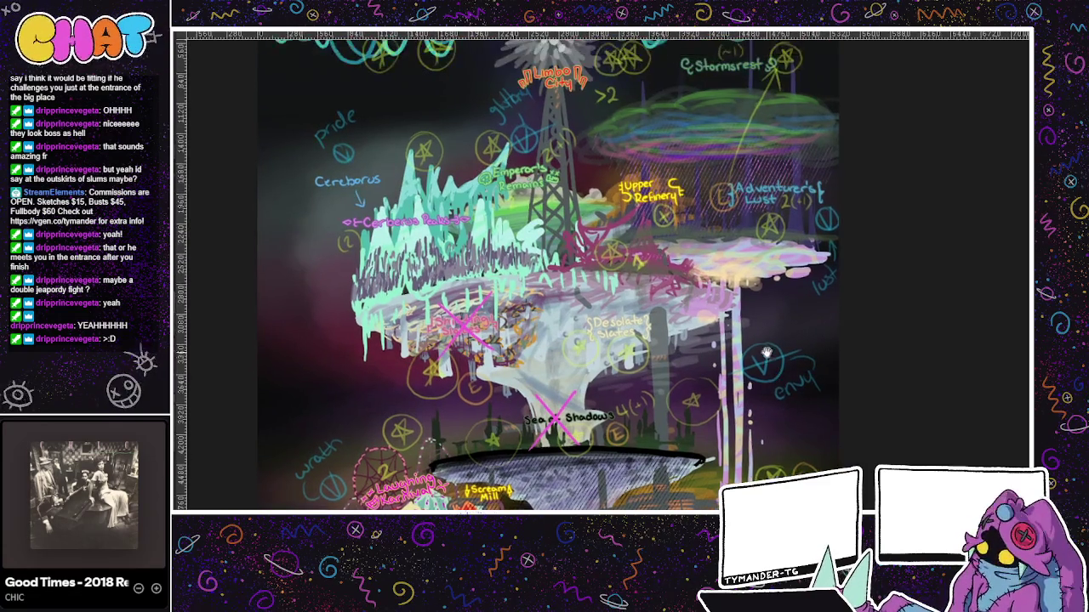
{"action": "scroll", "coordinate": [768, 355], "scroll_direction": "up", "scroll_amount": 1}
- Undo a stray map curve, trace a thin tower-spire line, and switch to the purple sketch
{"action": "mouse_move", "coordinate": [634, 301]}
{"action": "left_mouse_down"}
{"action": "mouse_move", "coordinate": [718, 111]}
{"action": "mouse_move", "coordinate": [757, 213]}
{"action": "left_mouse_up"}
{"action": "key", "text": "ctrl+z"}
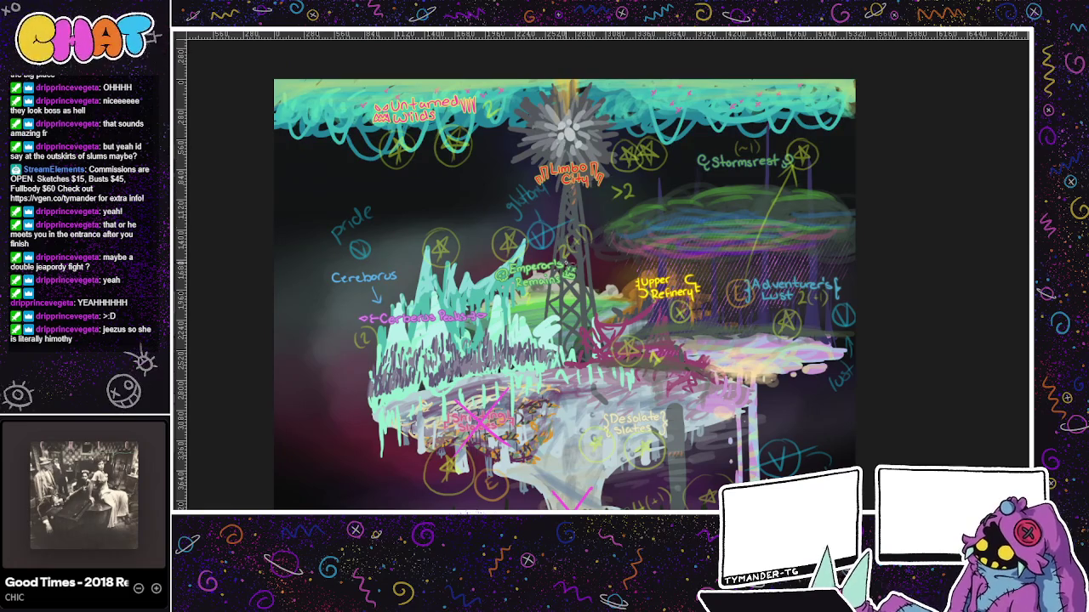
{"action": "left_click_drag", "start_coordinate": [567, 85], "coordinate": [560, 107]}
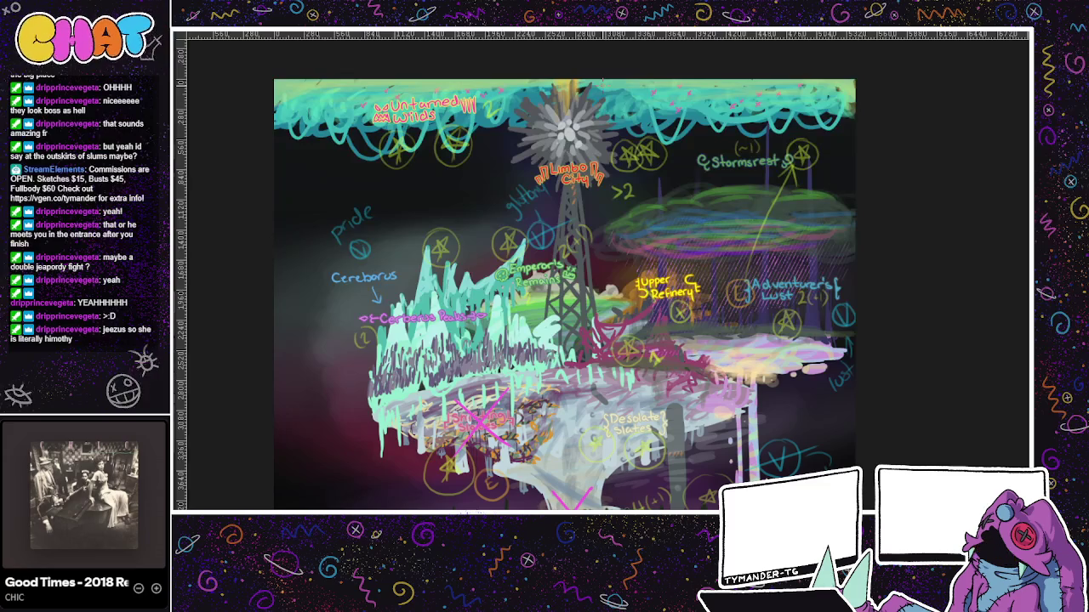
{"action": "key", "text": "ctrl+Tab"}
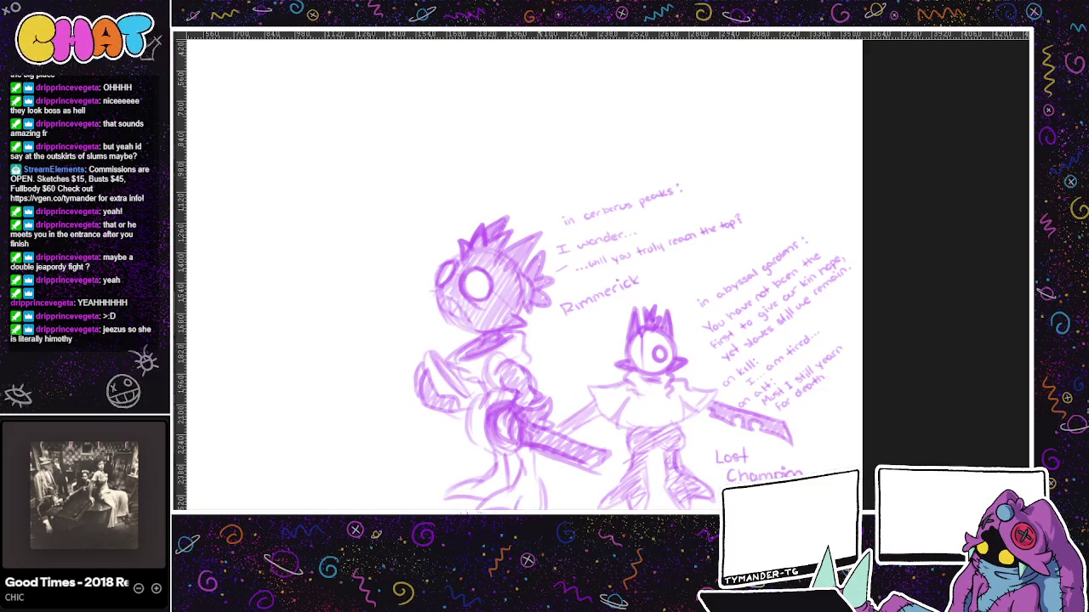
- Return to the handwritten boss list and pan to its lower-left entries
{"action": "key", "text": "ctrl+Tab"}
{"action": "key", "text": "ctrl+Tab"}
{"action": "key", "text": "ctrl+Tab"}
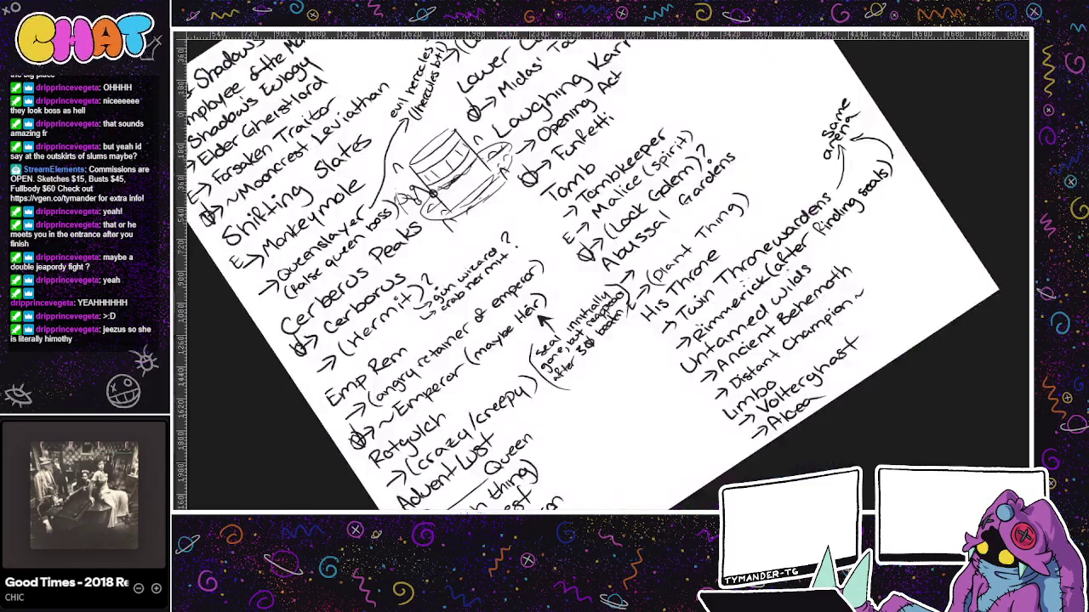
{"action": "scroll", "coordinate": [596, 272], "scroll_direction": "up", "scroll_amount": 3}
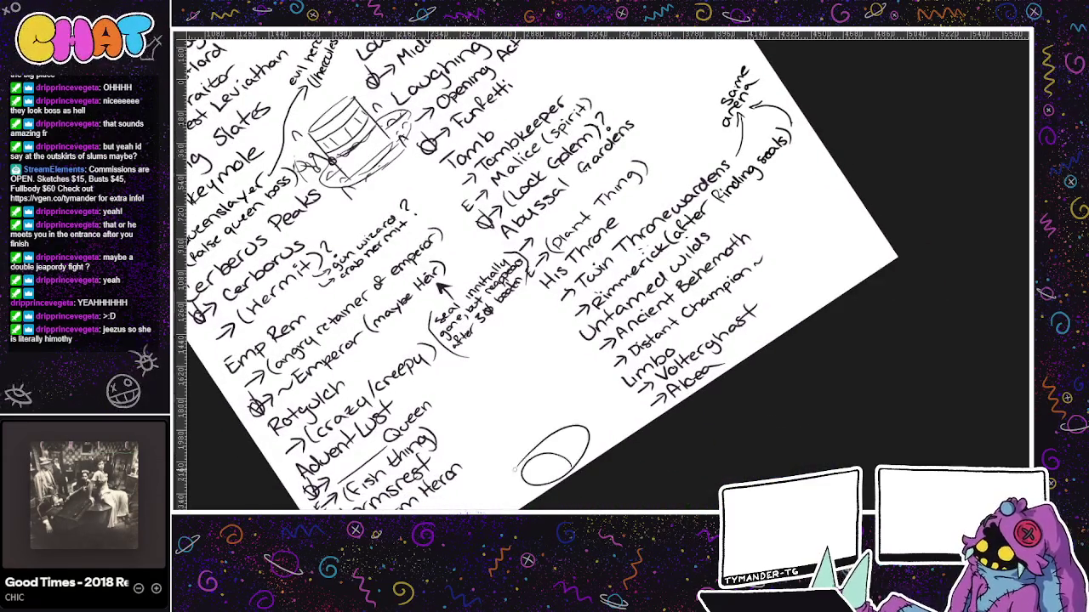
{"action": "left_click_drag", "start_coordinate": [646, 415], "coordinate": [603, 458]}
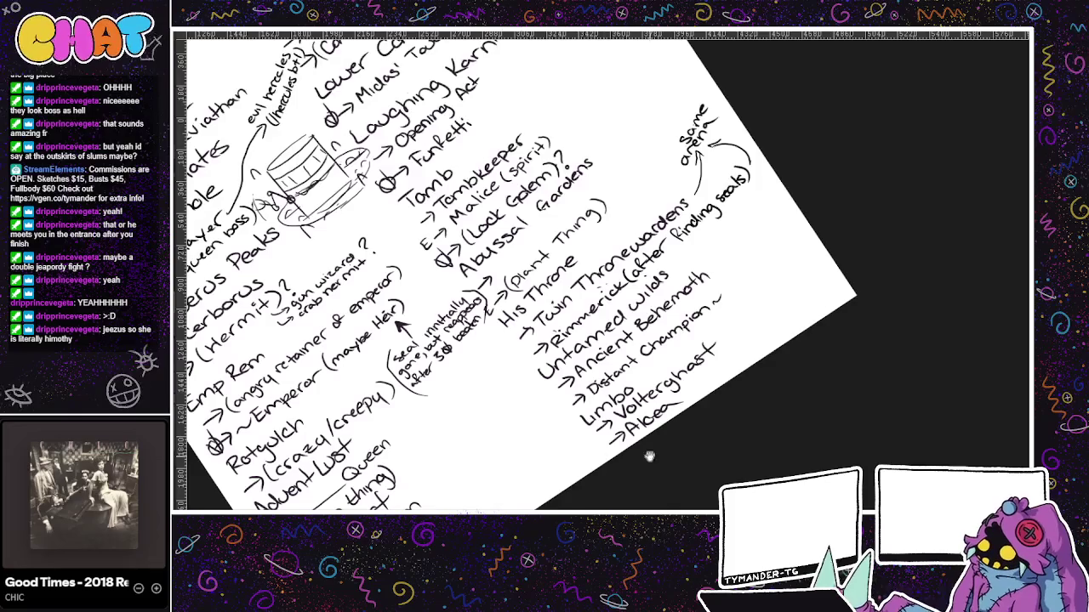
{"action": "scroll", "coordinate": [660, 464], "scroll_direction": "up", "scroll_amount": 2}
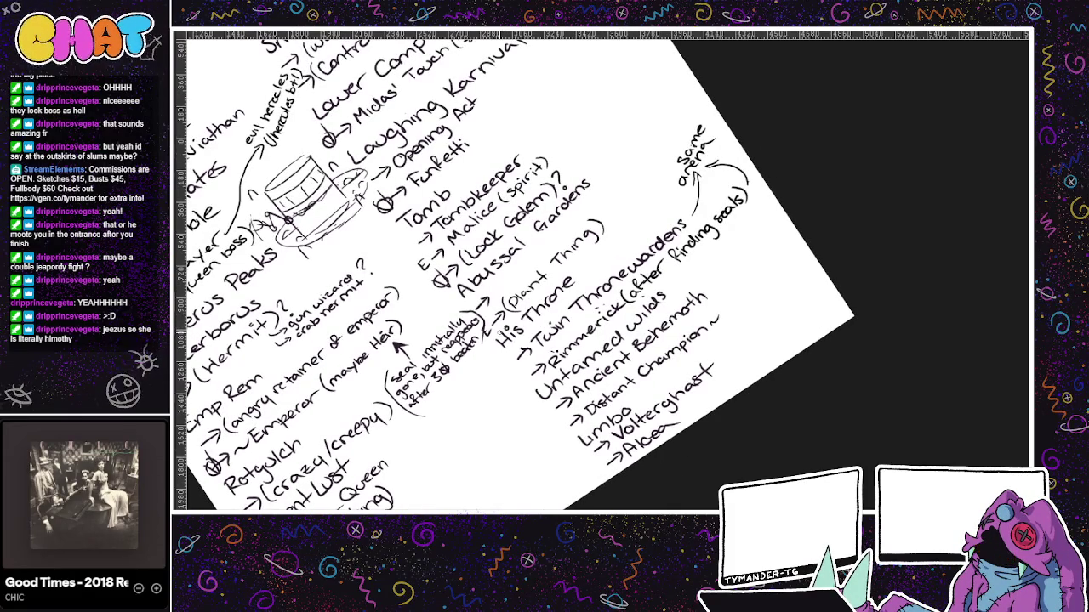
{"action": "left_click_drag", "start_coordinate": [603, 503], "coordinate": [697, 461]}
{"action": "mouse_move", "coordinate": [619, 454]}
{"action": "left_mouse_down"}
{"action": "mouse_move", "coordinate": [632, 470]}
{"action": "mouse_move", "coordinate": [623, 509]}
{"action": "mouse_move", "coordinate": [654, 473]}
{"action": "mouse_move", "coordinate": [674, 468]}
{"action": "left_mouse_up"}
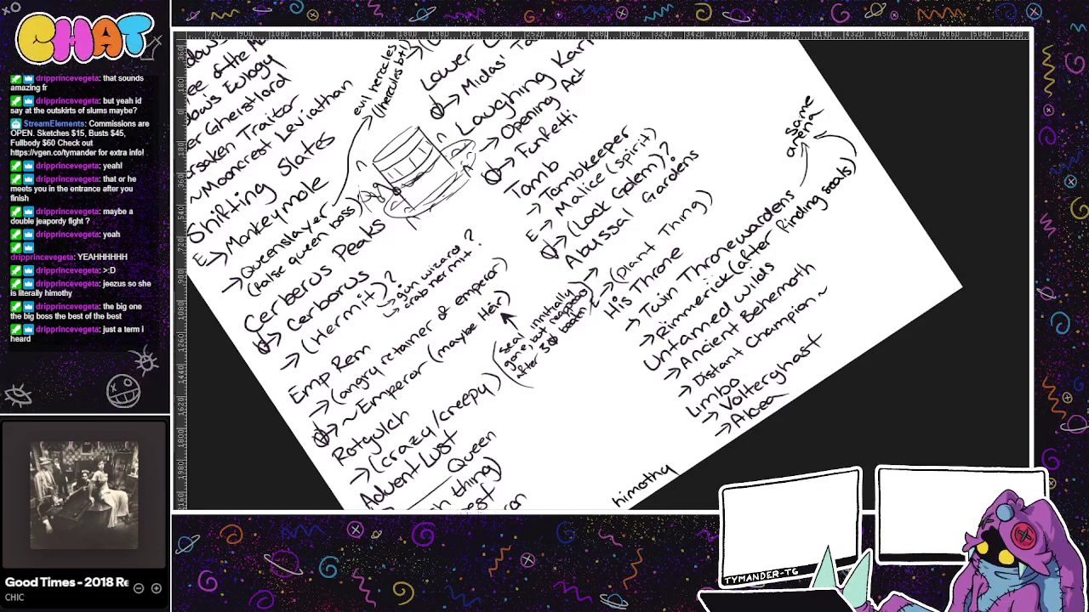
- Add the 'himothy' note near Volterghast and Alcea, then switch to the pink horned sketch
{"action": "scroll", "coordinate": [755, 478], "scroll_direction": "right", "scroll_amount": 2}
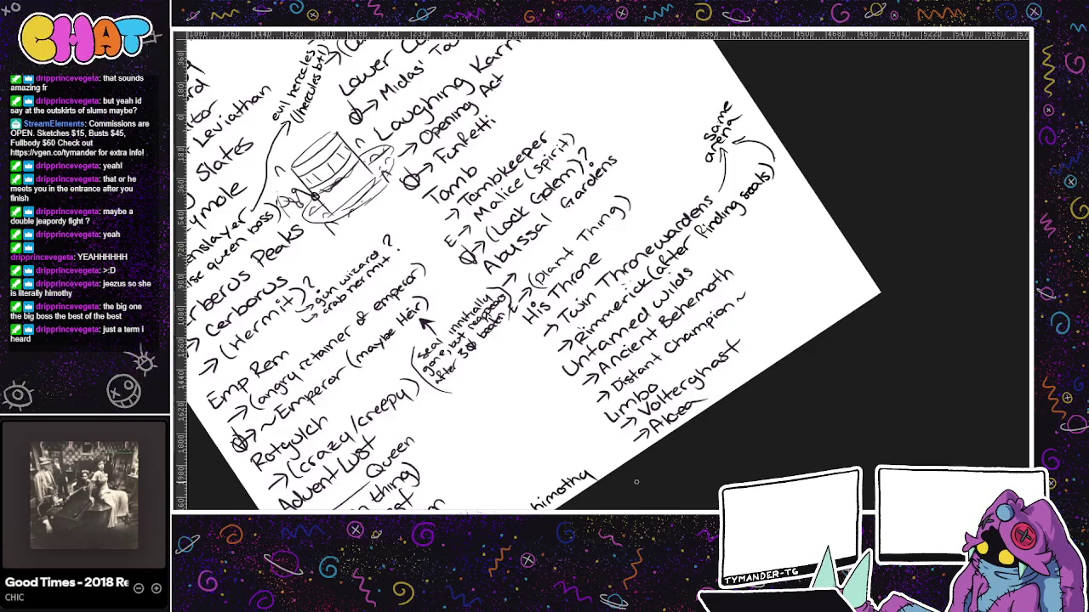
{"action": "scroll", "coordinate": [723, 449], "scroll_direction": "up", "scroll_amount": 2}
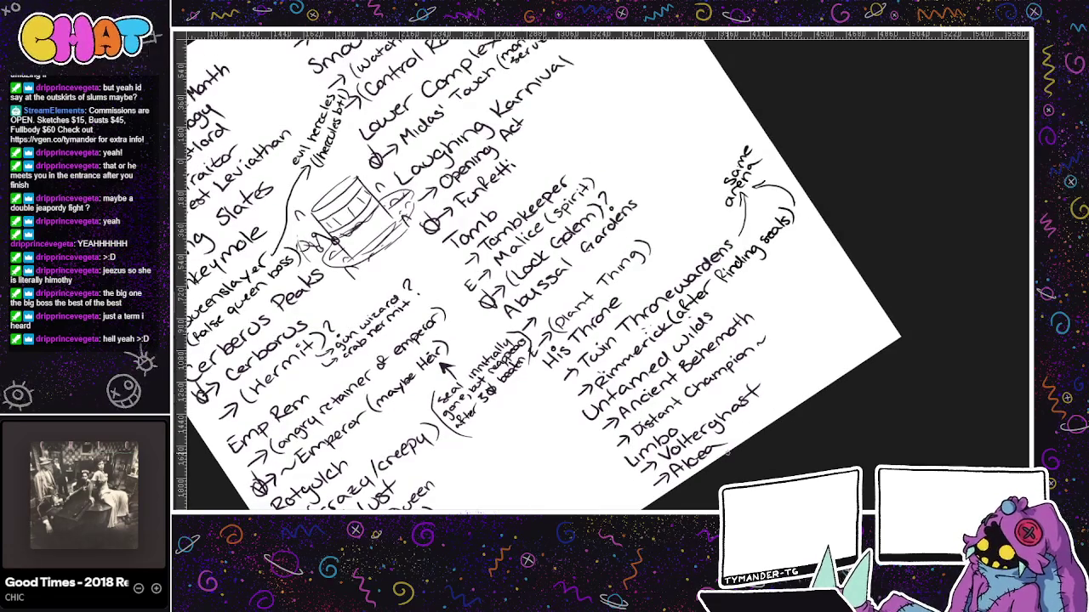
{"action": "scroll", "coordinate": [772, 466], "scroll_direction": "down", "scroll_amount": 2}
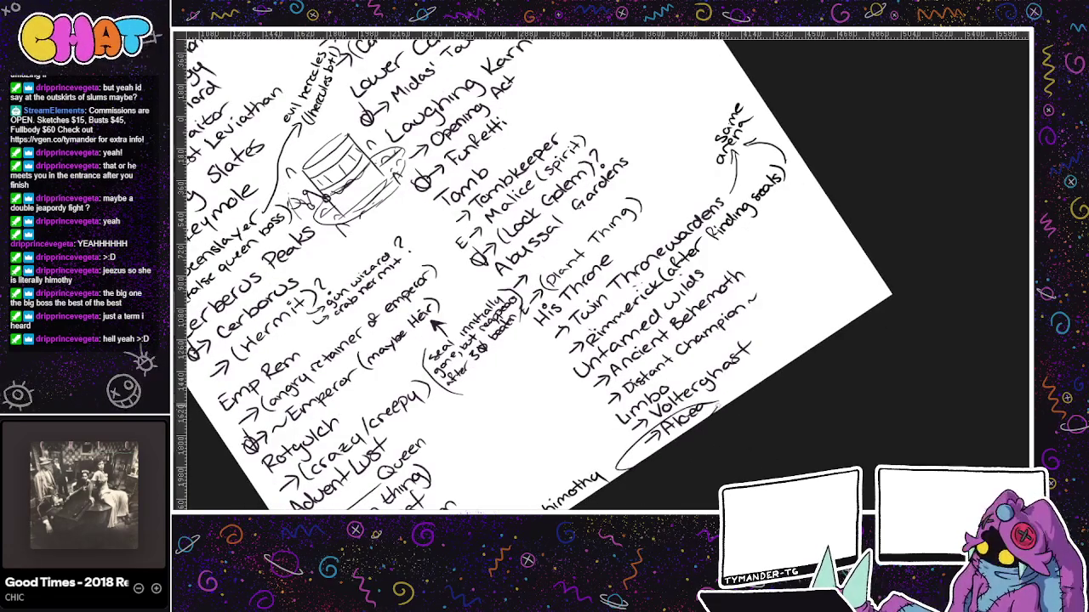
{"action": "left_click_drag", "start_coordinate": [696, 398], "coordinate": [732, 387]}
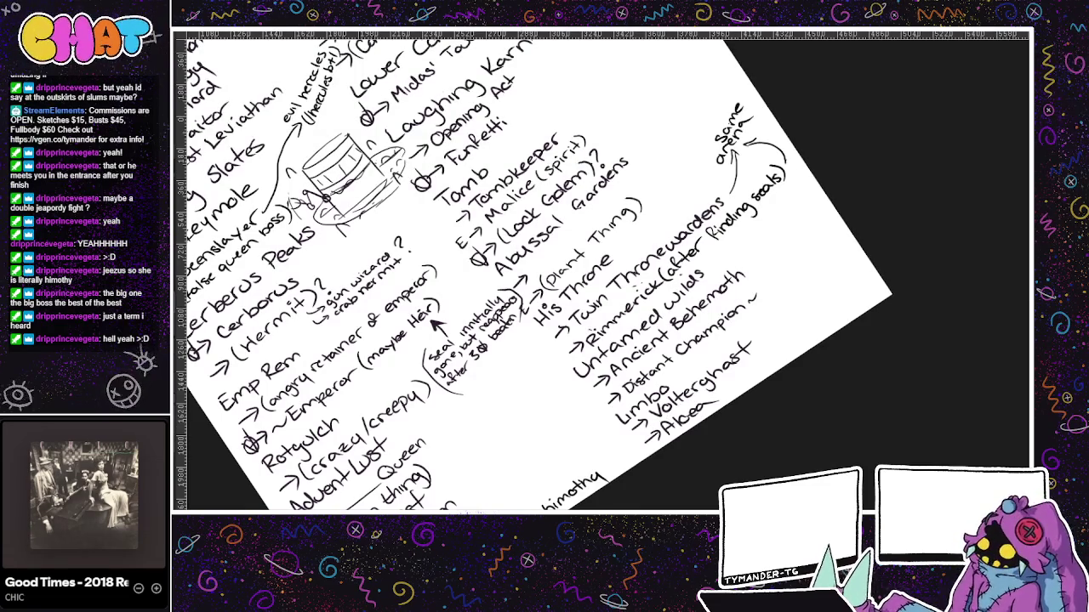
{"action": "key", "text": "ctrl+Tab"}
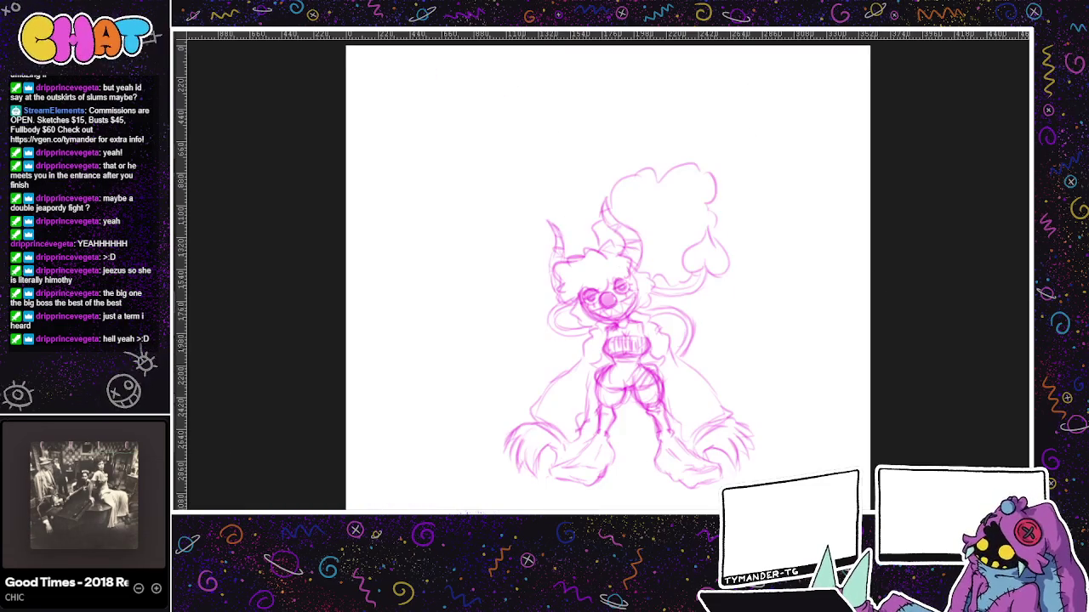
- Circle and undo a loop around the pink character's head, then recentre the sketch
{"action": "left_click_drag", "start_coordinate": [587, 221], "coordinate": [601, 238]}
{"action": "key", "text": "ctrl+z"}
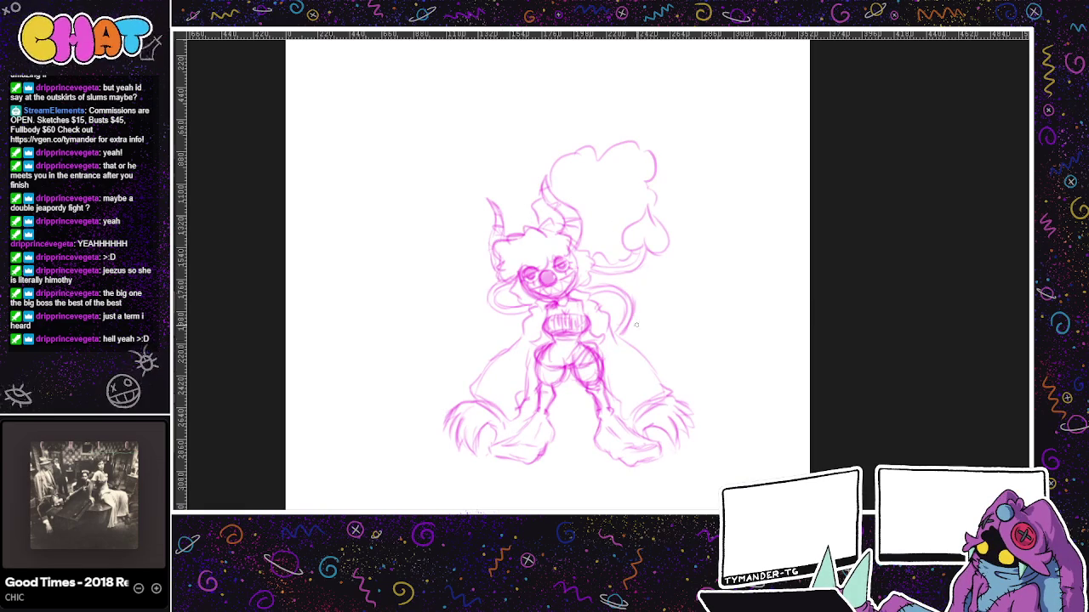
{"action": "left_click_drag", "start_coordinate": [586, 382], "coordinate": [527, 387]}
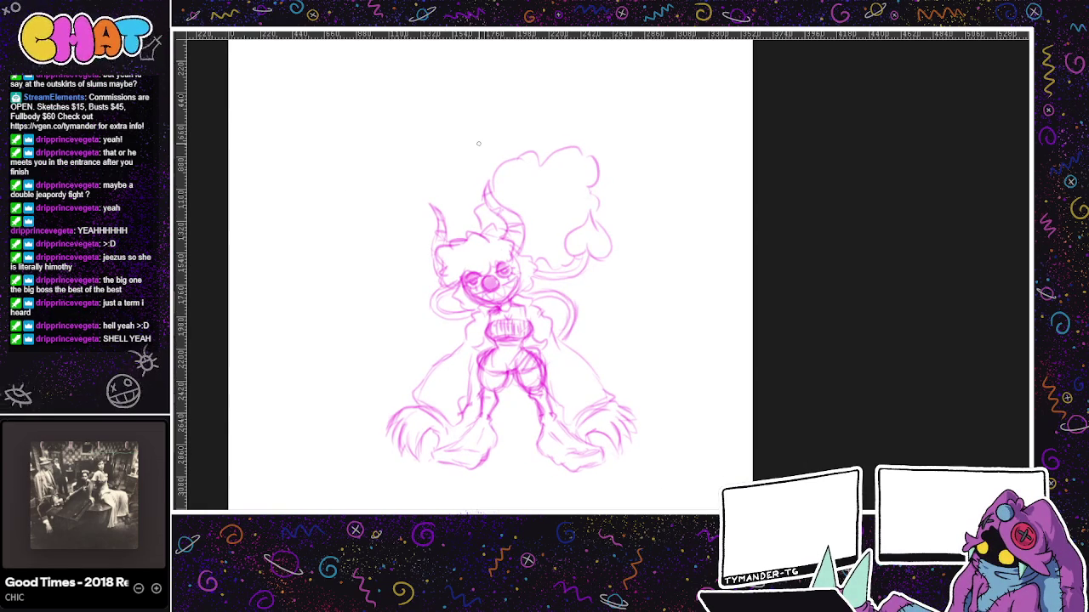
- Cycle through the Syrace, Rimmerick and map documents back to the boss list, nudging the view
{"action": "key", "text": "ctrl+Tab"}
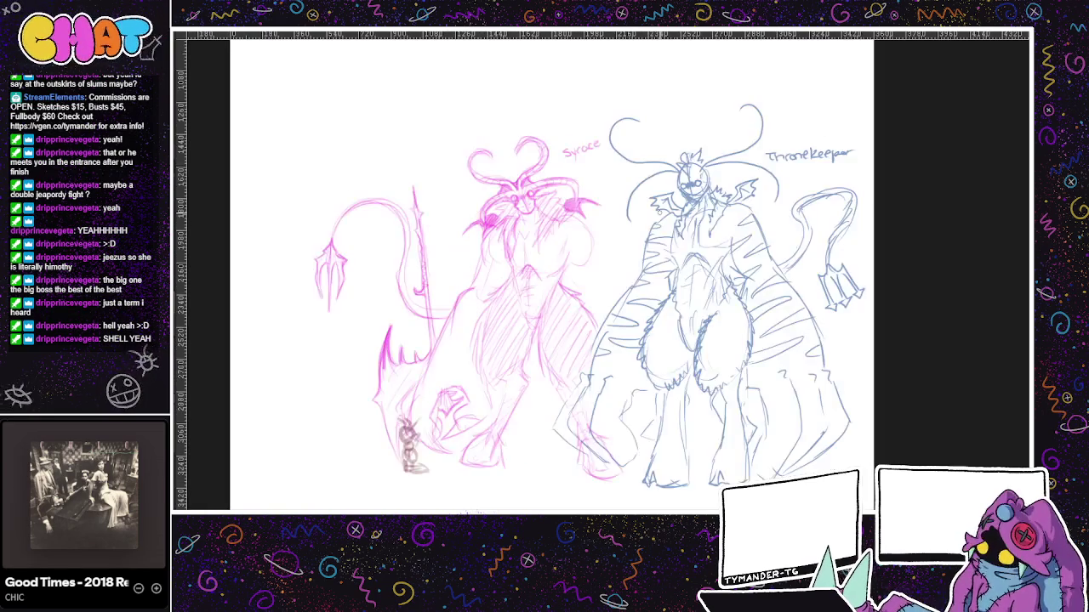
{"action": "key", "text": "ctrl+Tab"}
{"action": "key", "text": "ctrl+Tab"}
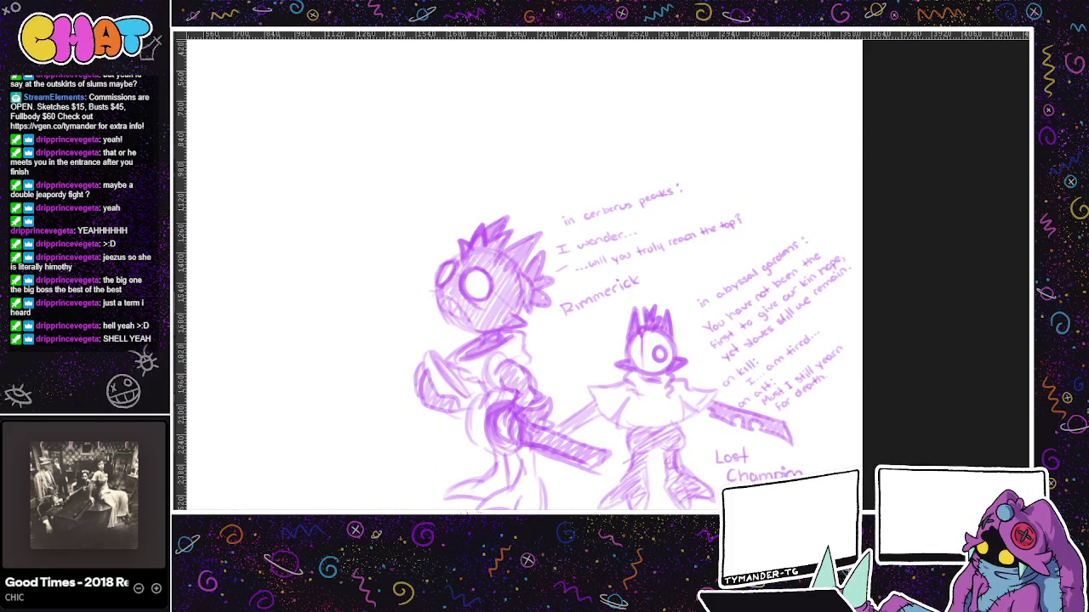
{"action": "key", "text": "ctrl+Tab"}
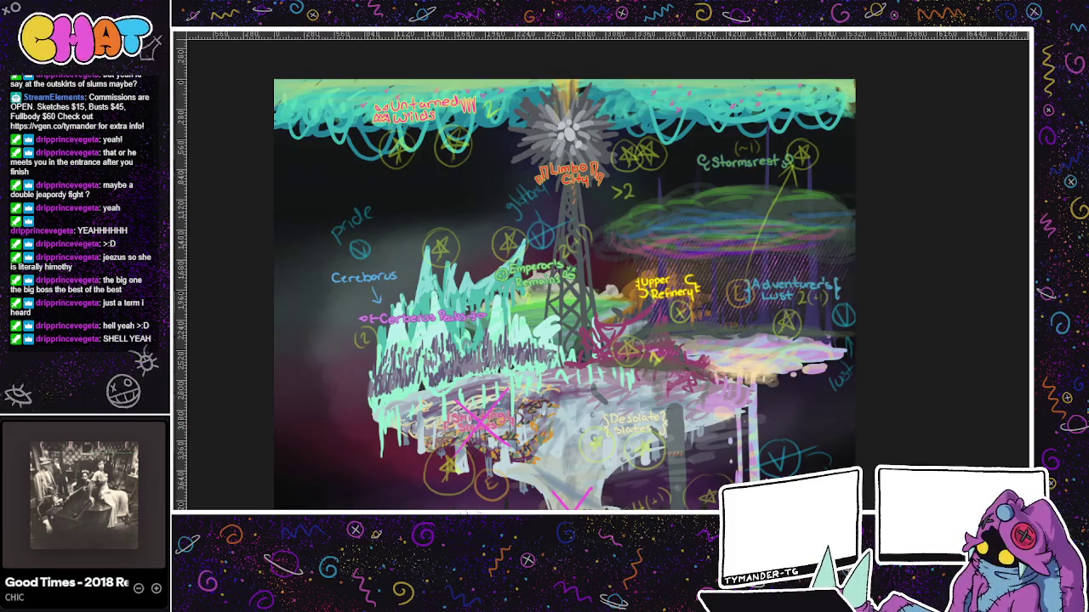
{"action": "key", "text": "ctrl+Tab"}
{"action": "left_click_drag", "start_coordinate": [703, 265], "coordinate": [698, 288]}
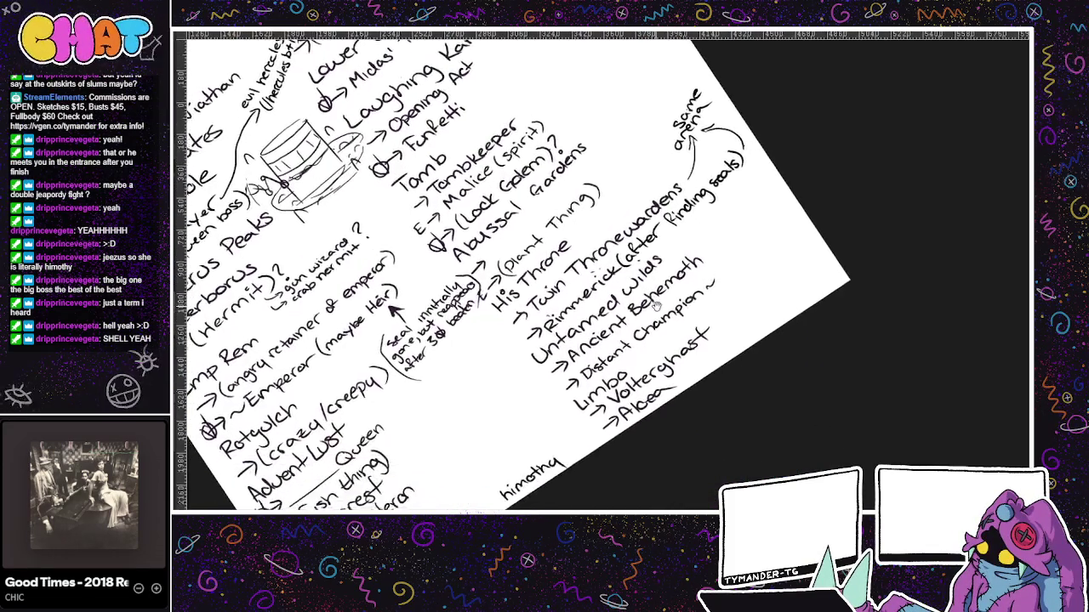
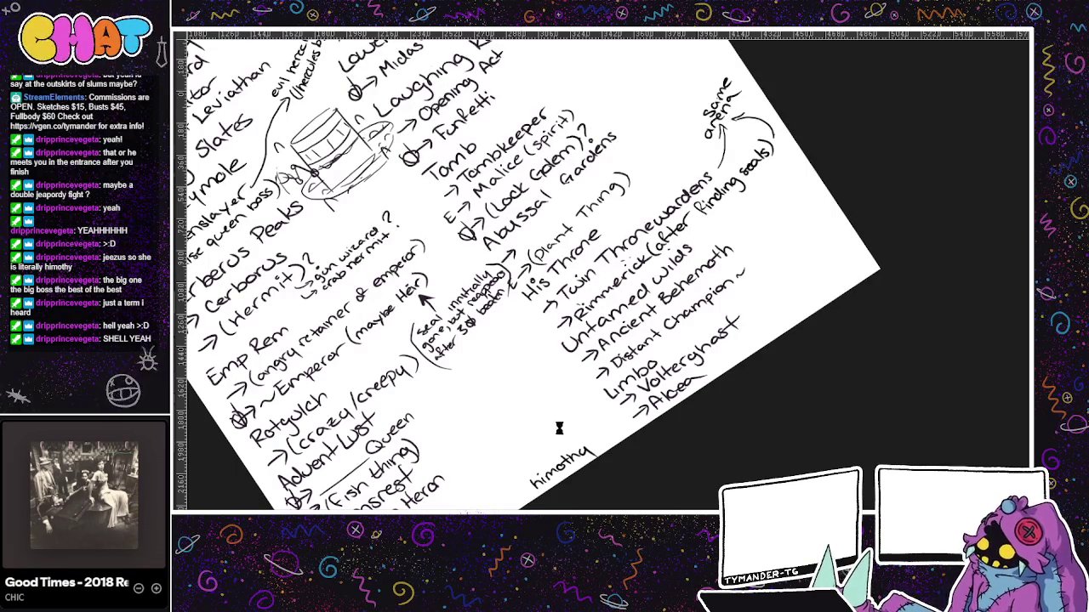
- Bring the list's upper left into view and number Monkeymole as boss 6
{"action": "left_click_drag", "start_coordinate": [495, 374], "coordinate": [518, 390]}
{"action": "mouse_move", "coordinate": [233, 11]}
{"action": "left_mouse_down"}
{"action": "mouse_move", "coordinate": [429, 146]}
{"action": "mouse_move", "coordinate": [455, 221]}
{"action": "mouse_move", "coordinate": [486, 215]}
{"action": "left_mouse_up"}
{"action": "left_click_drag", "start_coordinate": [467, 301], "coordinate": [466, 312]}
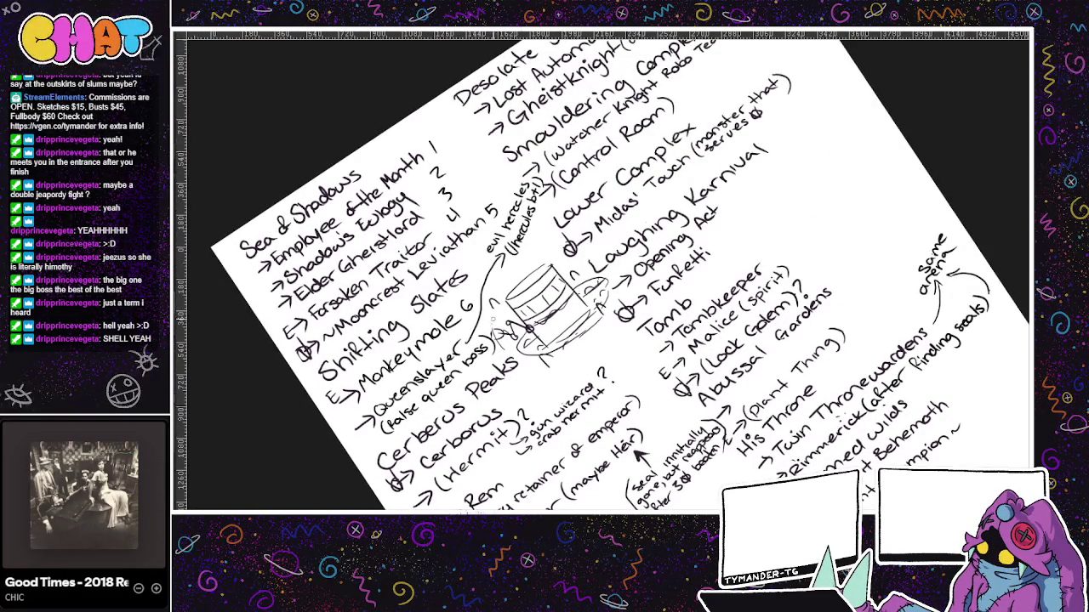
- Number the seal note, then Queen as 13 and the following boss as 14
{"action": "left_click_drag", "start_coordinate": [541, 381], "coordinate": [536, 312]}
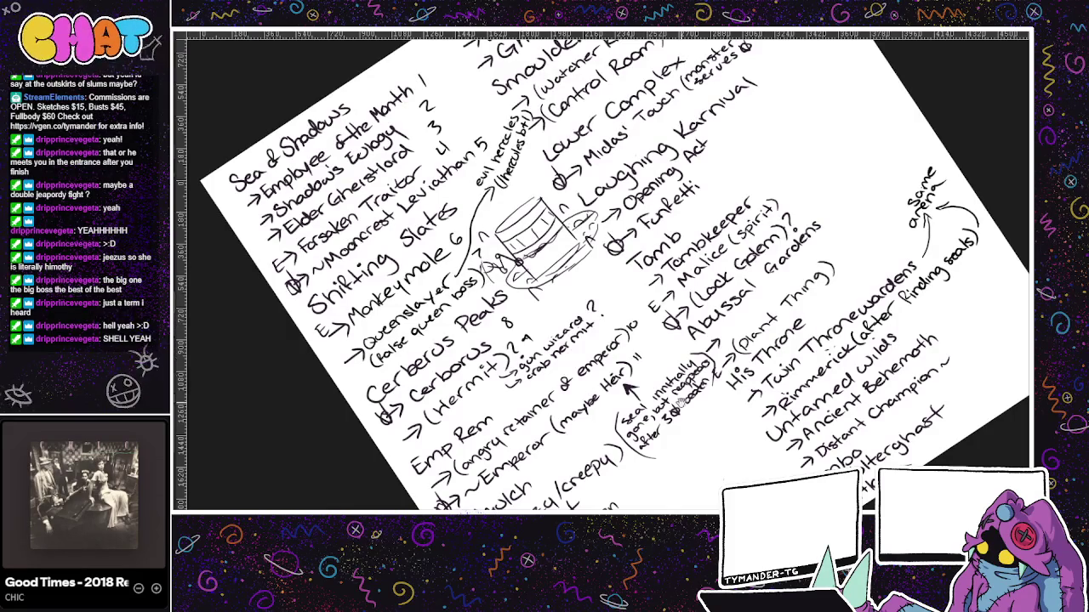
{"action": "left_click_drag", "start_coordinate": [636, 357], "coordinate": [612, 268]}
{"action": "left_click_drag", "start_coordinate": [568, 347], "coordinate": [594, 352]}
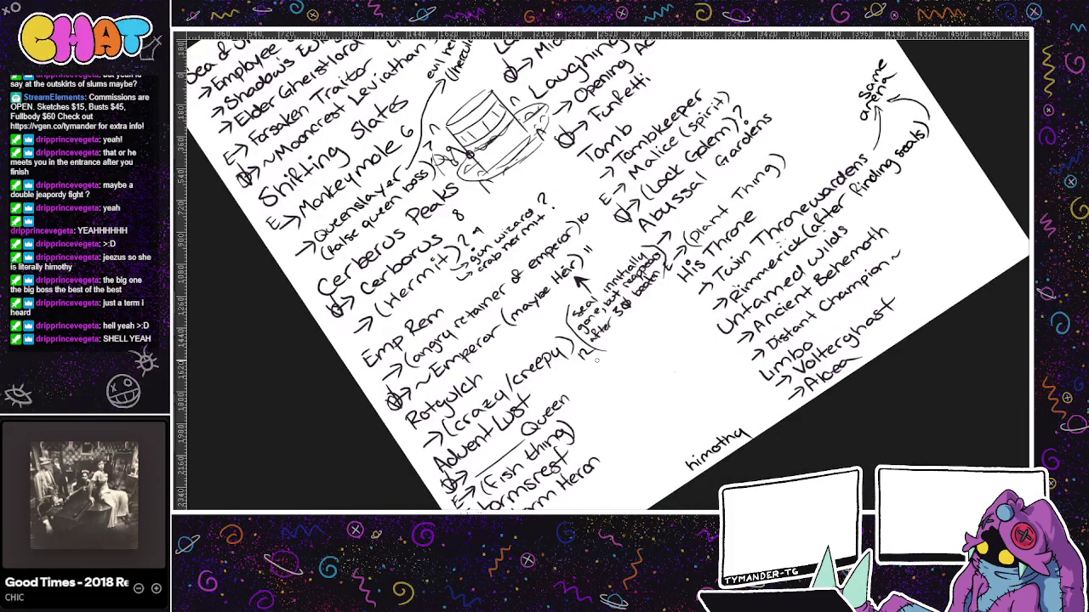
{"action": "left_click_drag", "start_coordinate": [577, 395], "coordinate": [586, 393]}
{"action": "left_click_drag", "start_coordinate": [580, 415], "coordinate": [588, 417]}
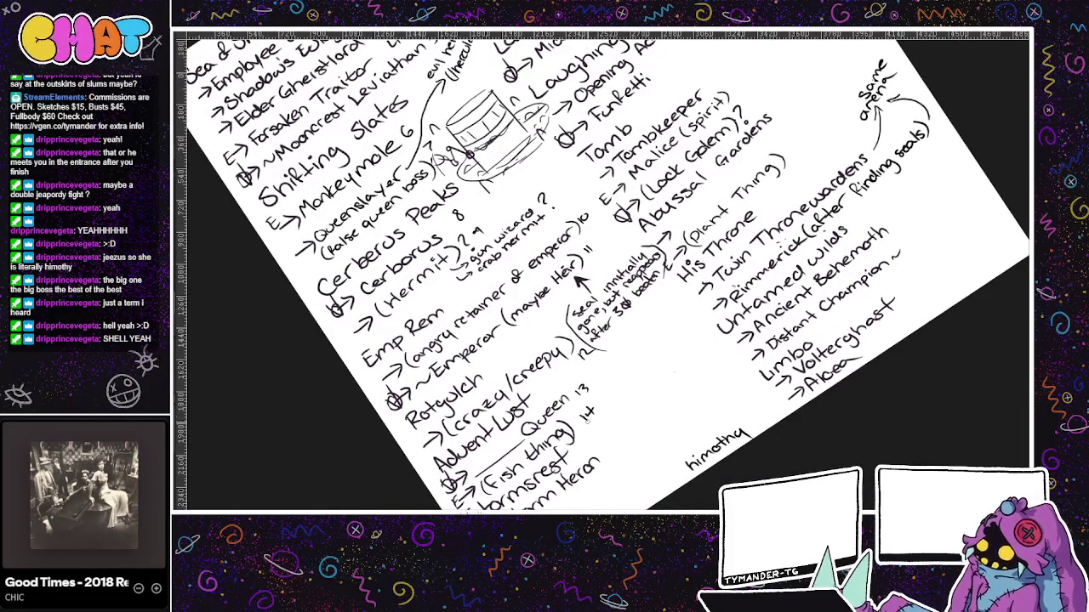
- Number Wormsrest as 15 and Heron as 16
{"action": "left_click_drag", "start_coordinate": [585, 438], "coordinate": [585, 449]}
{"action": "left_click_drag", "start_coordinate": [595, 437], "coordinate": [592, 449]}
{"action": "left_click_drag", "start_coordinate": [609, 441], "coordinate": [609, 450]}
{"action": "left_click_drag", "start_coordinate": [620, 439], "coordinate": [618, 449]}
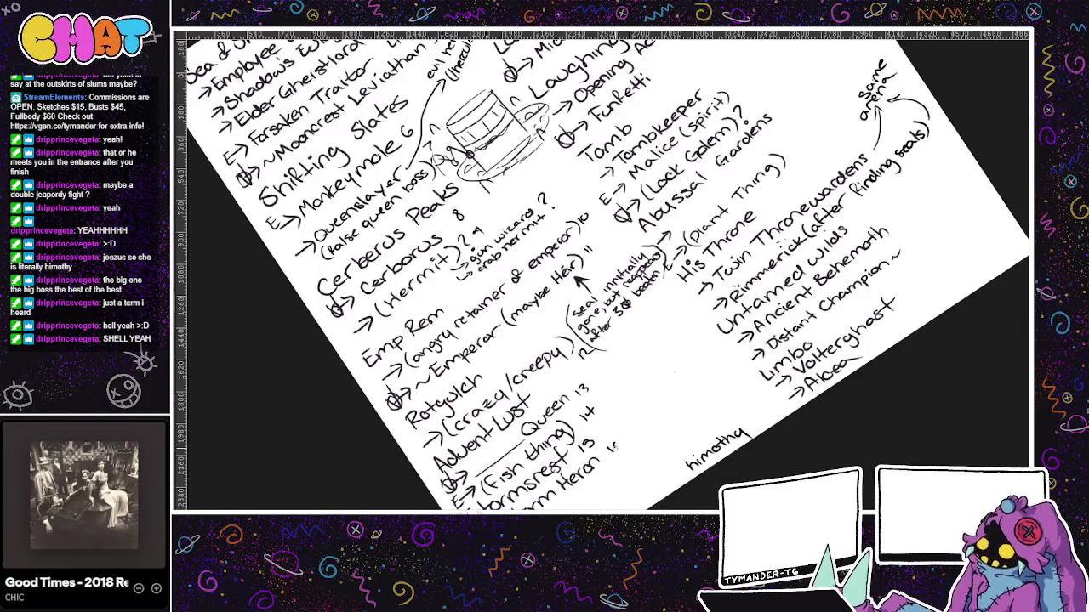
{"action": "scroll", "coordinate": [672, 263], "scroll_direction": "up", "scroll_amount": 1}
{"action": "scroll", "coordinate": [672, 264], "scroll_direction": "up", "scroll_amount": 4}
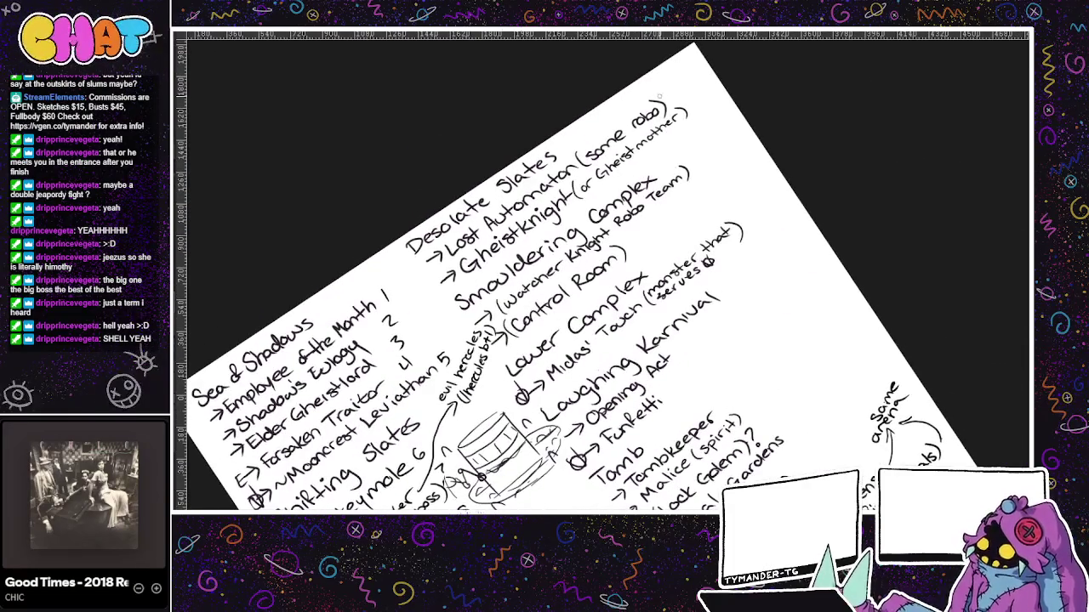
- Number Lost Automaton 17 through Midas' Touch 21, then Funfetti 23 and Tombkeeper 24
{"action": "left_click_drag", "start_coordinate": [671, 87], "coordinate": [692, 106]}
{"action": "left_click_drag", "start_coordinate": [699, 96], "coordinate": [698, 105]}
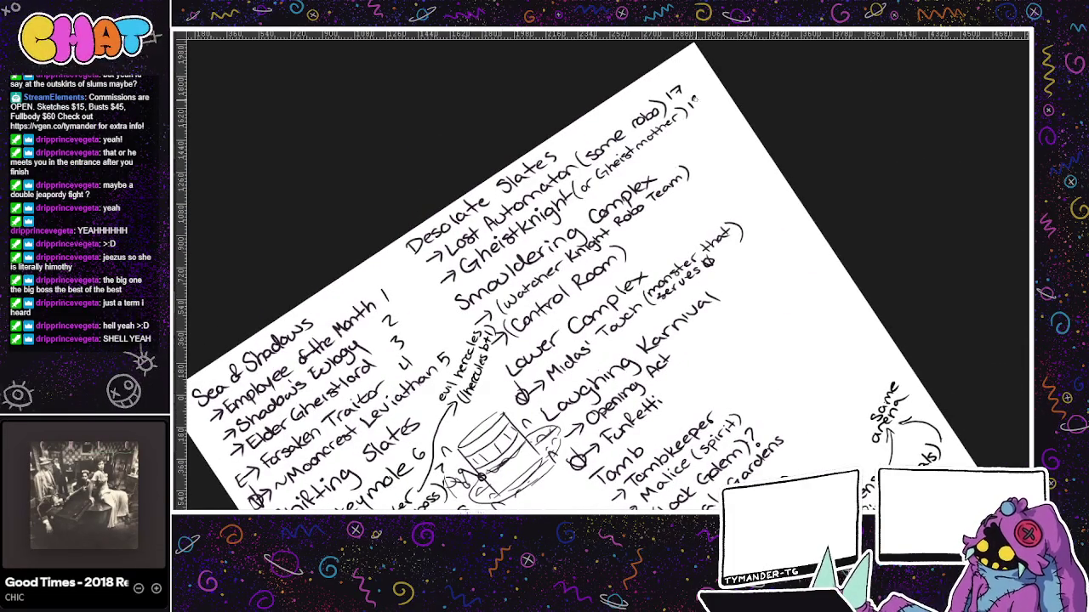
{"action": "left_click_drag", "start_coordinate": [697, 148], "coordinate": [696, 157]}
{"action": "mouse_move", "coordinate": [630, 242]}
{"action": "left_mouse_down"}
{"action": "mouse_move", "coordinate": [639, 248]}
{"action": "mouse_move", "coordinate": [645, 234]}
{"action": "left_mouse_up"}
{"action": "left_click_drag", "start_coordinate": [743, 210], "coordinate": [751, 220]}
{"action": "left_click_drag", "start_coordinate": [756, 207], "coordinate": [754, 219]}
{"action": "mouse_move", "coordinate": [679, 341]}
{"action": "left_mouse_down"}
{"action": "mouse_move", "coordinate": [632, 285]}
{"action": "mouse_move", "coordinate": [638, 317]}
{"action": "left_mouse_up"}
{"action": "mouse_move", "coordinate": [640, 308]}
{"action": "left_mouse_down"}
{"action": "mouse_move", "coordinate": [640, 320]}
{"action": "mouse_move", "coordinate": [683, 343]}
{"action": "mouse_move", "coordinate": [704, 350]}
{"action": "mouse_move", "coordinate": [713, 335]}
{"action": "mouse_move", "coordinate": [730, 385]}
{"action": "mouse_move", "coordinate": [644, 297]}
{"action": "mouse_move", "coordinate": [670, 274]}
{"action": "mouse_move", "coordinate": [672, 311]}
{"action": "left_mouse_up"}
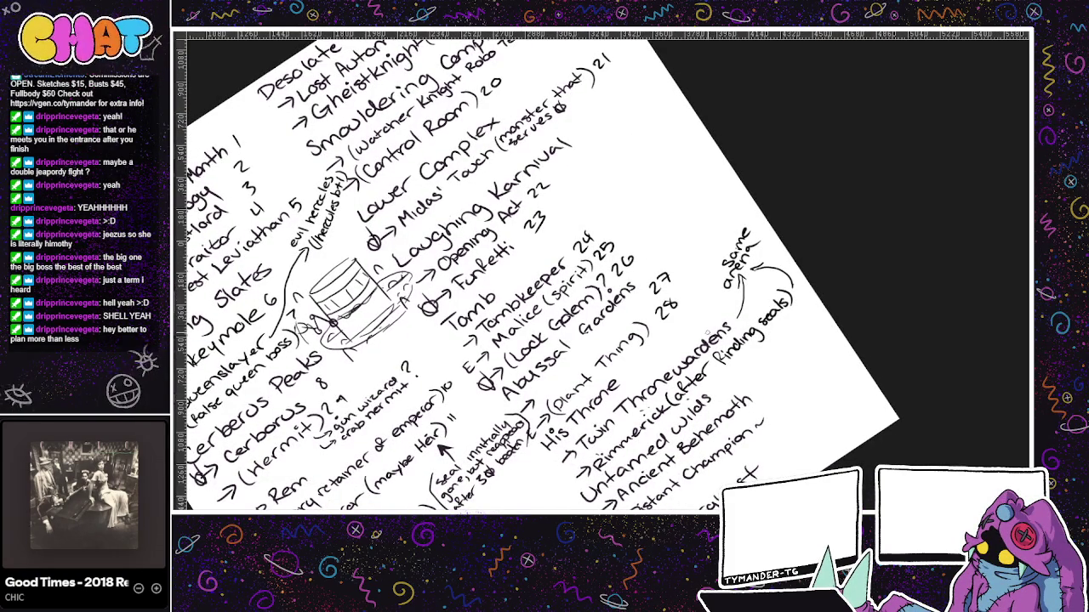
- Number the last bosses 30 to 33 and circle the final boss number 34
{"action": "mouse_move", "coordinate": [757, 293]}
{"action": "left_mouse_down"}
{"action": "mouse_move", "coordinate": [760, 302]}
{"action": "mouse_move", "coordinate": [766, 290]}
{"action": "left_mouse_up"}
{"action": "left_click_drag", "start_coordinate": [754, 382], "coordinate": [757, 393]}
{"action": "mouse_move", "coordinate": [765, 381]}
{"action": "left_mouse_down"}
{"action": "mouse_move", "coordinate": [774, 411]}
{"action": "mouse_move", "coordinate": [788, 405]}
{"action": "left_mouse_up"}
{"action": "mouse_move", "coordinate": [765, 452]}
{"action": "left_mouse_down"}
{"action": "mouse_move", "coordinate": [777, 459]}
{"action": "mouse_move", "coordinate": [762, 436]}
{"action": "mouse_move", "coordinate": [785, 402]}
{"action": "mouse_move", "coordinate": [791, 325]}
{"action": "mouse_move", "coordinate": [779, 279]}
{"action": "left_mouse_up"}
{"action": "mouse_move", "coordinate": [758, 332]}
{"action": "left_mouse_down"}
{"action": "mouse_move", "coordinate": [764, 369]}
{"action": "mouse_move", "coordinate": [750, 338]}
{"action": "left_mouse_up"}
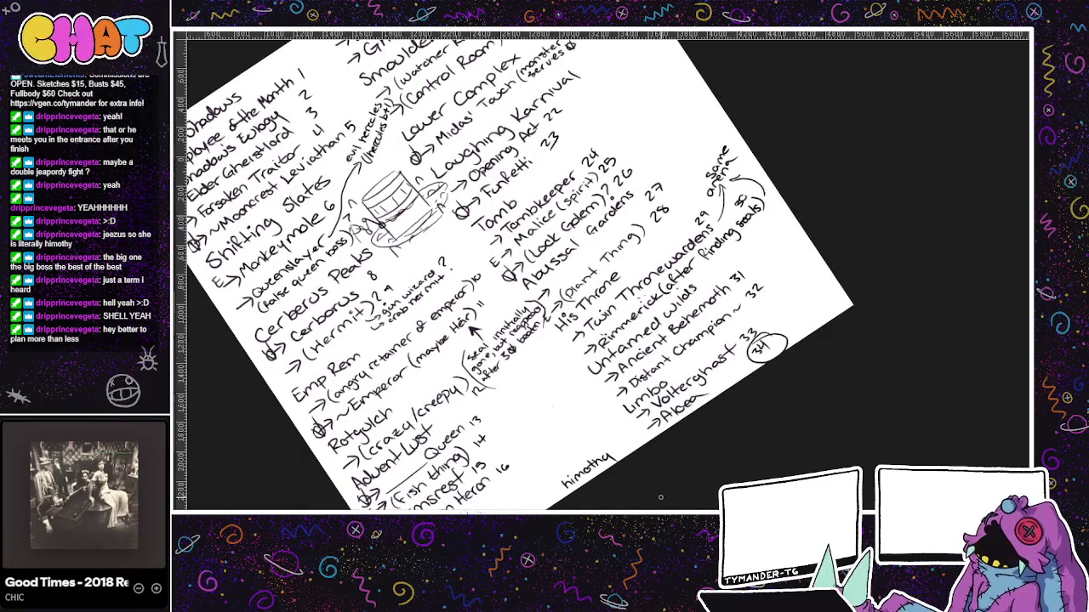
- Pan back to Desolate Slates at the list top and switch to the character sketches
{"action": "left_click_drag", "start_coordinate": [654, 188], "coordinate": [695, 232]}
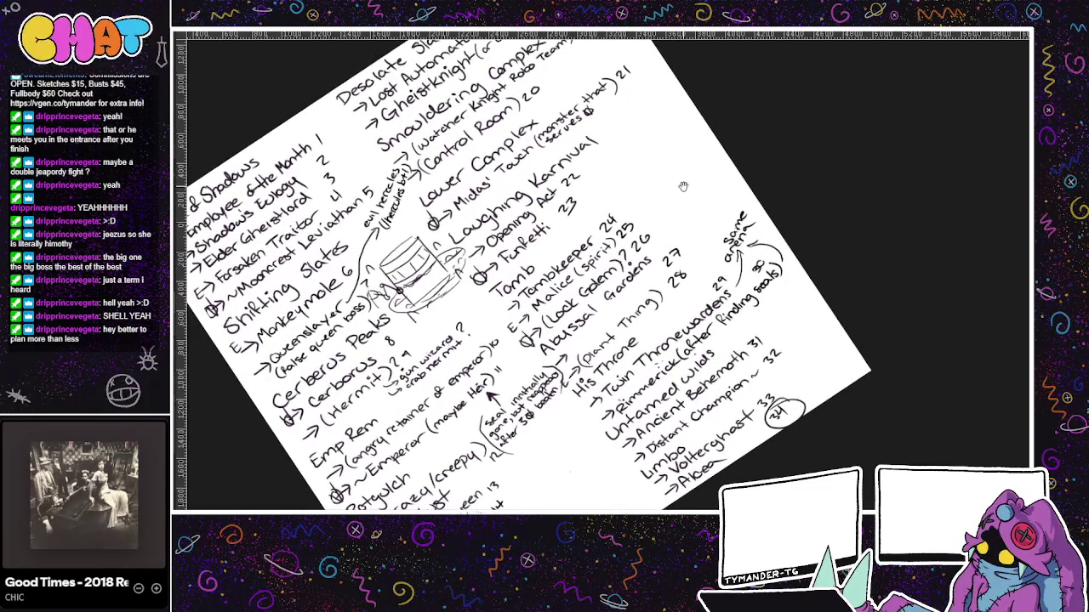
{"action": "left_click_drag", "start_coordinate": [682, 185], "coordinate": [691, 313]}
{"action": "key", "text": "ctrl+Tab"}
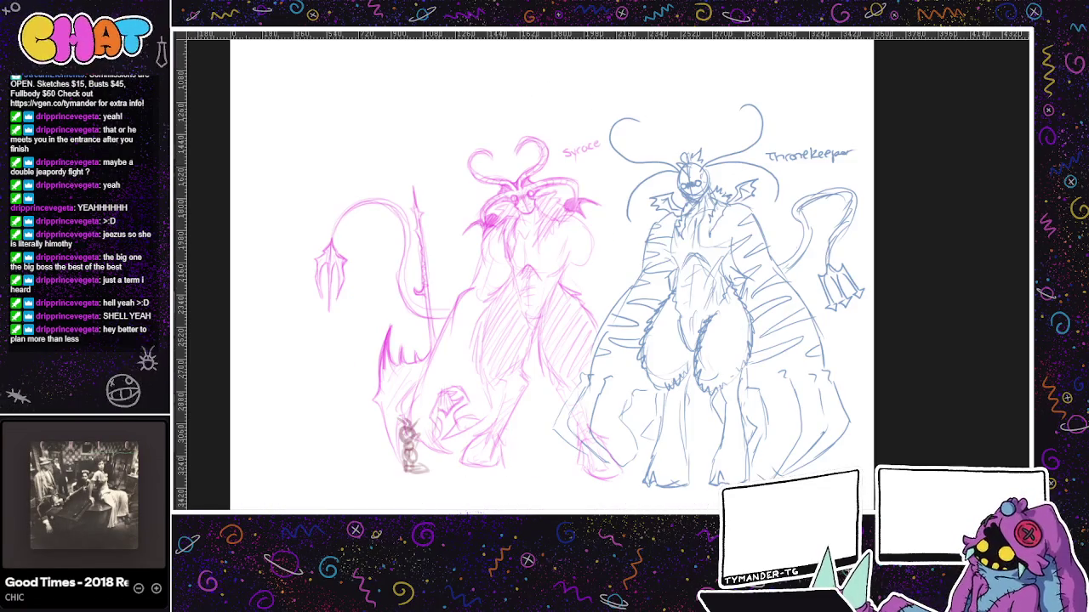
- Return to the boss list notes and view its left side and top lines
{"action": "key", "text": "ctrl+Tab"}
{"action": "key", "text": "ctrl+Tab"}
{"action": "mouse_move", "coordinate": [667, 303]}
{"action": "left_mouse_down"}
{"action": "mouse_move", "coordinate": [658, 159]}
{"action": "mouse_move", "coordinate": [568, 176]}
{"action": "left_mouse_up"}
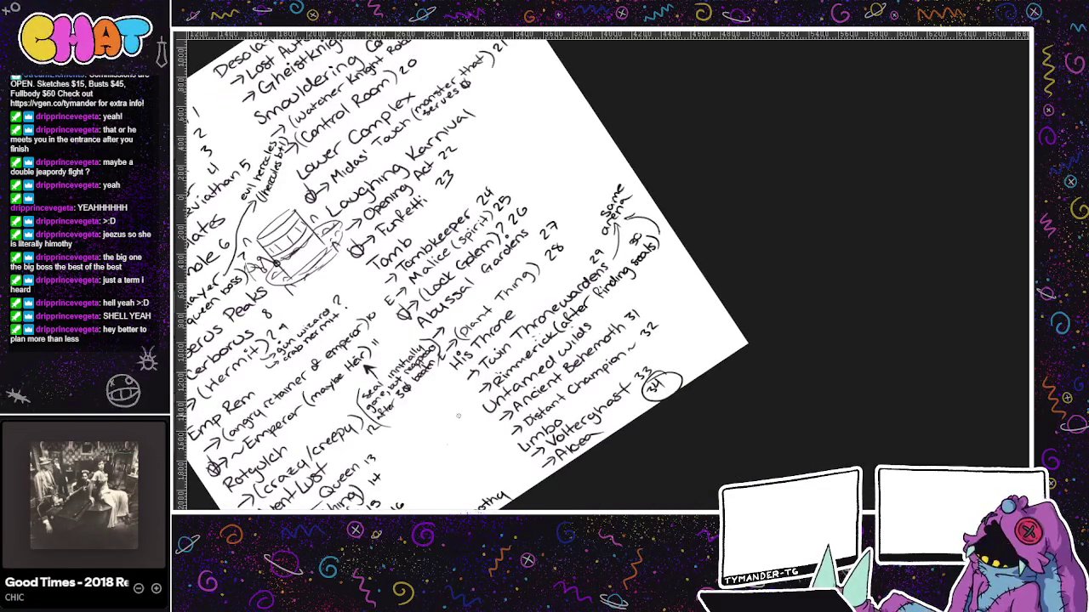
{"action": "left_click_drag", "start_coordinate": [458, 416], "coordinate": [502, 383]}
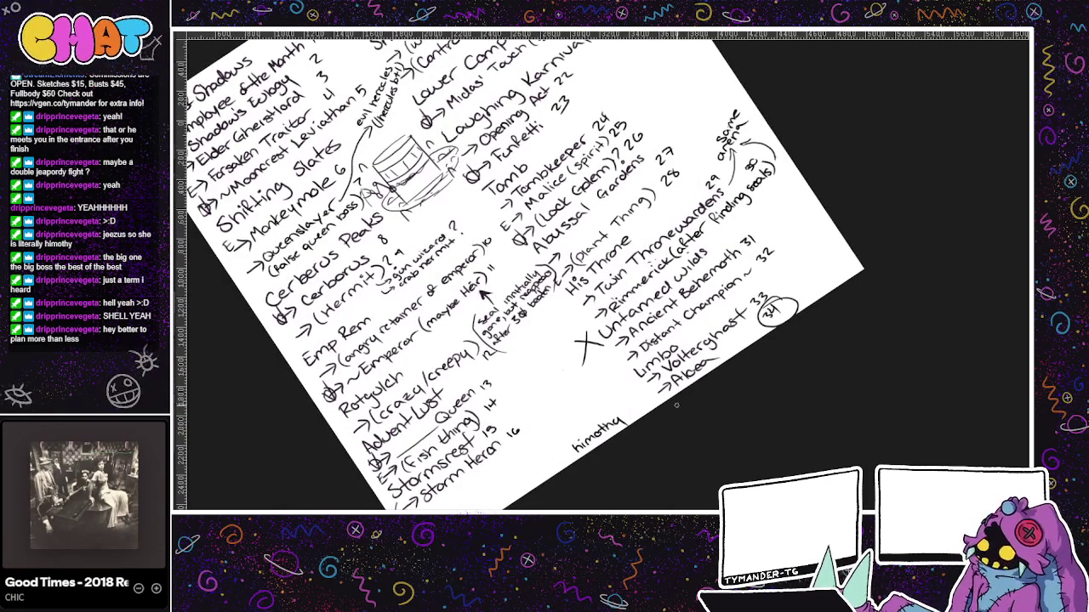
{"action": "left_click_drag", "start_coordinate": [669, 380], "coordinate": [700, 492]}
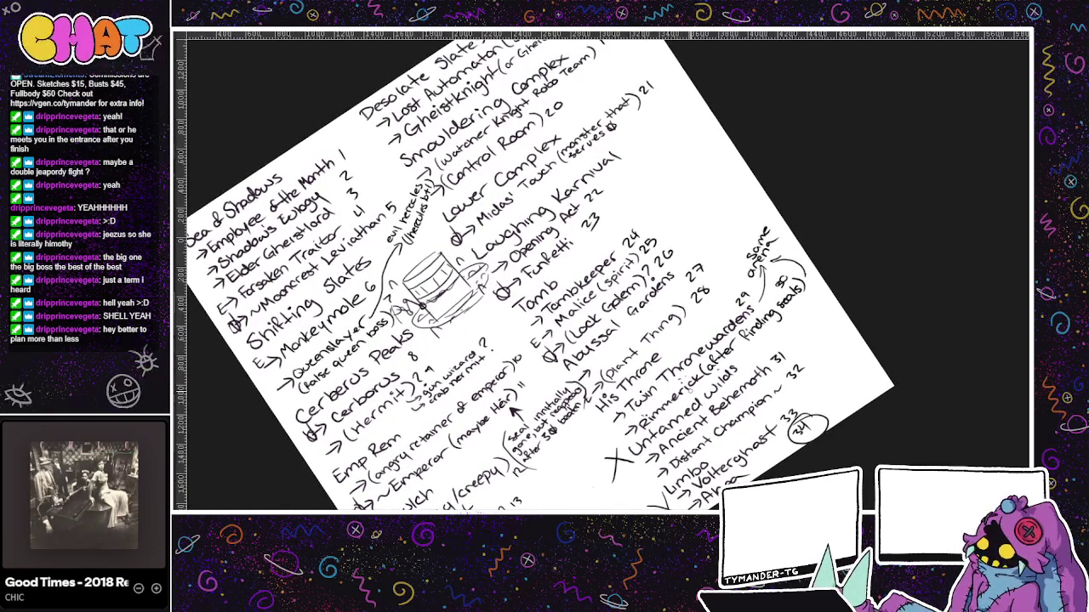
{"action": "left_click_drag", "start_coordinate": [657, 400], "coordinate": [662, 447]}
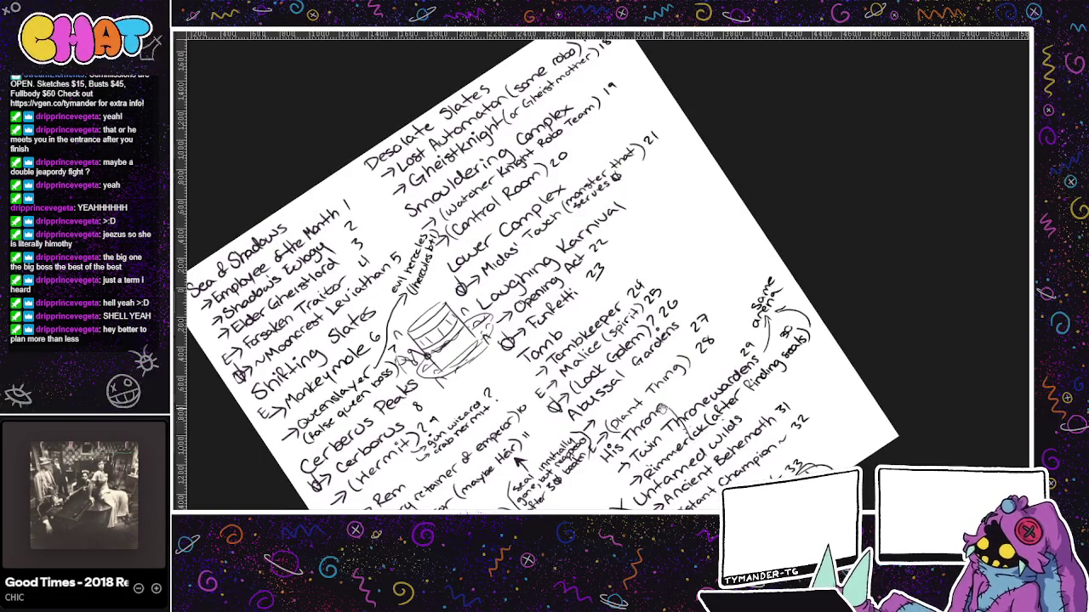
- Reposition the notes page, then cycle on to the purple character sketch page
{"action": "left_click_drag", "start_coordinate": [712, 448], "coordinate": [680, 410]}
{"action": "mouse_move", "coordinate": [689, 469]}
{"action": "left_mouse_down"}
{"action": "mouse_move", "coordinate": [689, 429]}
{"action": "mouse_move", "coordinate": [644, 495]}
{"action": "mouse_move", "coordinate": [700, 484]}
{"action": "left_mouse_up"}
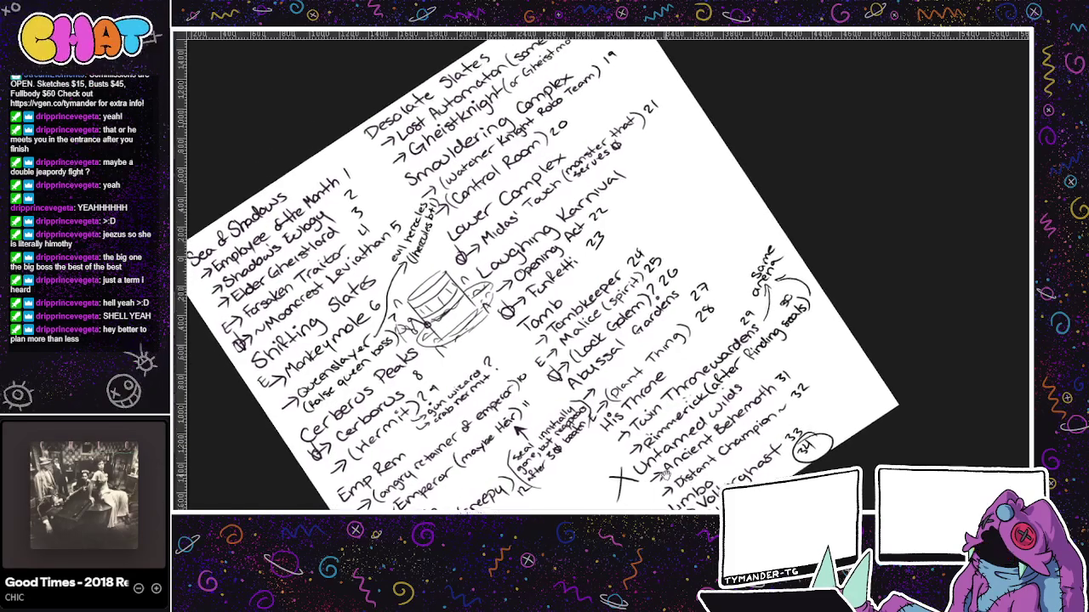
{"action": "left_click_drag", "start_coordinate": [694, 385], "coordinate": [677, 295]}
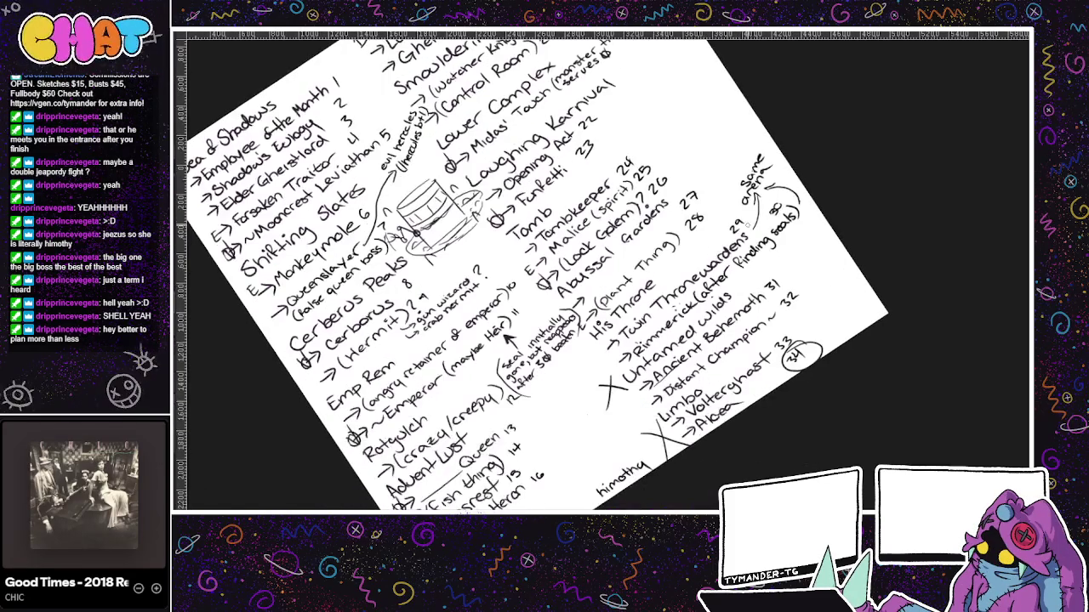
{"action": "left_click_drag", "start_coordinate": [734, 334], "coordinate": [710, 364]}
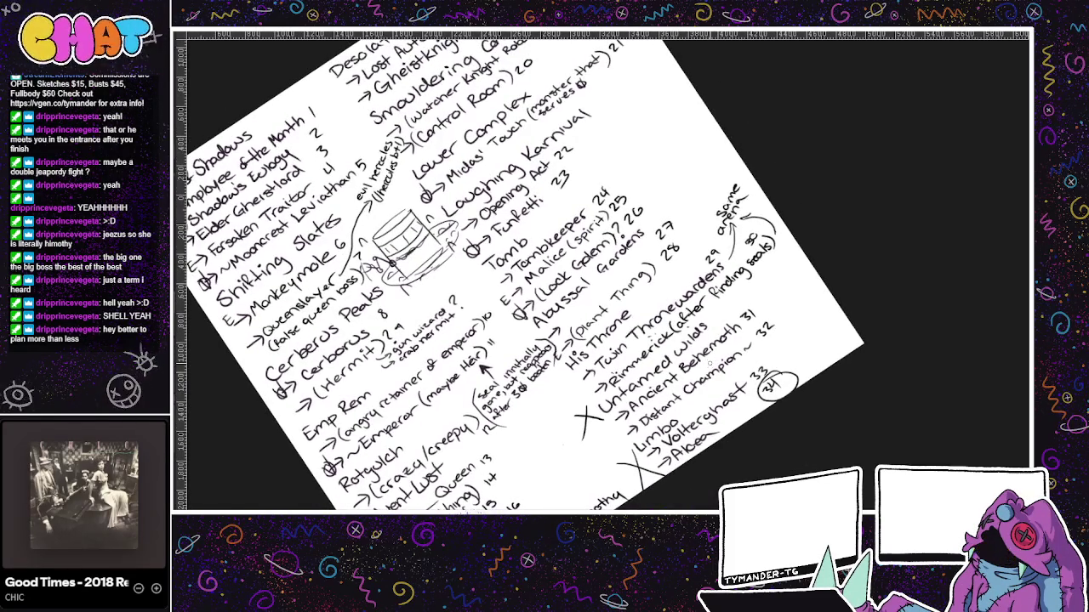
{"action": "key", "text": "ctrl+Tab"}
{"action": "key", "text": "ctrl+Tab"}
{"action": "key", "text": "ctrl+Tab"}
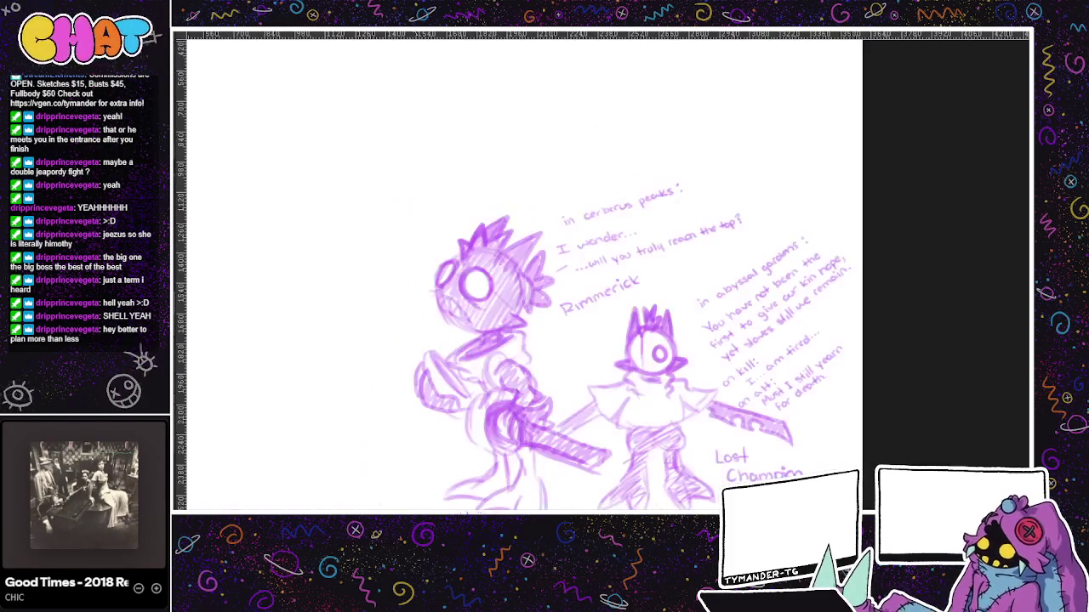
{"action": "key", "text": "ctrl+Tab"}
- Pan and zoom the world map to view its lower and top islands
{"action": "left_click_drag", "start_coordinate": [664, 175], "coordinate": [689, 131]}
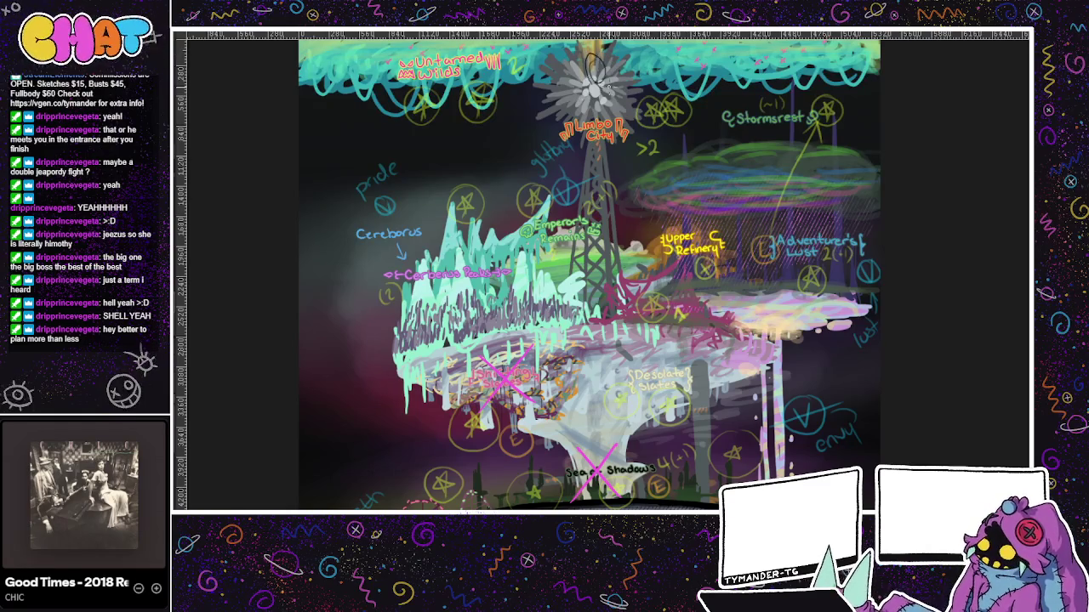
{"action": "mouse_move", "coordinate": [594, 83]}
{"action": "left_mouse_down"}
{"action": "mouse_move", "coordinate": [574, 63]}
{"action": "mouse_move", "coordinate": [576, 110]}
{"action": "left_mouse_up"}
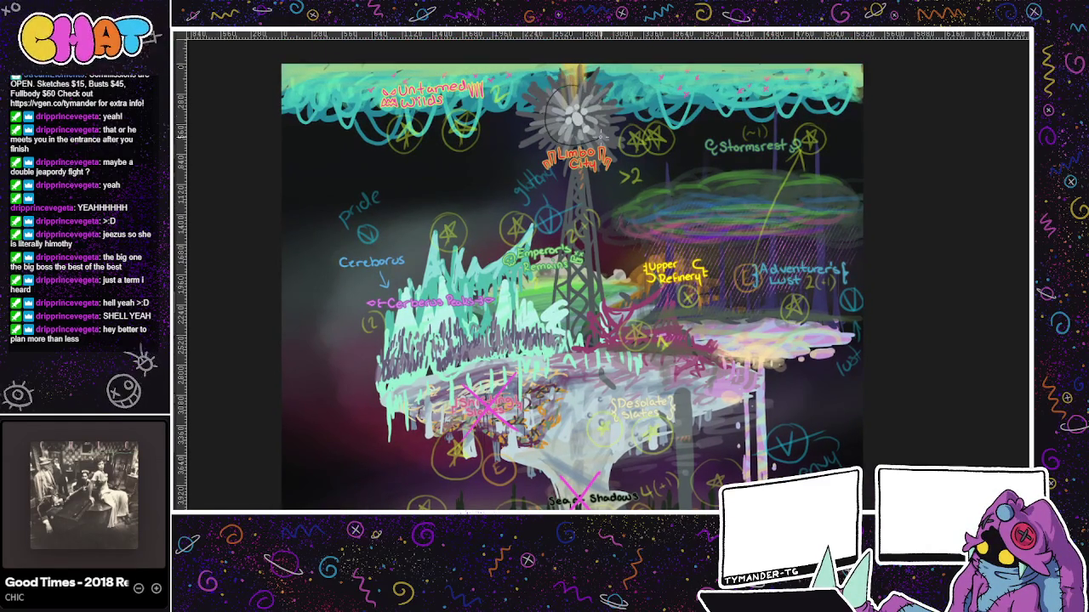
{"action": "left_click_drag", "start_coordinate": [586, 89], "coordinate": [576, 28]}
{"action": "scroll", "coordinate": [374, 128], "scroll_direction": "down", "scroll_amount": 2}
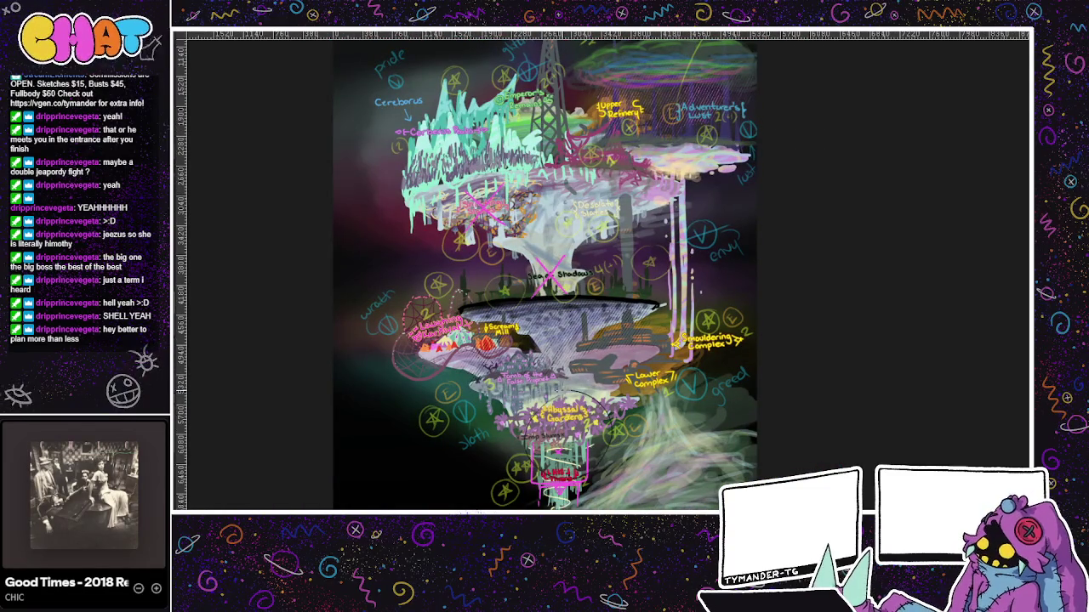
{"action": "left_click_drag", "start_coordinate": [561, 425], "coordinate": [608, 488]}
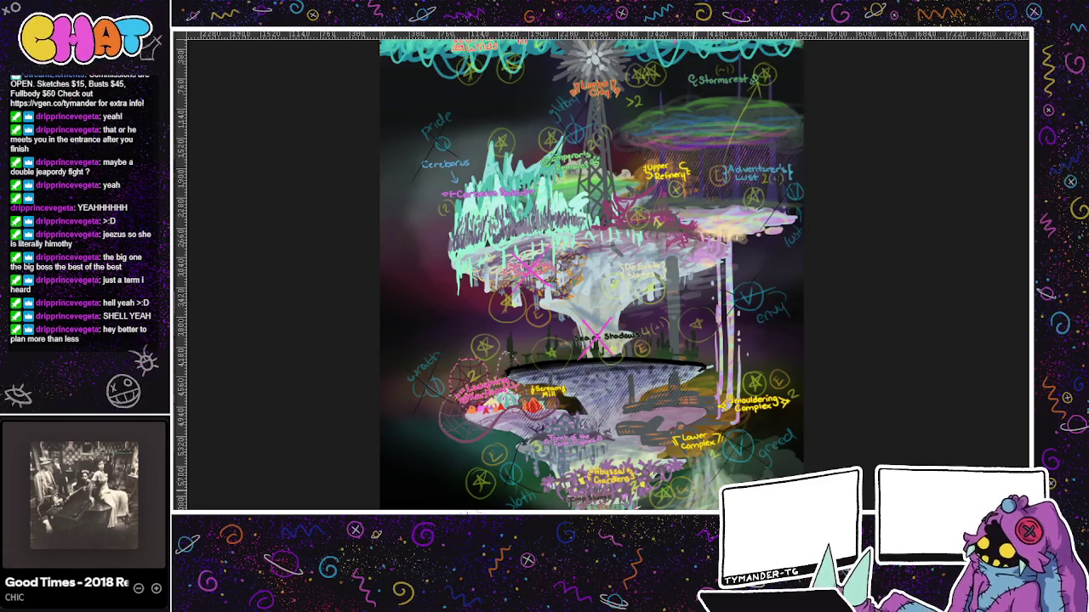
- Draw a long vertical line through the map, replacing a short one, and zoom to inspect
{"action": "left_click_drag", "start_coordinate": [605, 386], "coordinate": [605, 497]}
{"action": "left_click_drag", "start_coordinate": [602, 434], "coordinate": [607, 163]}
{"action": "key", "text": "ctrl+z"}
{"action": "left_click_drag", "start_coordinate": [604, 510], "coordinate": [601, 82]}
{"action": "scroll", "coordinate": [596, 273], "scroll_direction": "up", "scroll_amount": 3}
{"action": "scroll", "coordinate": [624, 281], "scroll_direction": "up", "scroll_amount": 1}
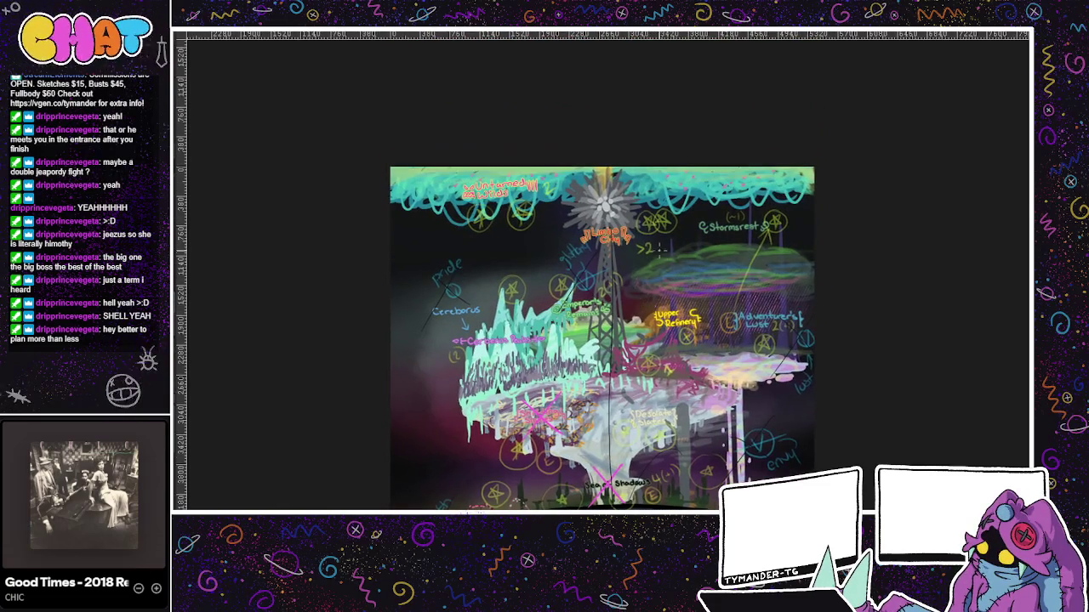
{"action": "scroll", "coordinate": [624, 281], "scroll_direction": "down", "scroll_amount": 4}
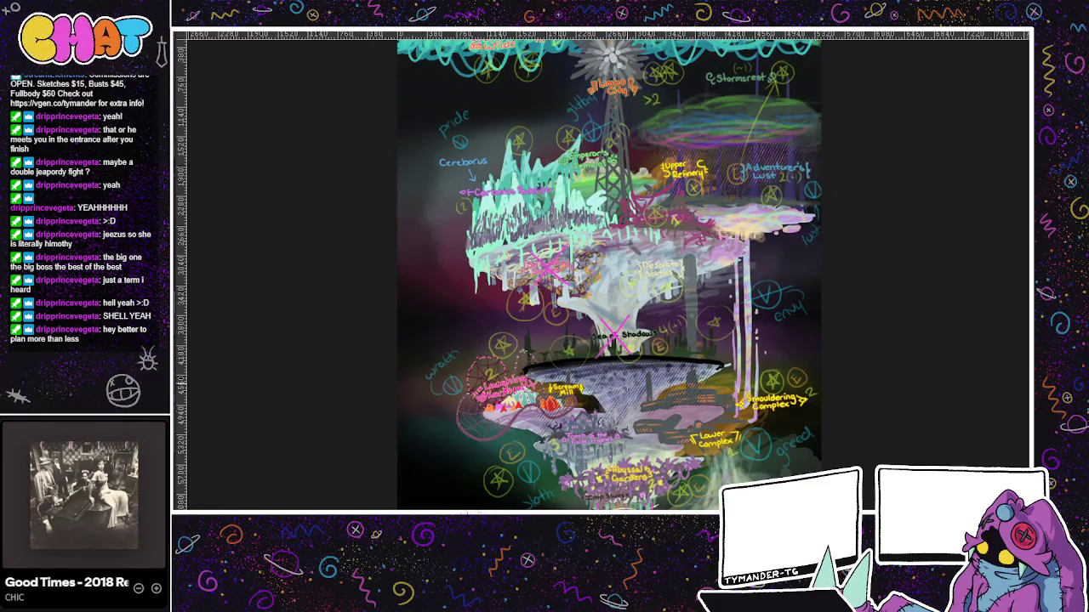
{"action": "scroll", "coordinate": [698, 372], "scroll_direction": "down", "scroll_amount": 3}
{"action": "scroll", "coordinate": [697, 372], "scroll_direction": "up", "scroll_amount": 2}
{"action": "scroll", "coordinate": [693, 382], "scroll_direction": "up", "scroll_amount": 2}
{"action": "scroll", "coordinate": [685, 393], "scroll_direction": "down", "scroll_amount": 1}
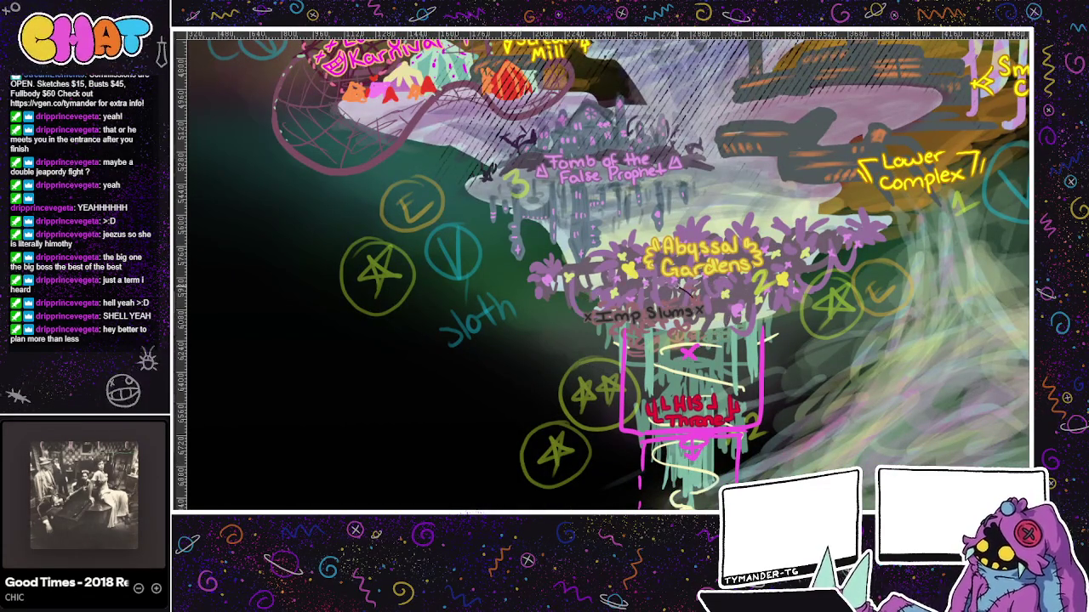
{"action": "scroll", "coordinate": [648, 319], "scroll_direction": "down", "scroll_amount": 1}
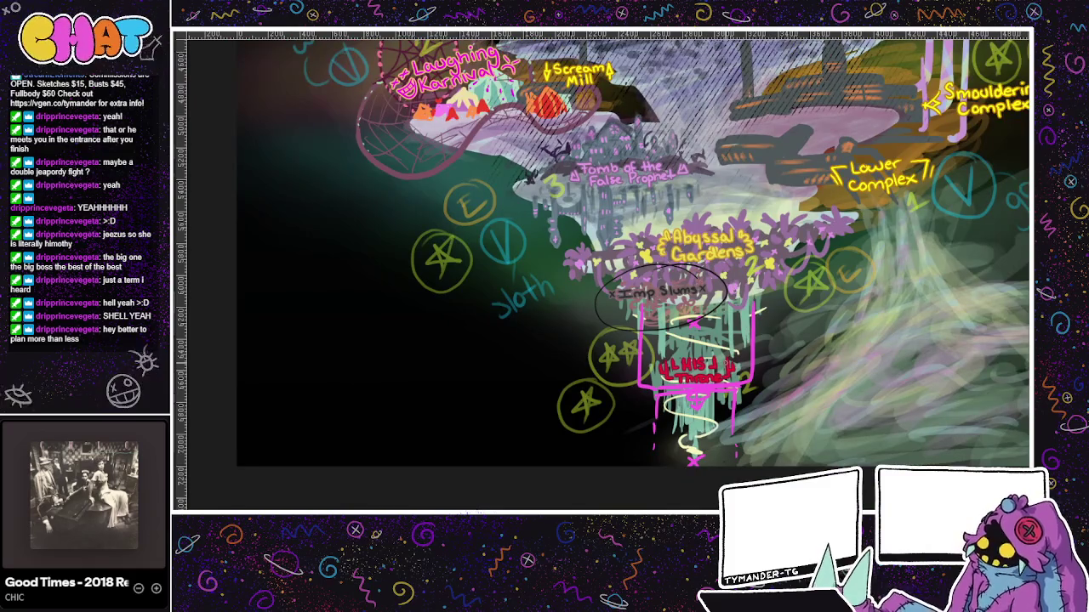
{"action": "left_click_drag", "start_coordinate": [661, 294], "coordinate": [667, 376]}
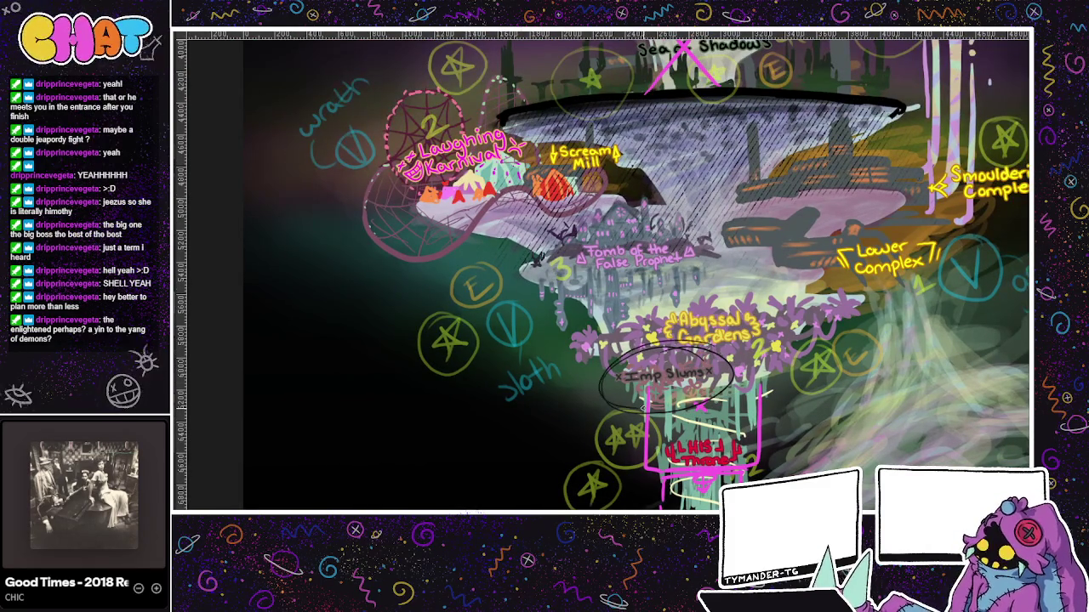
{"action": "scroll", "coordinate": [667, 379], "scroll_direction": "down", "scroll_amount": 1}
{"action": "left_click_drag", "start_coordinate": [668, 378], "coordinate": [672, 464]}
{"action": "scroll", "coordinate": [640, 492], "scroll_direction": "down", "scroll_amount": 2}
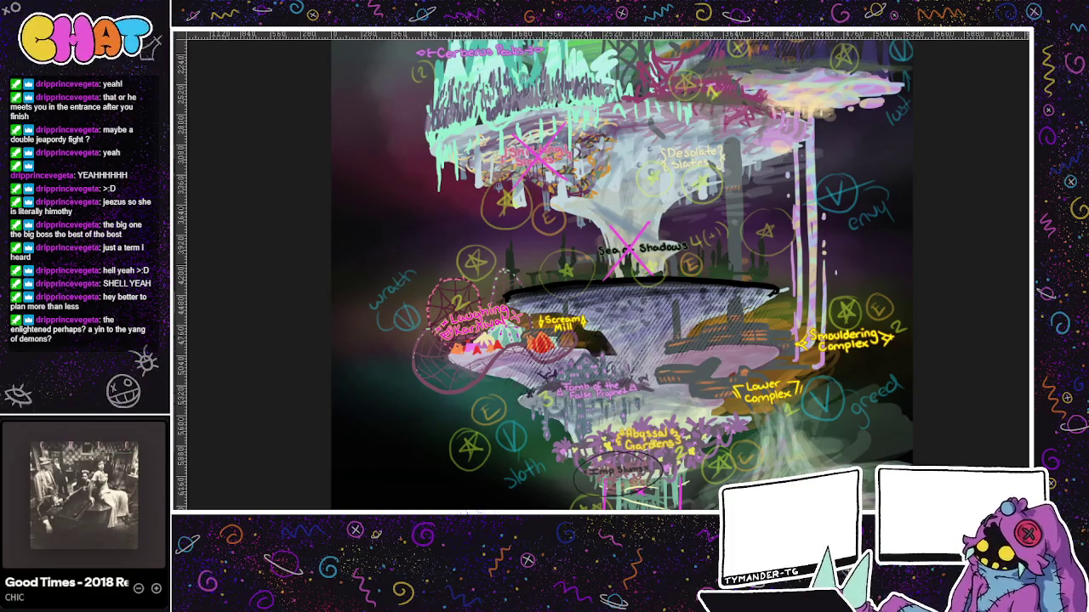
{"action": "mouse_move", "coordinate": [645, 504]}
{"action": "left_mouse_down"}
{"action": "mouse_move", "coordinate": [566, 406]}
{"action": "mouse_move", "coordinate": [621, 293]}
{"action": "mouse_move", "coordinate": [595, 61]}
{"action": "left_mouse_up"}
{"action": "scroll", "coordinate": [604, 272], "scroll_direction": "up", "scroll_amount": 3}
{"action": "scroll", "coordinate": [604, 272], "scroll_direction": "up", "scroll_amount": 1}
{"action": "scroll", "coordinate": [604, 272], "scroll_direction": "up", "scroll_amount": 3}
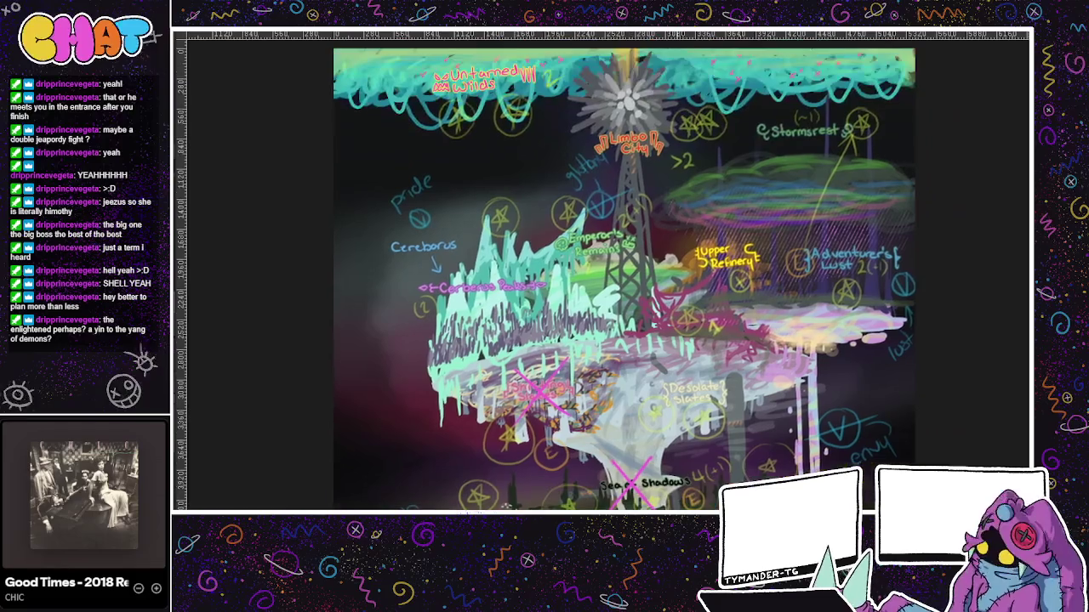
{"action": "mouse_move", "coordinate": [634, 374]}
{"action": "left_mouse_down"}
{"action": "mouse_move", "coordinate": [595, 201]}
{"action": "mouse_move", "coordinate": [659, 38]}
{"action": "left_mouse_up"}
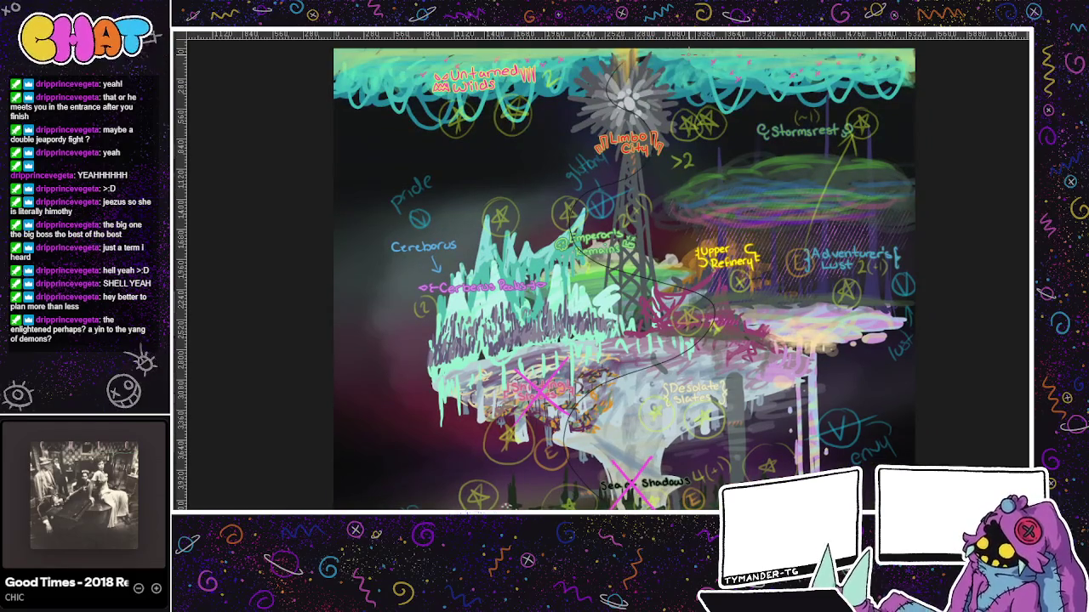
{"action": "key", "text": "ctrl+z"}
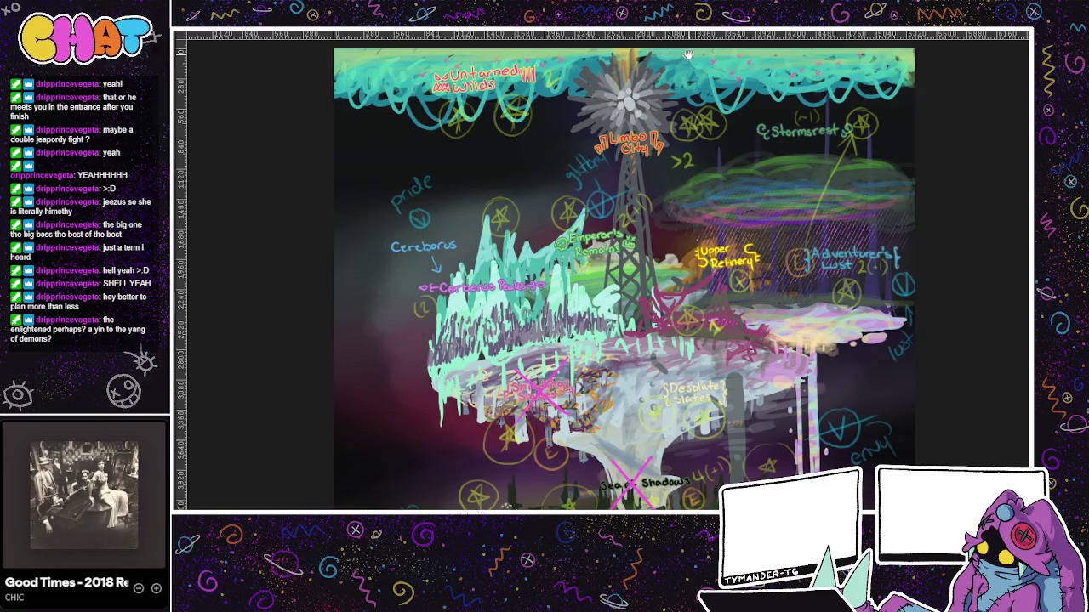
{"action": "scroll", "coordinate": [687, 55], "scroll_direction": "down", "scroll_amount": 5}
{"action": "scroll", "coordinate": [687, 56], "scroll_direction": "down", "scroll_amount": 5}
{"action": "scroll", "coordinate": [687, 56], "scroll_direction": "up", "scroll_amount": 2}
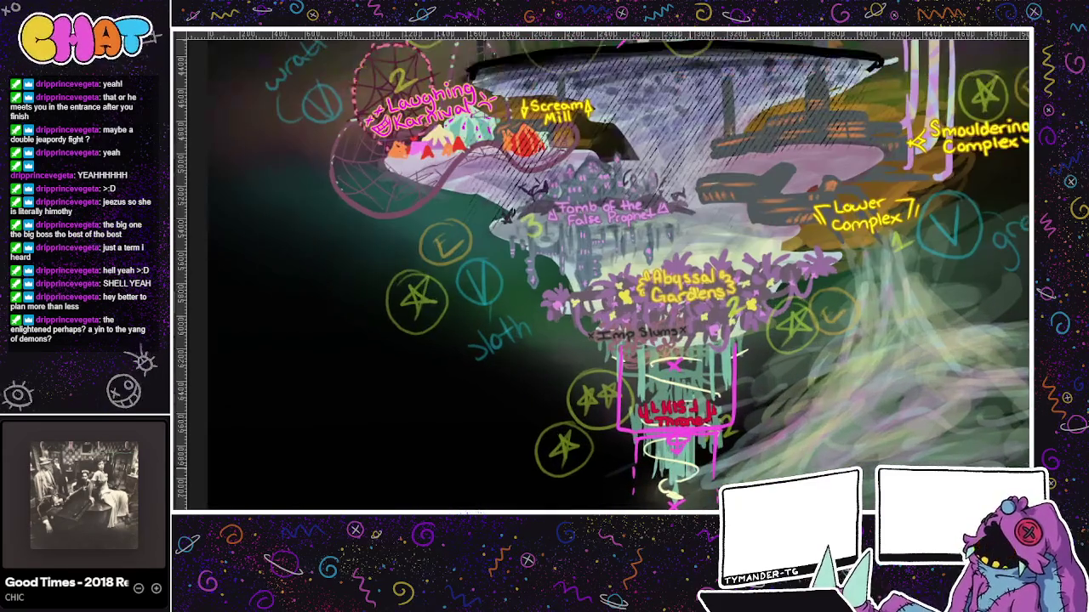
{"action": "scroll", "coordinate": [687, 481], "scroll_direction": "up", "scroll_amount": 2}
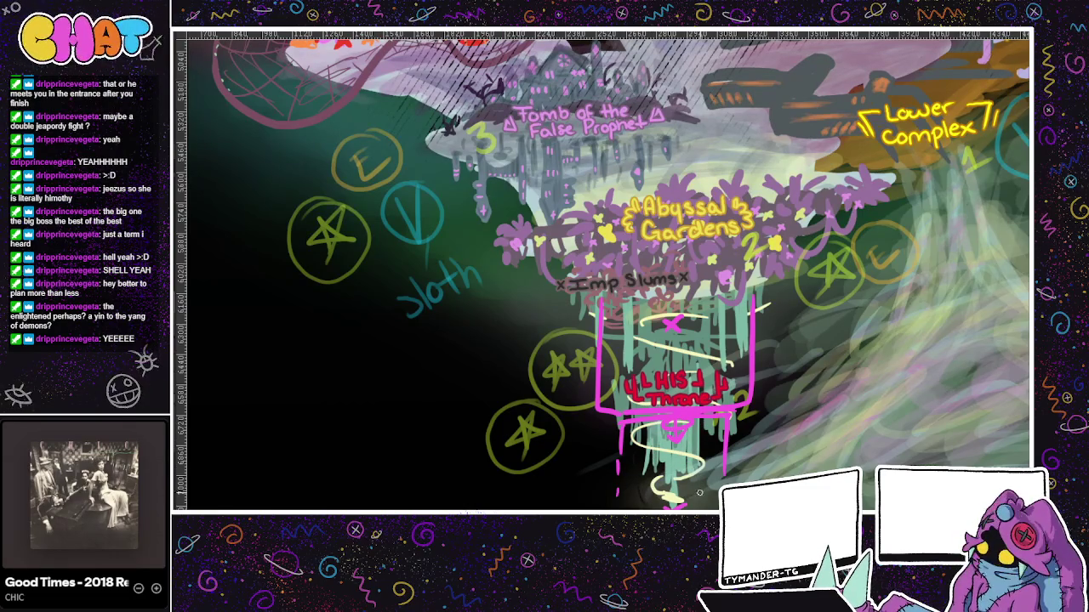
{"action": "left_click_drag", "start_coordinate": [600, 332], "coordinate": [600, 336]}
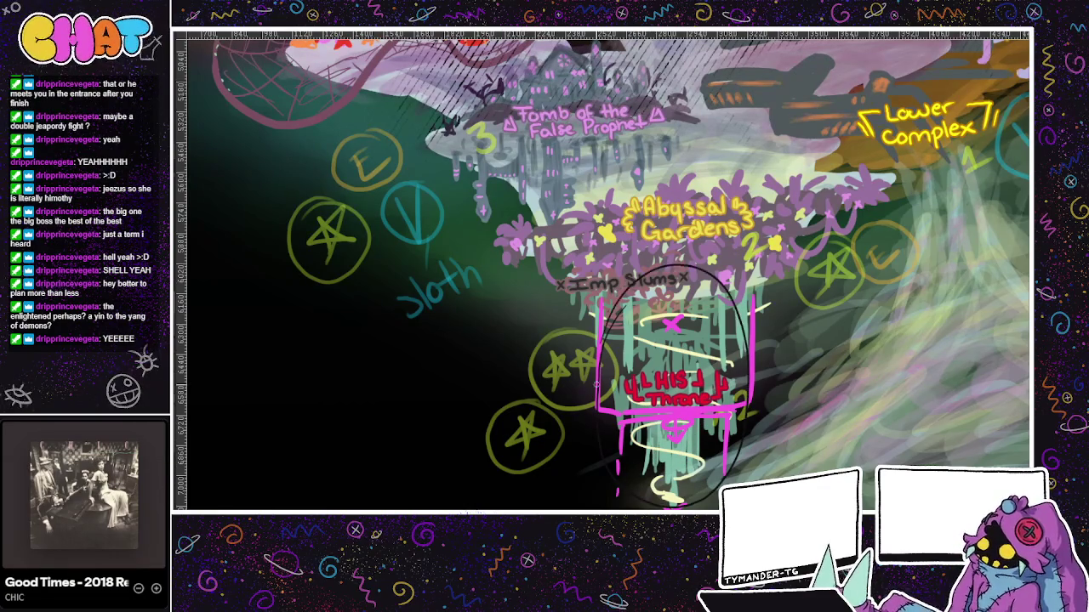
{"action": "key", "text": "ctrl+z"}
{"action": "left_click_drag", "start_coordinate": [700, 482], "coordinate": [609, 349]}
{"action": "key", "text": "ctrl+z"}
{"action": "mouse_move", "coordinate": [670, 310]}
{"action": "left_mouse_down"}
{"action": "mouse_move", "coordinate": [644, 359]}
{"action": "mouse_move", "coordinate": [672, 459]}
{"action": "left_mouse_up"}
{"action": "left_click_drag", "start_coordinate": [667, 366], "coordinate": [684, 511]}
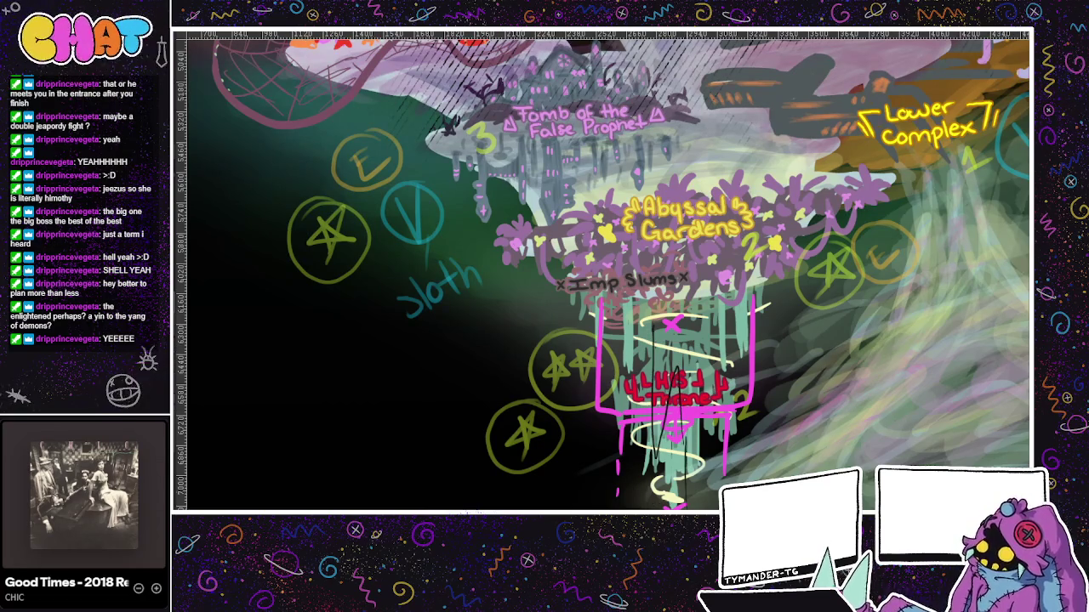
{"action": "key", "text": "ctrl+z"}
{"action": "mouse_move", "coordinate": [644, 350]}
{"action": "left_mouse_down"}
{"action": "mouse_move", "coordinate": [643, 429]}
{"action": "mouse_move", "coordinate": [676, 489]}
{"action": "left_mouse_up"}
{"action": "key", "text": "ctrl+z"}
{"action": "key", "text": "ctrl+z"}
{"action": "left_click_drag", "start_coordinate": [677, 371], "coordinate": [672, 497]}
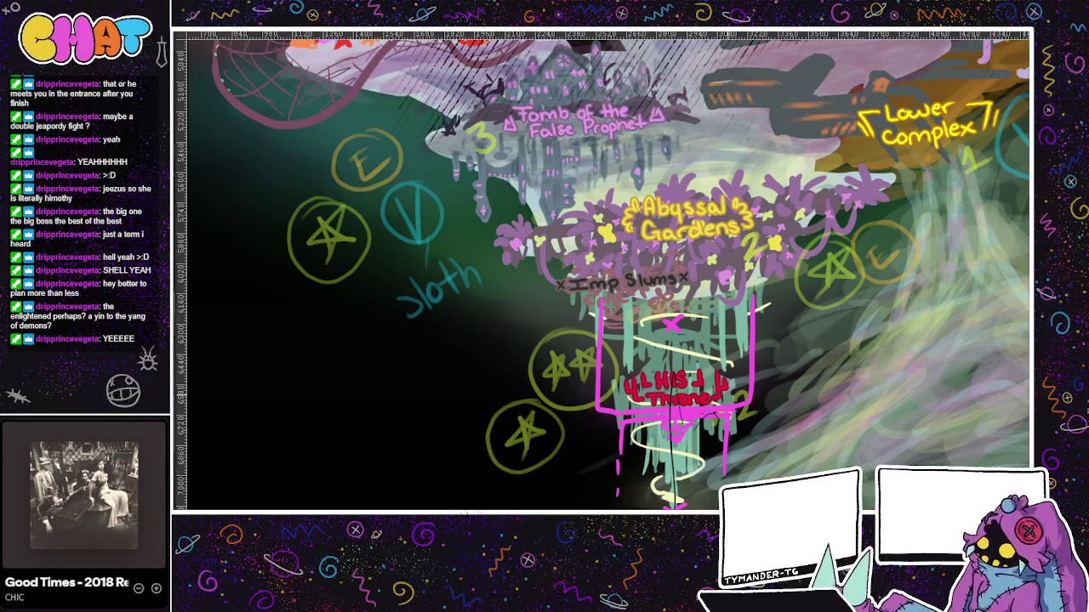
{"action": "key", "text": "ctrl+z"}
{"action": "left_click_drag", "start_coordinate": [741, 370], "coordinate": [634, 323]}
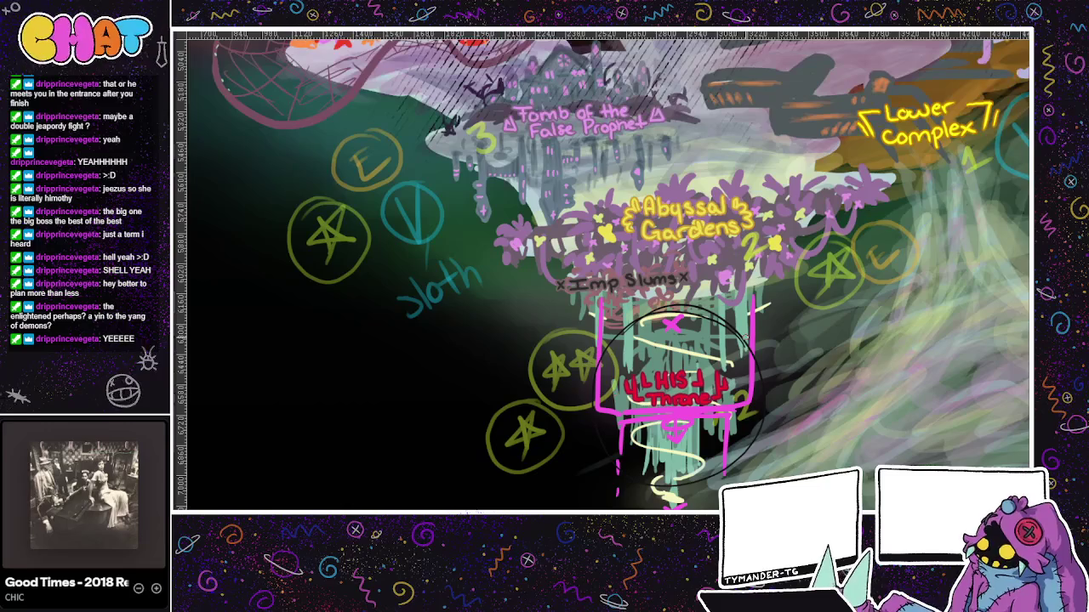
{"action": "key", "text": "ctrl+z"}
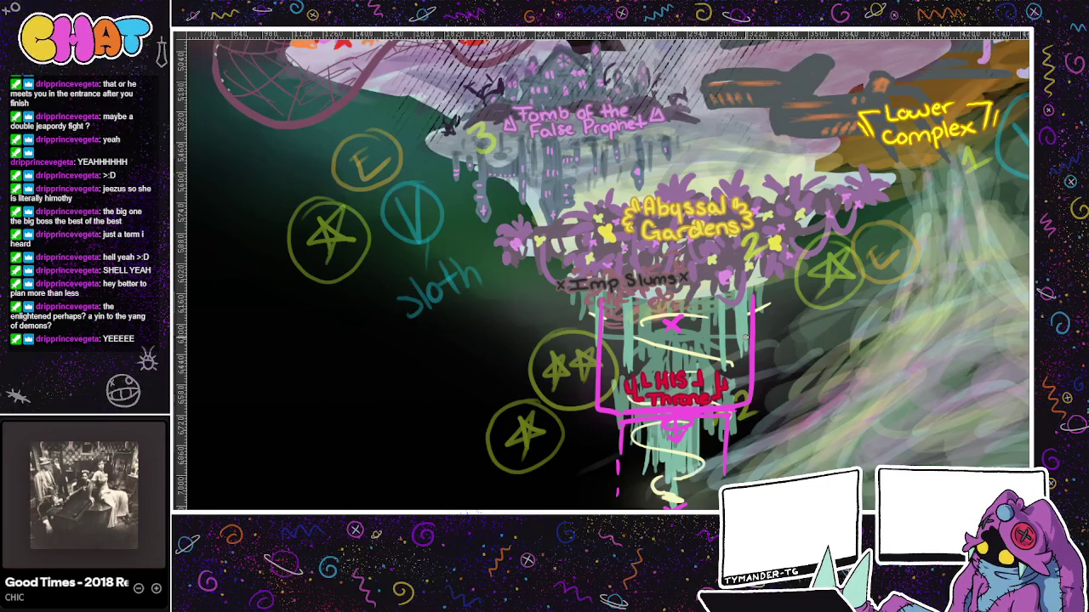
{"action": "scroll", "coordinate": [747, 337], "scroll_direction": "down", "scroll_amount": 1}
- Zoom out on the world map and pan to reveal Desolate Slates
{"action": "scroll", "coordinate": [752, 340], "scroll_direction": "down", "scroll_amount": 1}
{"action": "scroll", "coordinate": [757, 344], "scroll_direction": "down", "scroll_amount": 1}
{"action": "scroll", "coordinate": [759, 357], "scroll_direction": "down", "scroll_amount": 1}
{"action": "scroll", "coordinate": [758, 354], "scroll_direction": "down", "scroll_amount": 1}
{"action": "scroll", "coordinate": [758, 354], "scroll_direction": "down", "scroll_amount": 1}
{"action": "scroll", "coordinate": [758, 355], "scroll_direction": "down", "scroll_amount": 1}
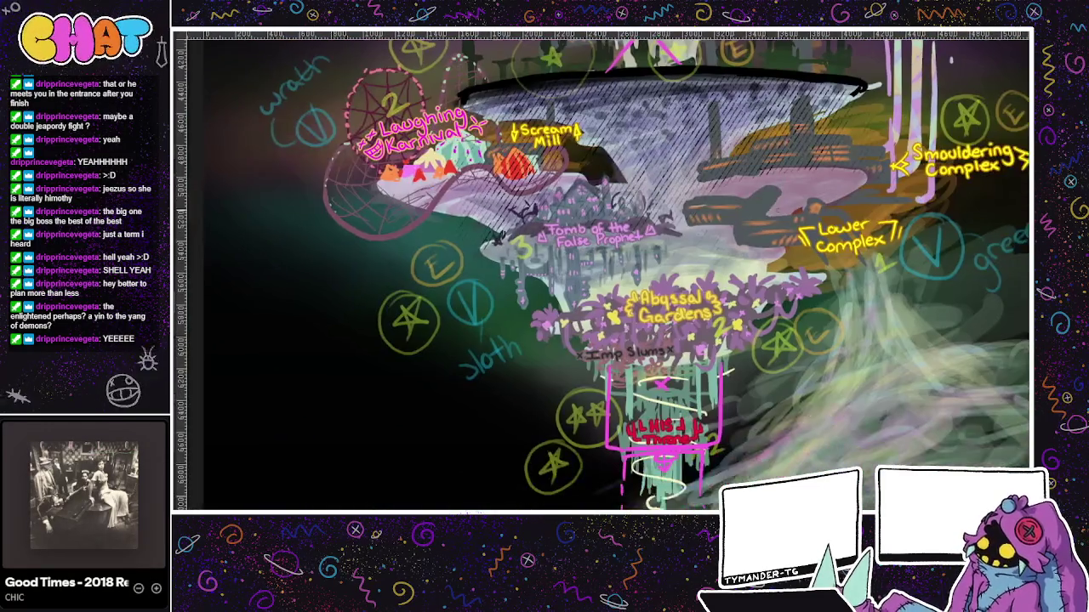
{"action": "scroll", "coordinate": [758, 354], "scroll_direction": "down", "scroll_amount": 1}
{"action": "left_click_drag", "start_coordinate": [758, 365], "coordinate": [746, 438]}
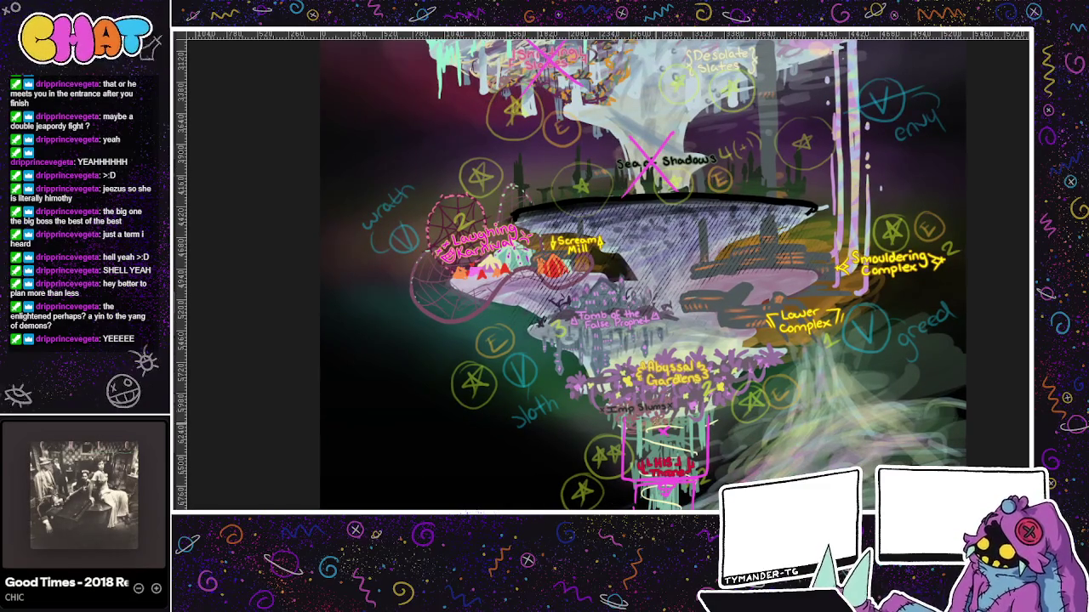
- Trace a trial path from the lower map up to the top right
{"action": "left_click_drag", "start_coordinate": [672, 425], "coordinate": [765, 181]}
{"action": "scroll", "coordinate": [766, 182], "scroll_direction": "up", "scroll_amount": 5}
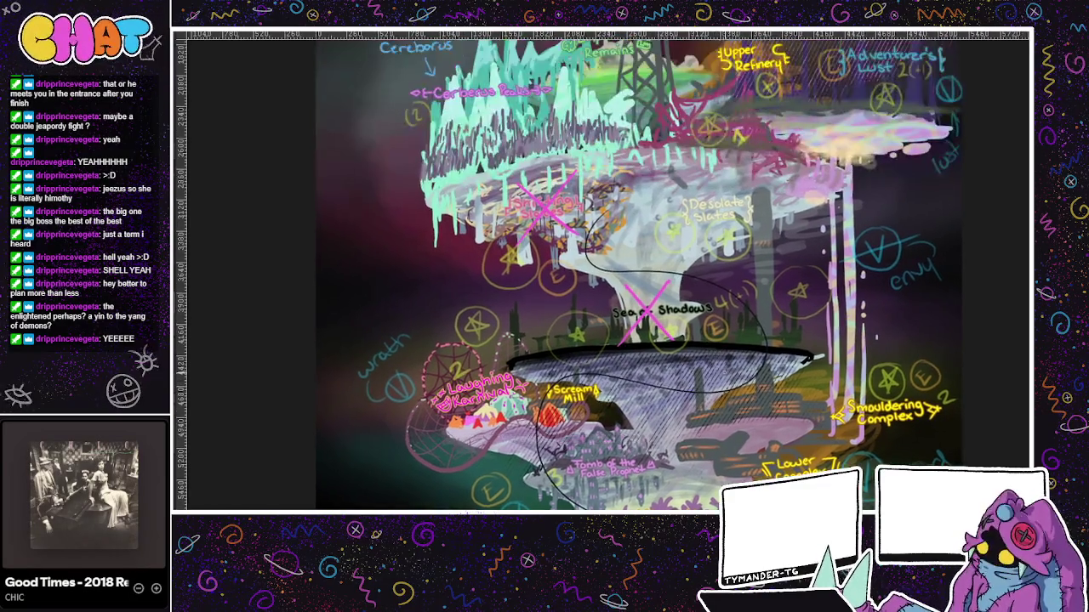
{"action": "key", "text": "minus"}
{"action": "left_click_drag", "start_coordinate": [769, 408], "coordinate": [776, 168]}
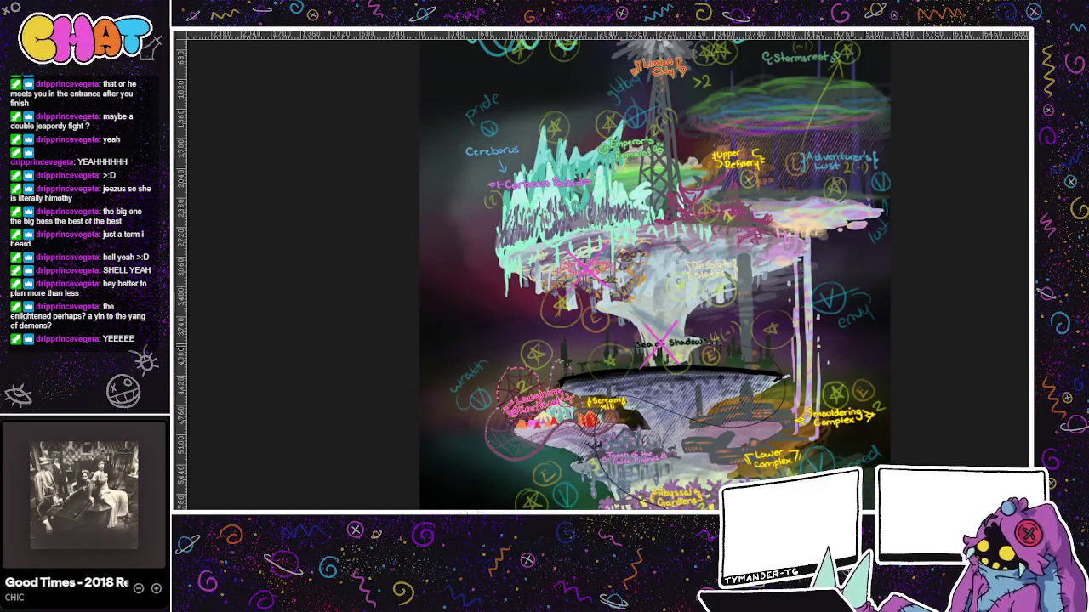
{"action": "scroll", "coordinate": [776, 168], "scroll_direction": "down", "scroll_amount": 3}
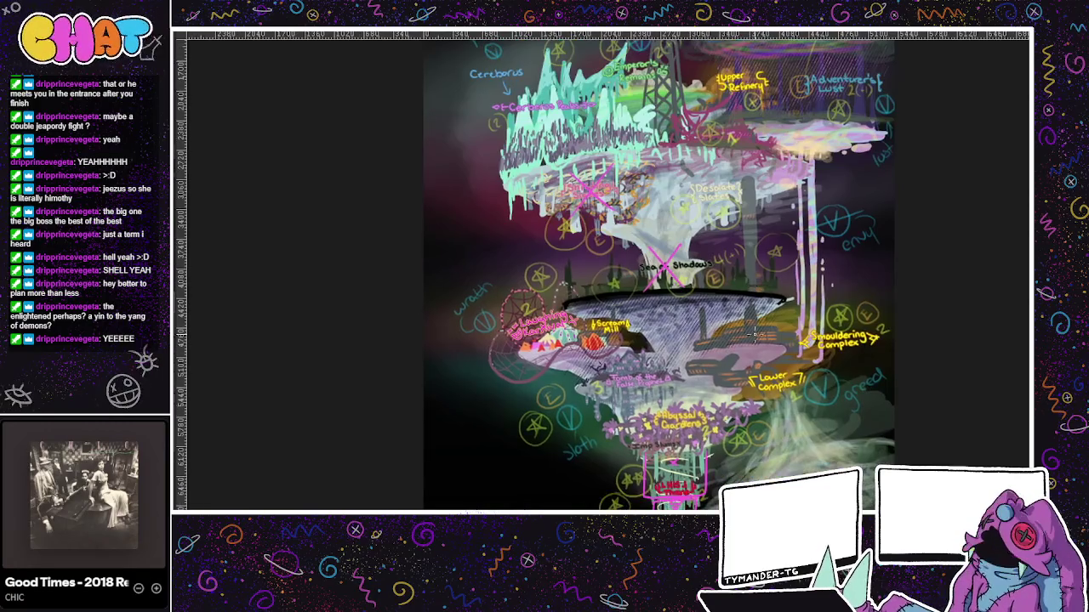
- Cycle through open documents to the handwritten boss list notes
{"action": "key", "text": "ctrl+Tab"}
{"action": "key", "text": "ctrl+Tab"}
{"action": "key", "text": "ctrl+Tab"}
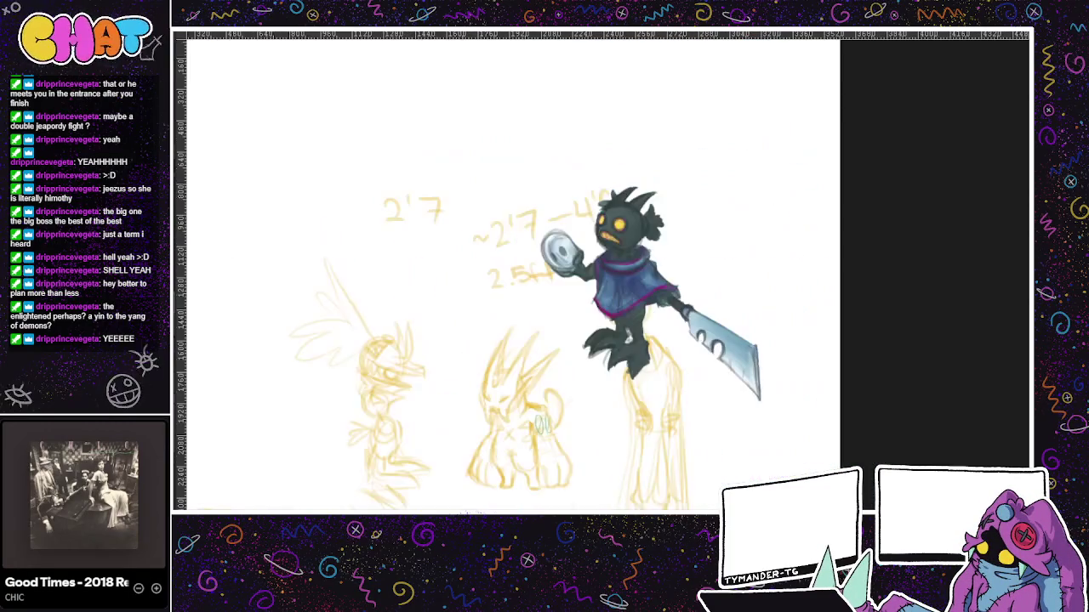
{"action": "key", "text": "ctrl+Tab"}
{"action": "key", "text": "ctrl+Tab"}
{"action": "key", "text": "ctrl+Tab"}
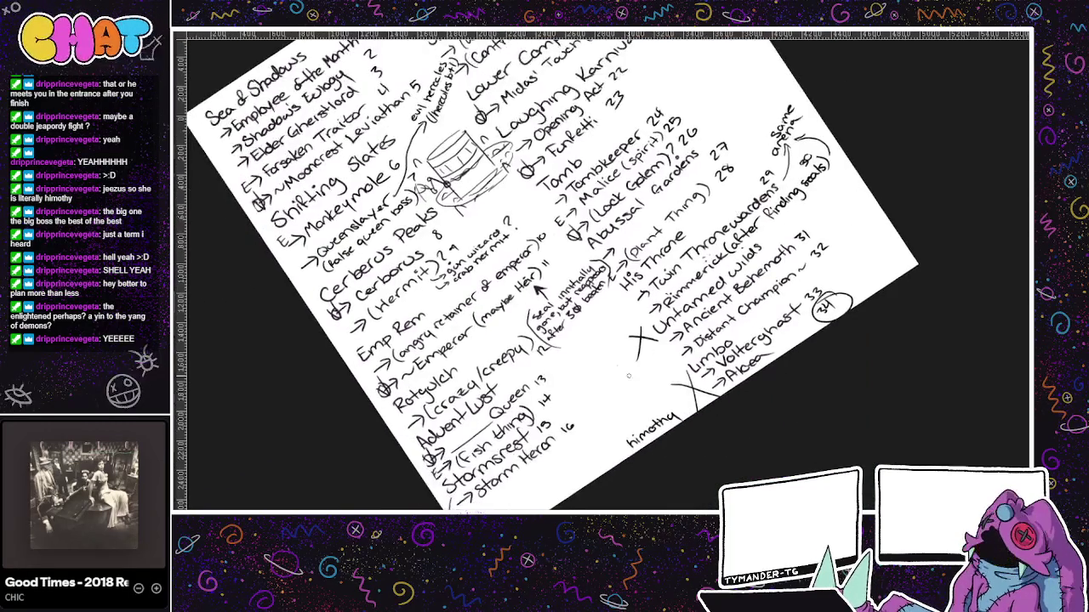
{"action": "key", "text": "ctrl+Tab"}
- Handwrite 'Final boss' below Storm Heron
{"action": "left_click_drag", "start_coordinate": [590, 456], "coordinate": [620, 359]}
{"action": "mouse_move", "coordinate": [500, 444]}
{"action": "left_mouse_down"}
{"action": "mouse_move", "coordinate": [503, 461]}
{"action": "mouse_move", "coordinate": [537, 435]}
{"action": "left_mouse_up"}
{"action": "left_click_drag", "start_coordinate": [539, 429], "coordinate": [568, 405]}
{"action": "left_click_drag", "start_coordinate": [576, 388], "coordinate": [588, 383]}
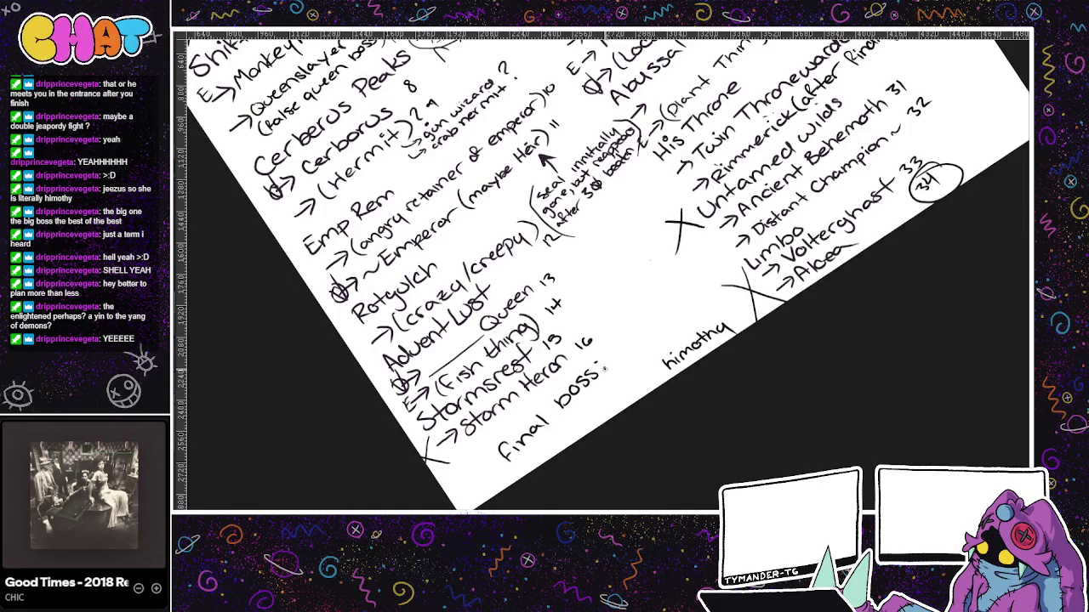
- Write 'goaserpant?' under Final boss and begin 'imp rampage' below it
{"action": "mouse_move", "coordinate": [563, 424]}
{"action": "left_mouse_down"}
{"action": "mouse_move", "coordinate": [555, 437]}
{"action": "mouse_move", "coordinate": [583, 403]}
{"action": "left_mouse_up"}
{"action": "mouse_move", "coordinate": [597, 389]}
{"action": "left_mouse_down"}
{"action": "mouse_move", "coordinate": [588, 403]}
{"action": "mouse_move", "coordinate": [632, 356]}
{"action": "left_mouse_up"}
{"action": "left_click_drag", "start_coordinate": [627, 344], "coordinate": [642, 330]}
{"action": "left_click", "coordinate": [643, 334]}
{"action": "mouse_move", "coordinate": [586, 424]}
{"action": "left_mouse_down"}
{"action": "mouse_move", "coordinate": [673, 316]}
{"action": "mouse_move", "coordinate": [677, 333]}
{"action": "mouse_move", "coordinate": [584, 333]}
{"action": "left_mouse_up"}
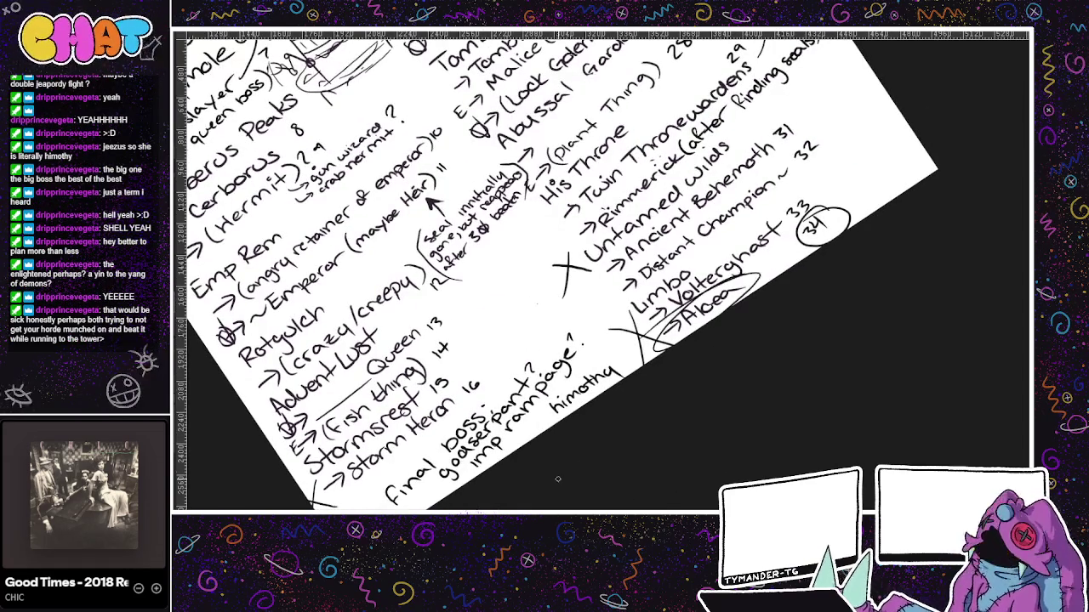
- Add an arrow with the 'lich, under his p…' note, then switch to the creature sketches
{"action": "left_click_drag", "start_coordinate": [715, 385], "coordinate": [666, 491]}
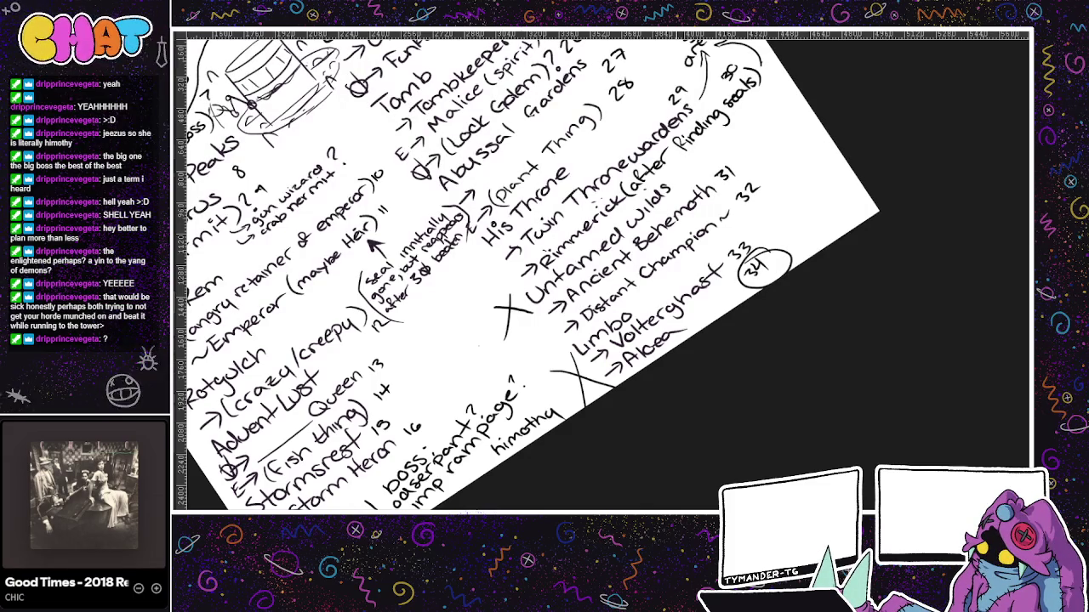
{"action": "mouse_move", "coordinate": [451, 311]}
{"action": "left_mouse_down"}
{"action": "mouse_move", "coordinate": [476, 287]}
{"action": "mouse_move", "coordinate": [481, 255]}
{"action": "left_mouse_up"}
{"action": "left_click_drag", "start_coordinate": [473, 293], "coordinate": [464, 344]}
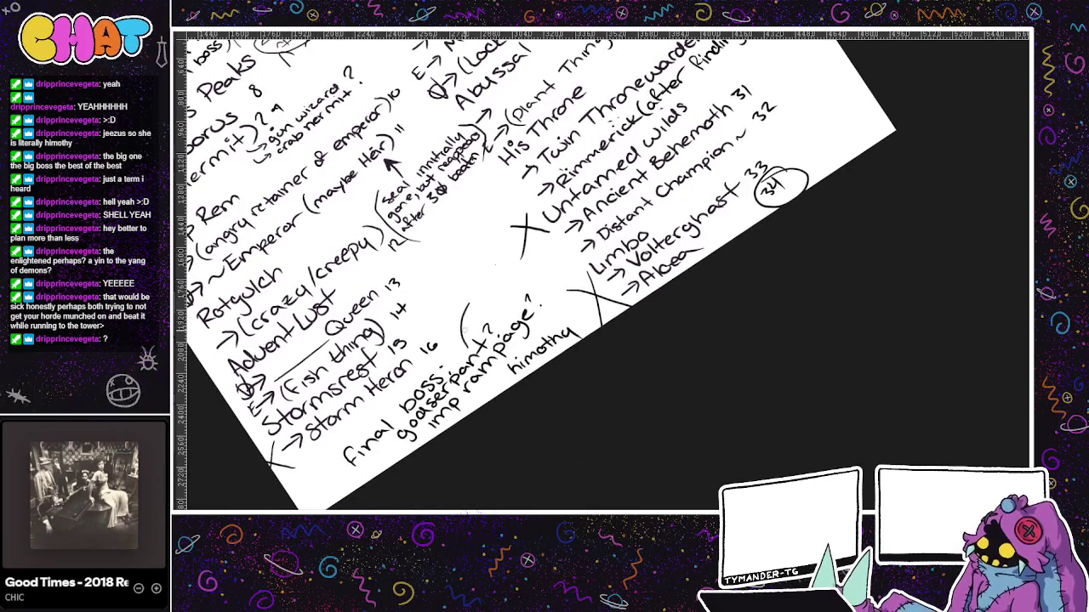
{"action": "mouse_move", "coordinate": [485, 269]}
{"action": "left_mouse_down"}
{"action": "mouse_move", "coordinate": [493, 281]}
{"action": "mouse_move", "coordinate": [519, 219]}
{"action": "left_mouse_up"}
{"action": "left_click_drag", "start_coordinate": [478, 317], "coordinate": [519, 248]}
{"action": "key", "text": "ctrl+Tab"}
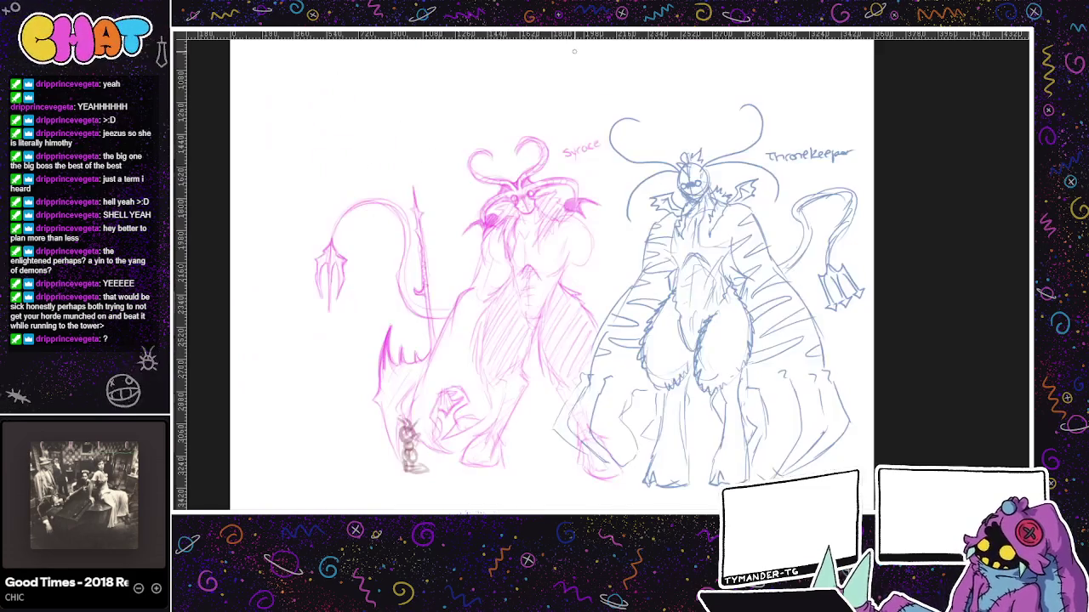
- Switch to the colourful world map and zoom in on the tower
{"action": "key", "text": "ctrl+Tab"}
{"action": "key", "text": "ctrl+Tab"}
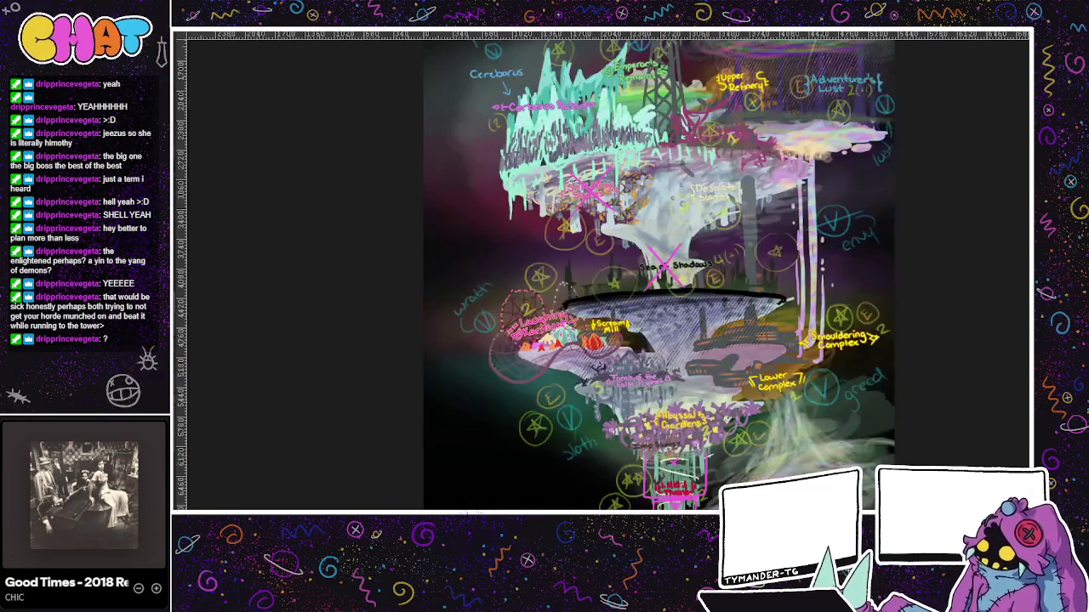
{"action": "scroll", "coordinate": [510, 272], "scroll_direction": "up", "scroll_amount": 2}
{"action": "scroll", "coordinate": [595, 323], "scroll_direction": "down", "scroll_amount": 3}
{"action": "scroll", "coordinate": [634, 374], "scroll_direction": "down", "scroll_amount": 3}
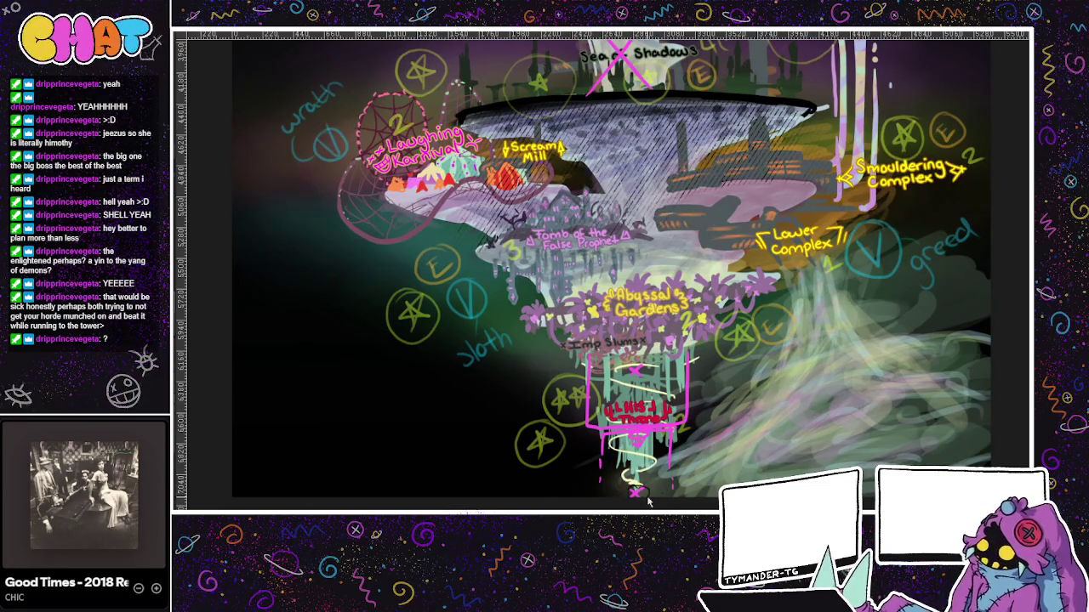
- Try looping strokes around the tower and gardens, undo them, and move on
{"action": "left_click_drag", "start_coordinate": [622, 451], "coordinate": [672, 470]}
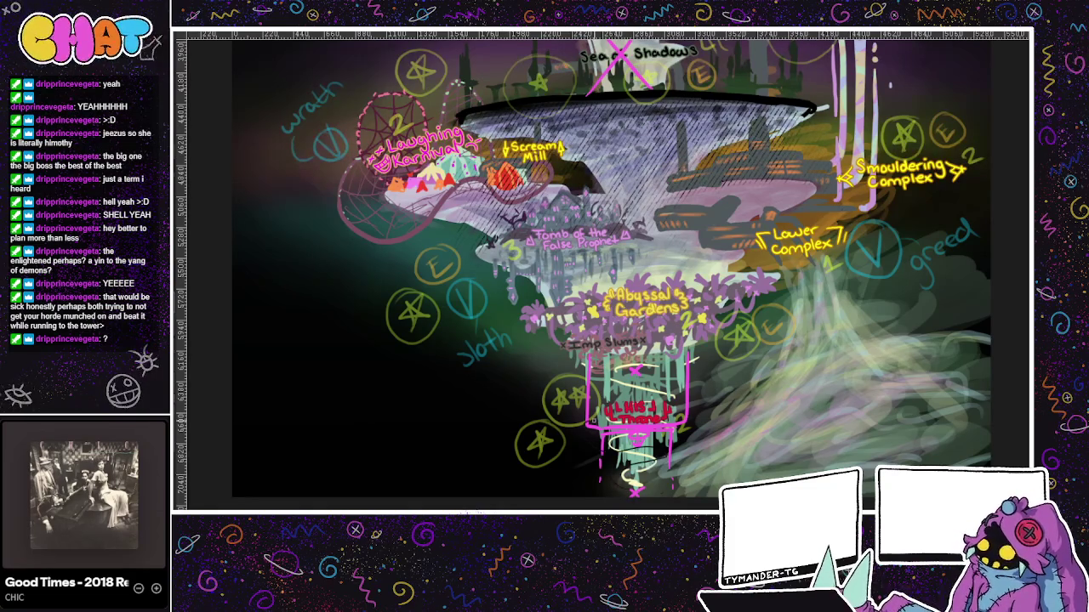
{"action": "mouse_move", "coordinate": [633, 485]}
{"action": "left_mouse_down"}
{"action": "mouse_move", "coordinate": [781, 398]}
{"action": "mouse_move", "coordinate": [549, 381]}
{"action": "mouse_move", "coordinate": [563, 306]}
{"action": "mouse_move", "coordinate": [694, 299]}
{"action": "left_mouse_up"}
{"action": "key", "text": "ctrl+z"}
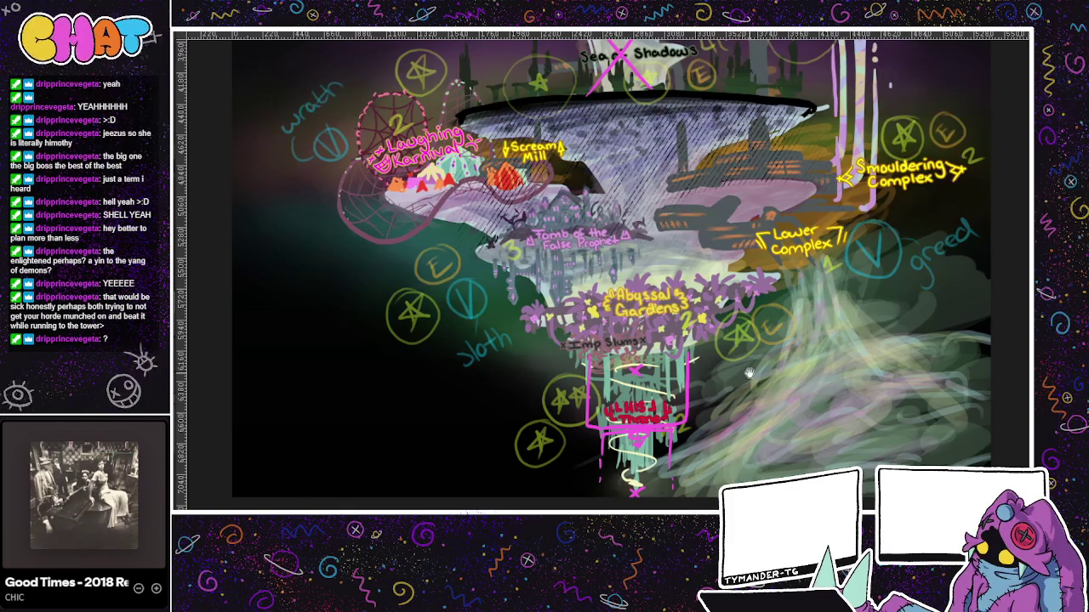
{"action": "scroll", "coordinate": [745, 370], "scroll_direction": "up", "scroll_amount": 2}
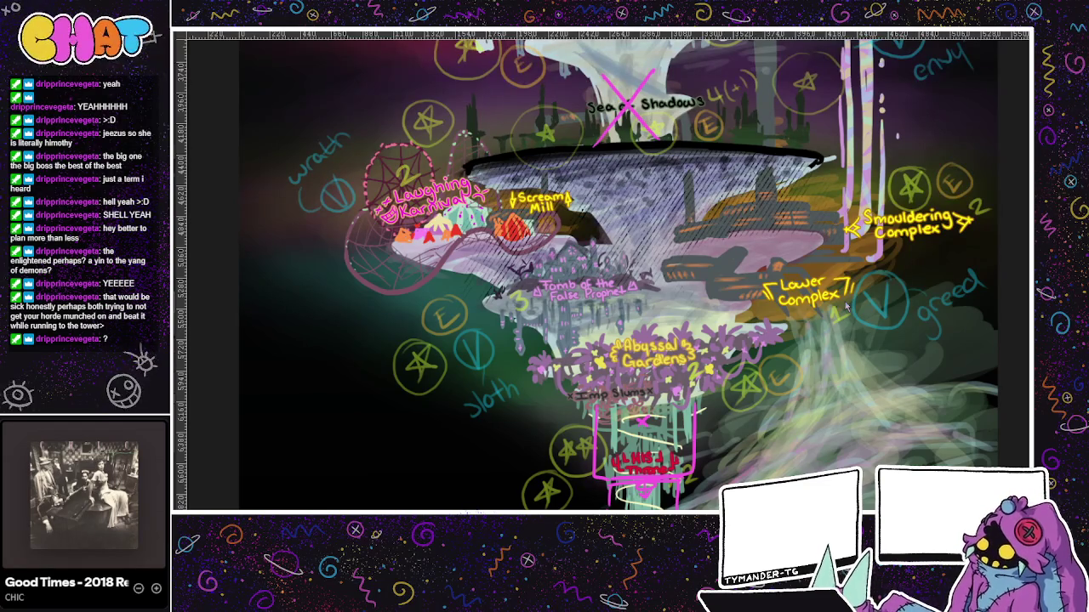
{"action": "key", "text": "ctrl+Tab"}
- Handwrite '(maybe enlight. champion during)' beside the seal note on the boss list
{"action": "key", "text": "ctrl+Tab"}
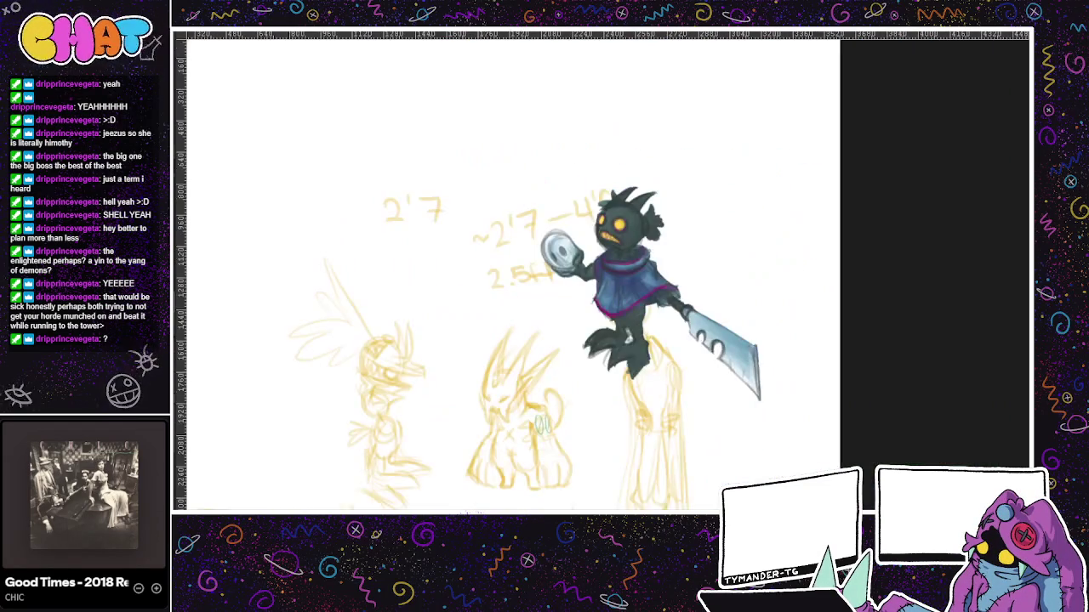
{"action": "key", "text": "ctrl+Tab"}
{"action": "key", "text": "ctrl+Tab"}
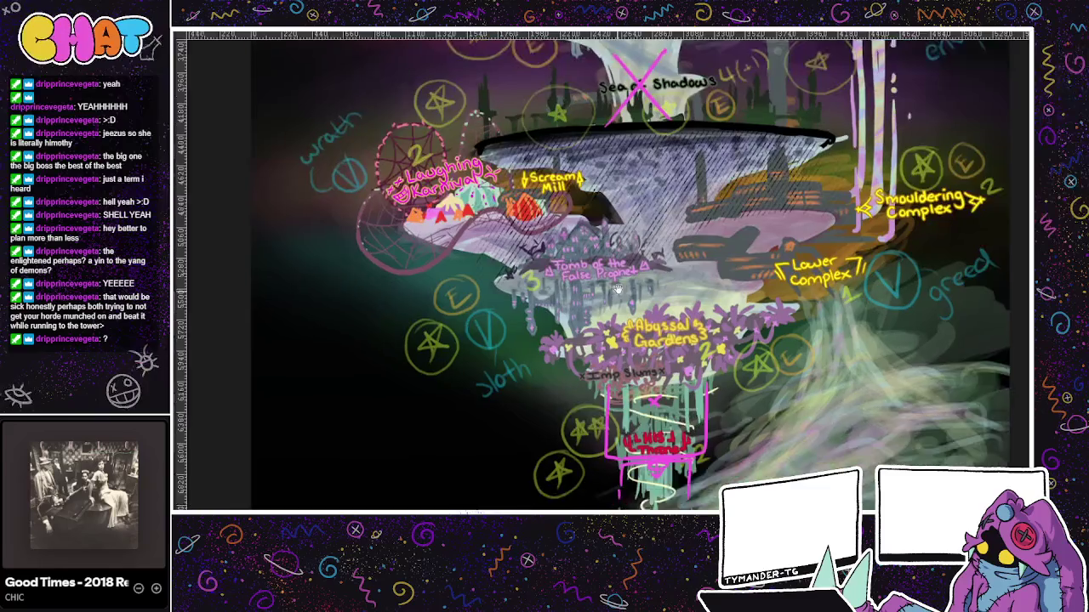
{"action": "key", "text": "ctrl+Tab"}
{"action": "key", "text": "ctrl+Tab"}
{"action": "scroll", "coordinate": [568, 183], "scroll_direction": "up", "scroll_amount": 2}
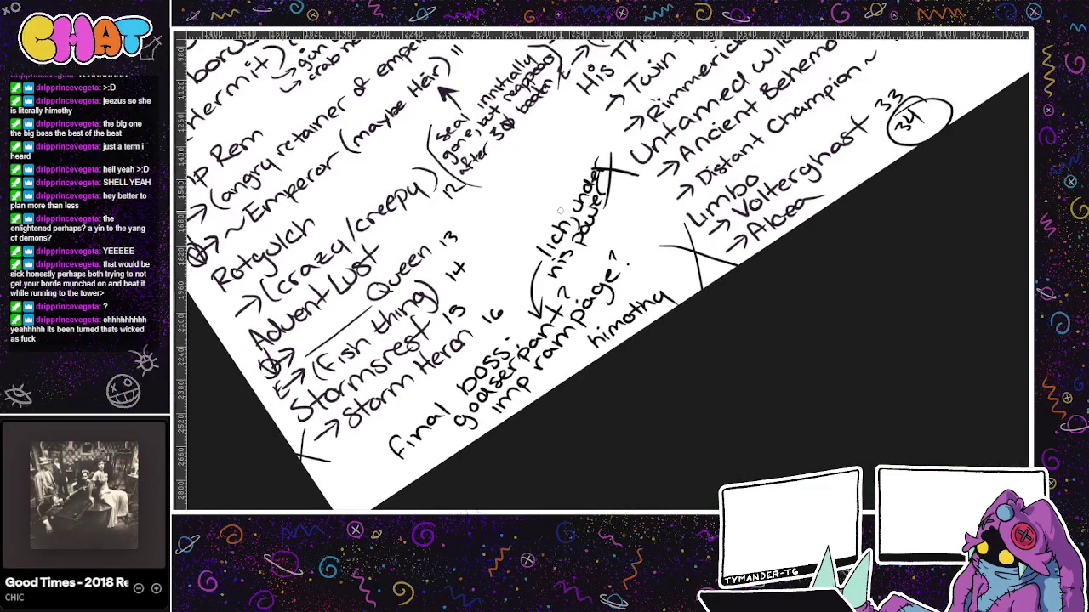
{"action": "mouse_move", "coordinate": [482, 212]}
{"action": "left_mouse_down"}
{"action": "mouse_move", "coordinate": [495, 236]}
{"action": "mouse_move", "coordinate": [523, 165]}
{"action": "left_mouse_up"}
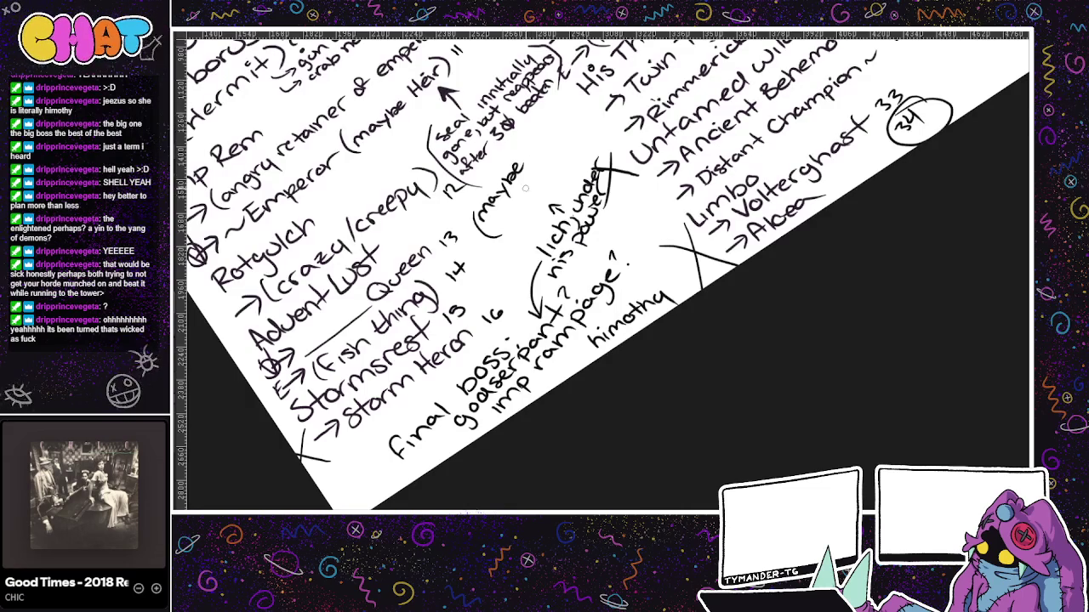
{"action": "left_click_drag", "start_coordinate": [527, 147], "coordinate": [575, 101]}
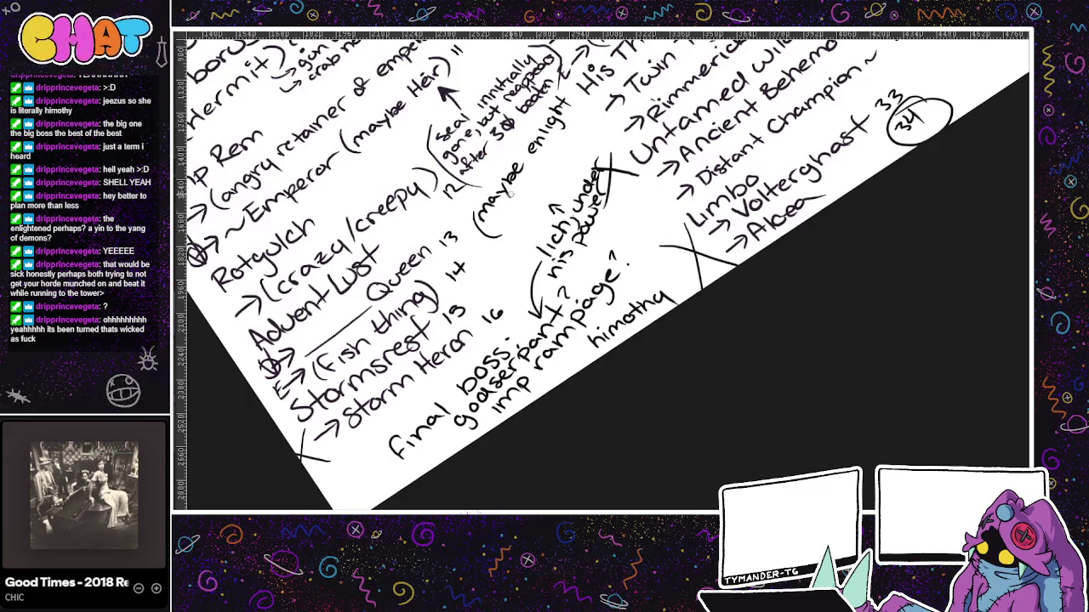
{"action": "mouse_move", "coordinate": [502, 220]}
{"action": "left_mouse_down"}
{"action": "mouse_move", "coordinate": [499, 232]}
{"action": "mouse_move", "coordinate": [538, 189]}
{"action": "mouse_move", "coordinate": [539, 168]}
{"action": "mouse_move", "coordinate": [586, 123]}
{"action": "left_mouse_up"}
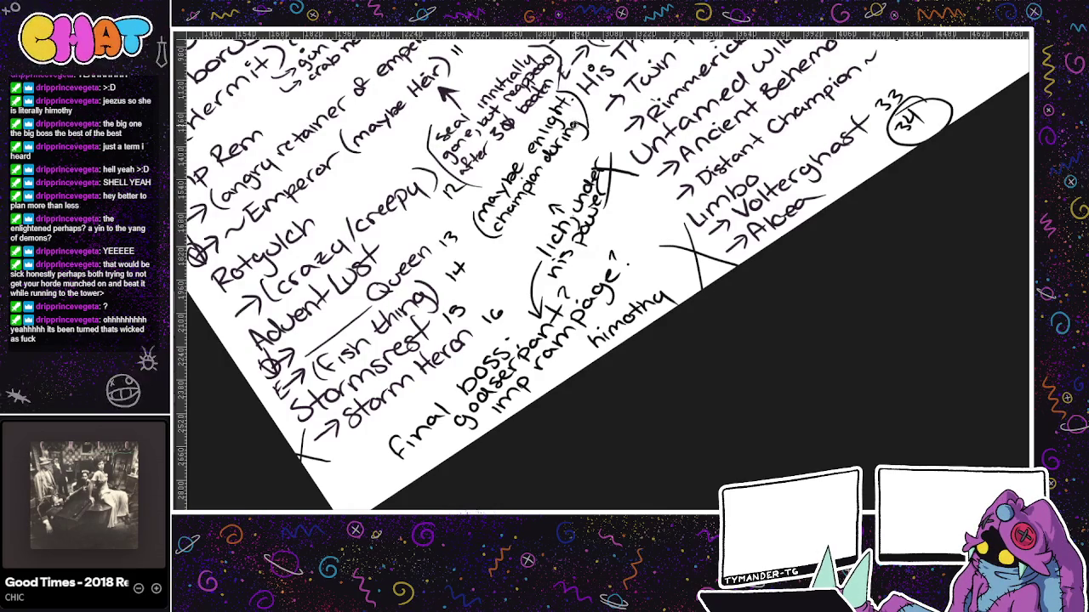
{"action": "left_click_drag", "start_coordinate": [595, 255], "coordinate": [544, 433]}
{"action": "left_click_drag", "start_coordinate": [633, 425], "coordinate": [481, 470]}
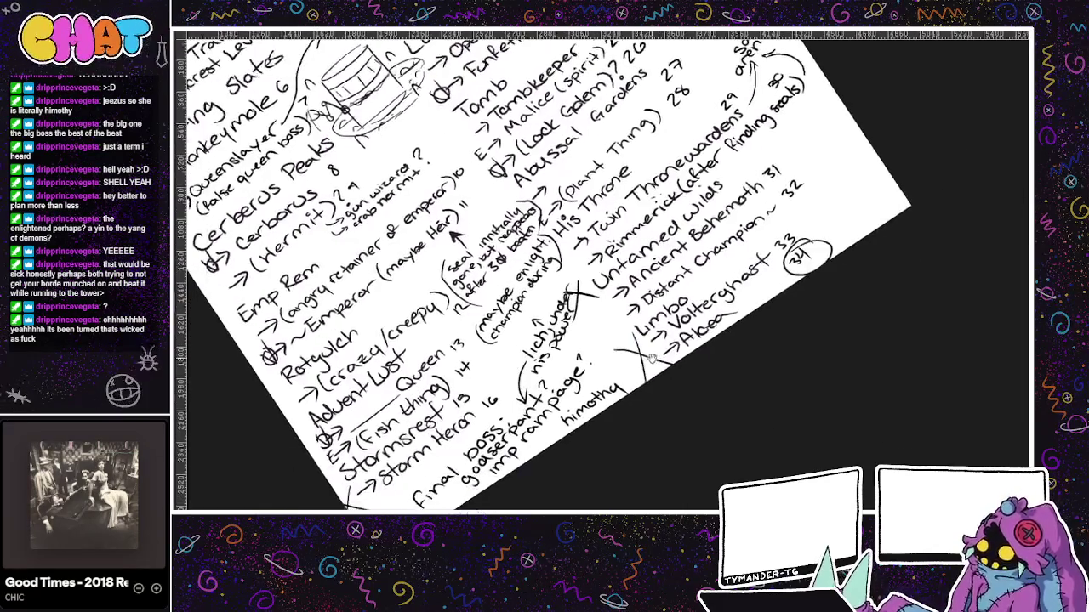
- Draw a lens-shaped outline past the last entries with a small mark at its tip
{"action": "left_click_drag", "start_coordinate": [668, 298], "coordinate": [625, 311]}
{"action": "left_click_drag", "start_coordinate": [591, 228], "coordinate": [655, 316]}
{"action": "left_click_drag", "start_coordinate": [589, 223], "coordinate": [655, 319]}
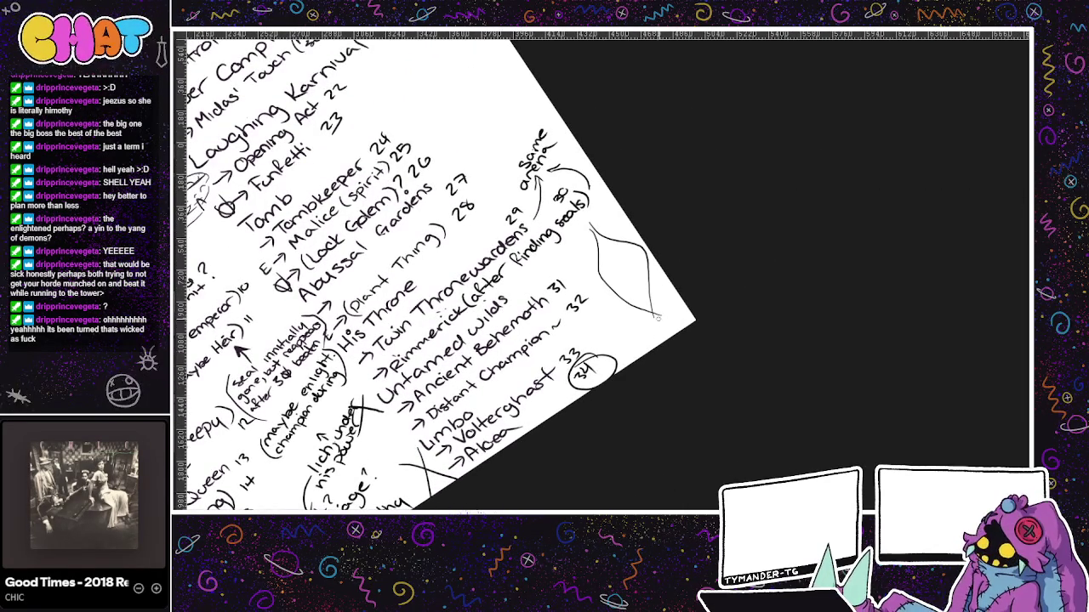
{"action": "left_click_drag", "start_coordinate": [669, 332], "coordinate": [661, 318]}
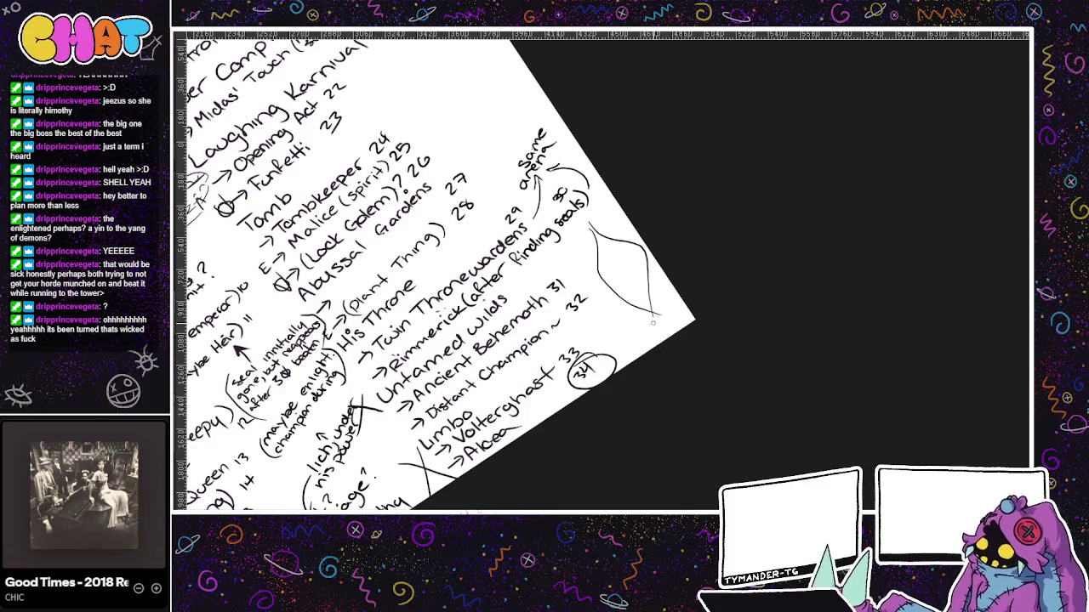
{"action": "left_click_drag", "start_coordinate": [643, 292], "coordinate": [665, 329]}
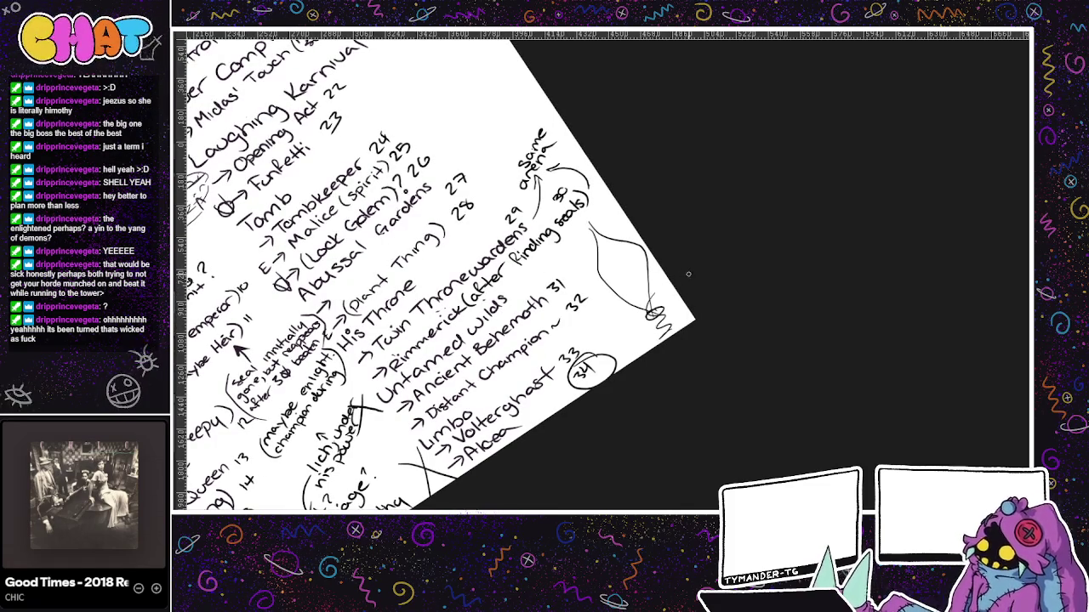
{"action": "left_click_drag", "start_coordinate": [656, 308], "coordinate": [636, 315]}
{"action": "key", "text": "ctrl+z"}
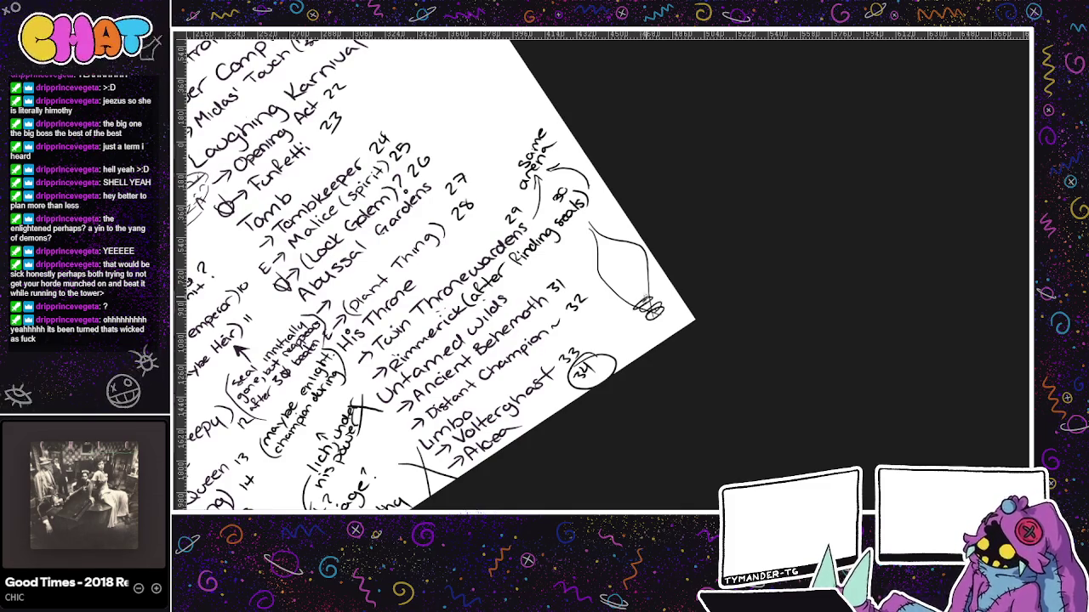
- Discard trial edge strokes and a circle, then add lines and a loop around the bulb
{"action": "left_click_drag", "start_coordinate": [684, 314], "coordinate": [670, 329]}
{"action": "left_click_drag", "start_coordinate": [655, 275], "coordinate": [686, 311]}
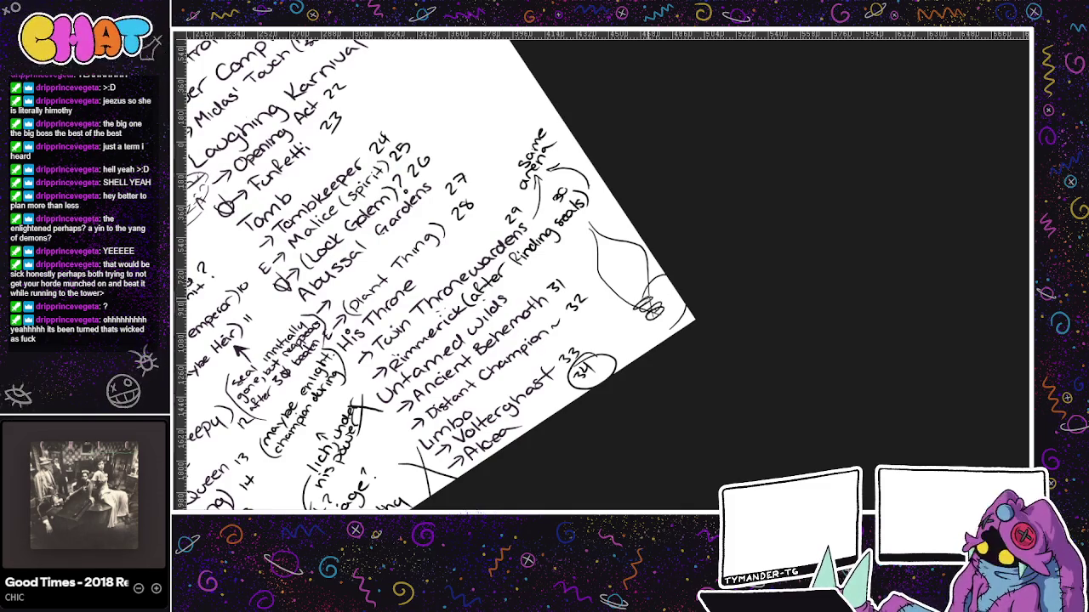
{"action": "key", "text": "ctrl+z"}
{"action": "key", "text": "ctrl+z"}
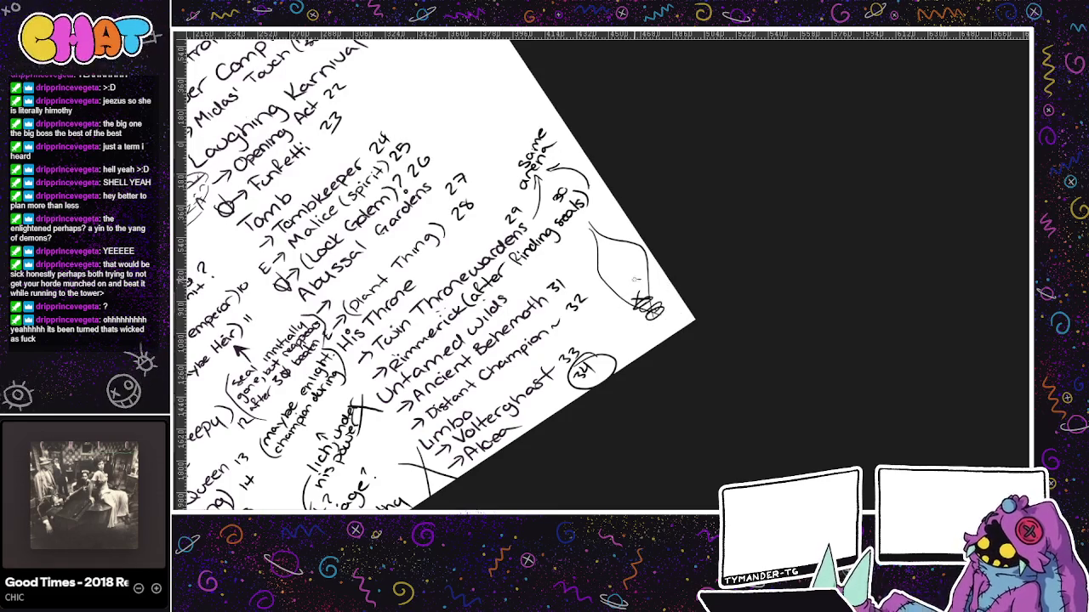
{"action": "left_click_drag", "start_coordinate": [645, 279], "coordinate": [629, 284]}
{"action": "key", "text": "ctrl+z"}
{"action": "key", "text": "ctrl+z"}
{"action": "key", "text": "ctrl+z"}
{"action": "key", "text": "ctrl+z"}
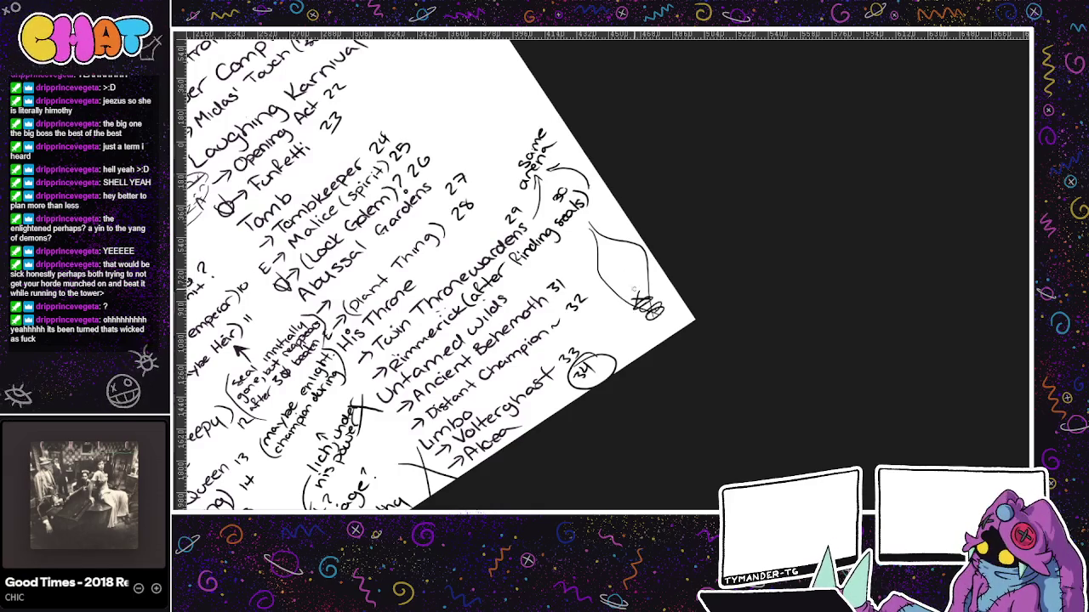
{"action": "mouse_move", "coordinate": [661, 284]}
{"action": "left_mouse_down"}
{"action": "mouse_move", "coordinate": [648, 305]}
{"action": "mouse_move", "coordinate": [630, 293]}
{"action": "mouse_move", "coordinate": [596, 328]}
{"action": "mouse_move", "coordinate": [572, 332]}
{"action": "mouse_move", "coordinate": [621, 307]}
{"action": "left_mouse_up"}
{"action": "left_click_drag", "start_coordinate": [606, 261], "coordinate": [592, 322]}
- Cover the bulb sketch with dense hatching, looping scribbles and a hatched circle on top
{"action": "key", "text": "ctrl+z"}
{"action": "left_click_drag", "start_coordinate": [667, 269], "coordinate": [613, 298]}
{"action": "mouse_move", "coordinate": [646, 248]}
{"action": "left_mouse_down"}
{"action": "mouse_move", "coordinate": [578, 297]}
{"action": "mouse_move", "coordinate": [604, 264]}
{"action": "mouse_move", "coordinate": [599, 285]}
{"action": "left_mouse_up"}
{"action": "mouse_move", "coordinate": [647, 254]}
{"action": "left_mouse_down"}
{"action": "mouse_move", "coordinate": [607, 284]}
{"action": "mouse_move", "coordinate": [637, 248]}
{"action": "mouse_move", "coordinate": [566, 281]}
{"action": "left_mouse_up"}
{"action": "left_click_drag", "start_coordinate": [619, 228], "coordinate": [570, 257]}
{"action": "left_click_drag", "start_coordinate": [594, 221], "coordinate": [579, 240]}
{"action": "left_click_drag", "start_coordinate": [604, 220], "coordinate": [583, 242]}
{"action": "left_click_drag", "start_coordinate": [634, 320], "coordinate": [633, 330]}
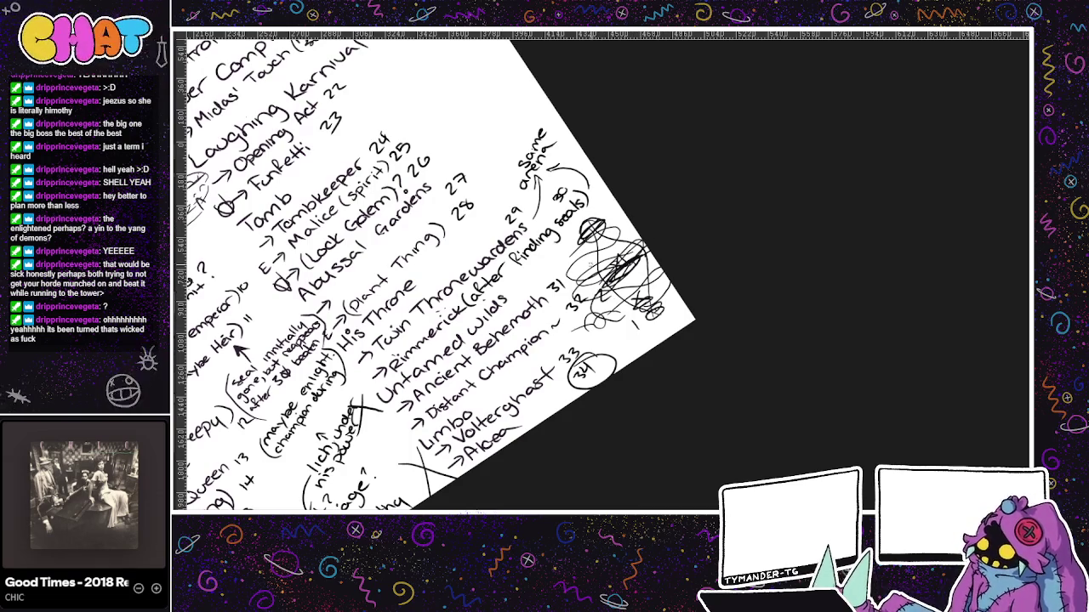
- Mark the sketch with numbers 2 and 3 and a long diagonal line
{"action": "left_click_drag", "start_coordinate": [599, 289], "coordinate": [613, 305]}
{"action": "left_click_drag", "start_coordinate": [560, 245], "coordinate": [564, 260]}
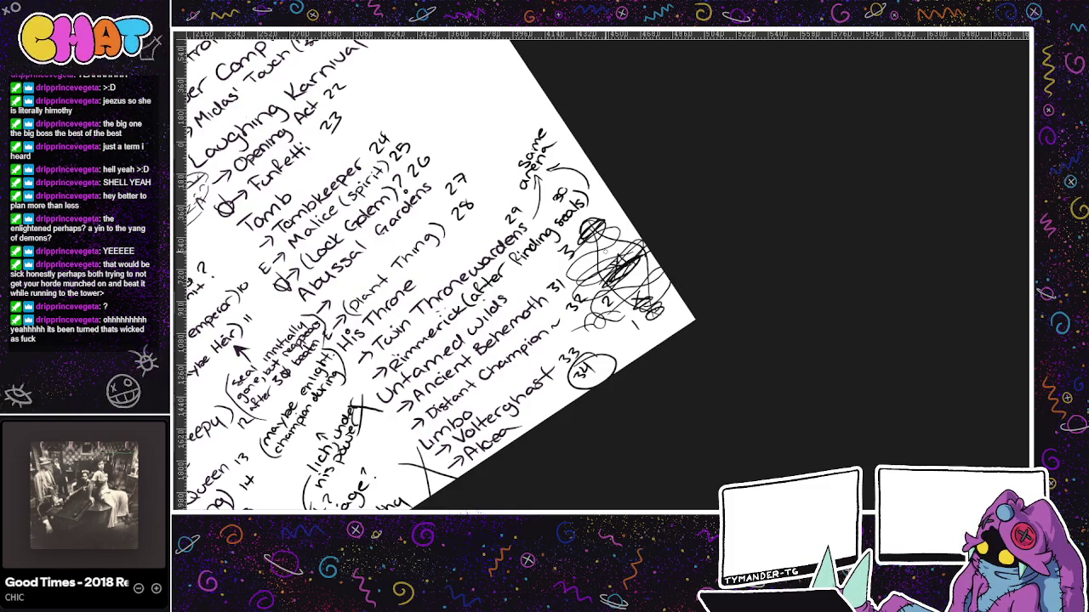
{"action": "left_click_drag", "start_coordinate": [551, 249], "coordinate": [558, 267]}
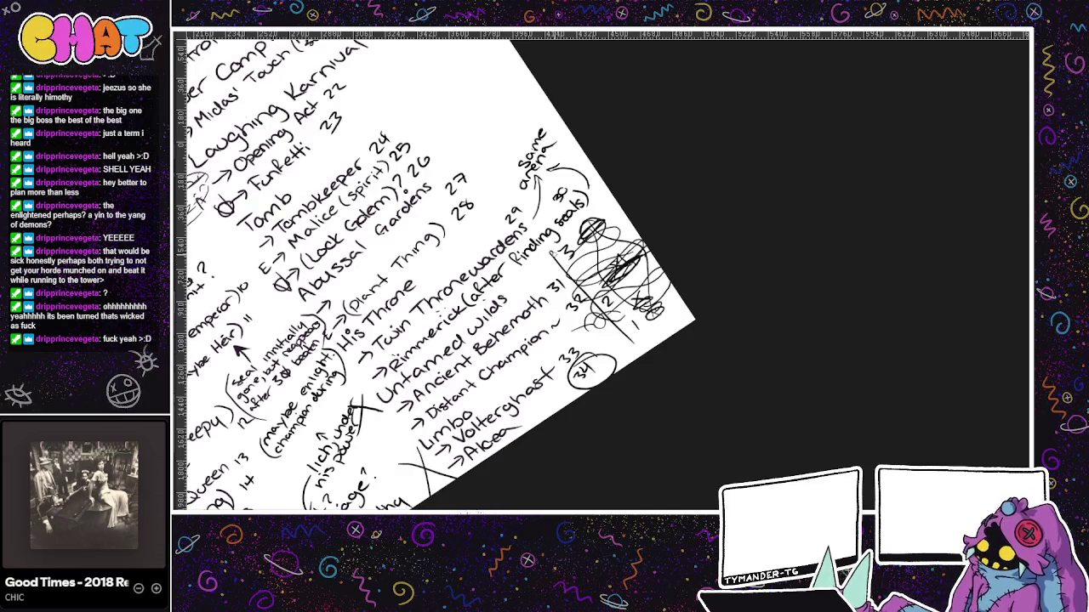
{"action": "left_click_drag", "start_coordinate": [550, 248], "coordinate": [643, 347]}
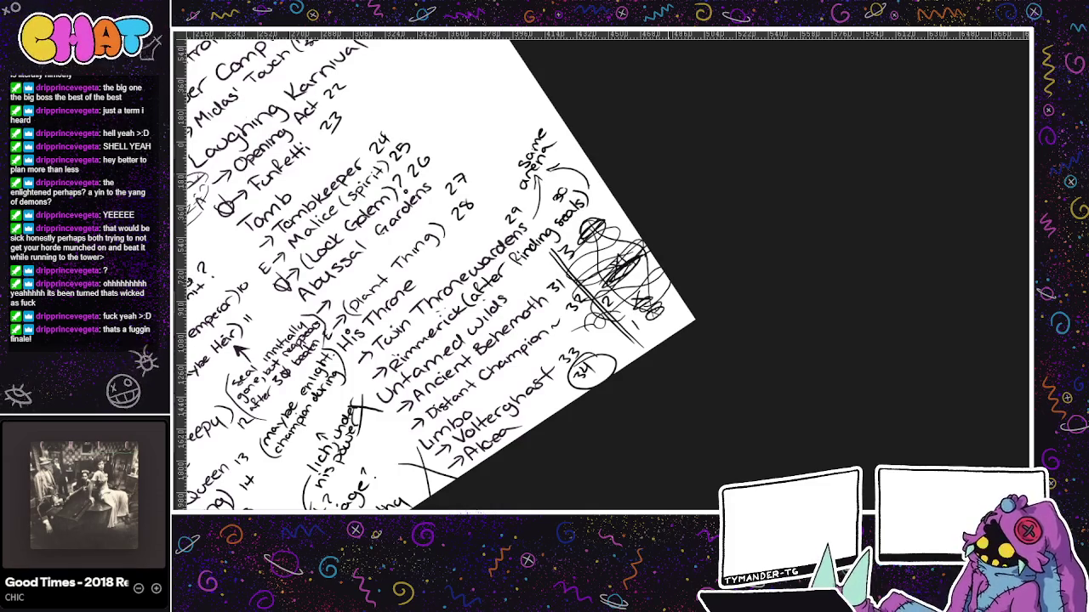
- Test a loop around the Aleea entry, undo it, and pan through the notes page
{"action": "left_click_drag", "start_coordinate": [450, 466], "coordinate": [477, 470]}
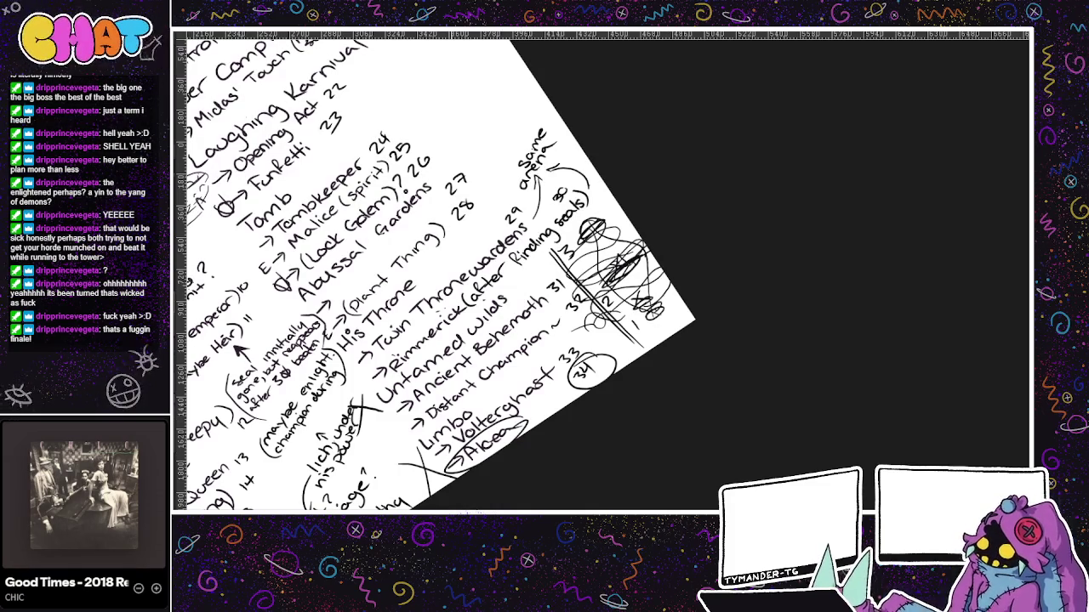
{"action": "key", "text": "ctrl+z"}
{"action": "mouse_move", "coordinate": [544, 272]}
{"action": "left_mouse_down"}
{"action": "mouse_move", "coordinate": [590, 315]}
{"action": "mouse_move", "coordinate": [627, 288]}
{"action": "left_mouse_up"}
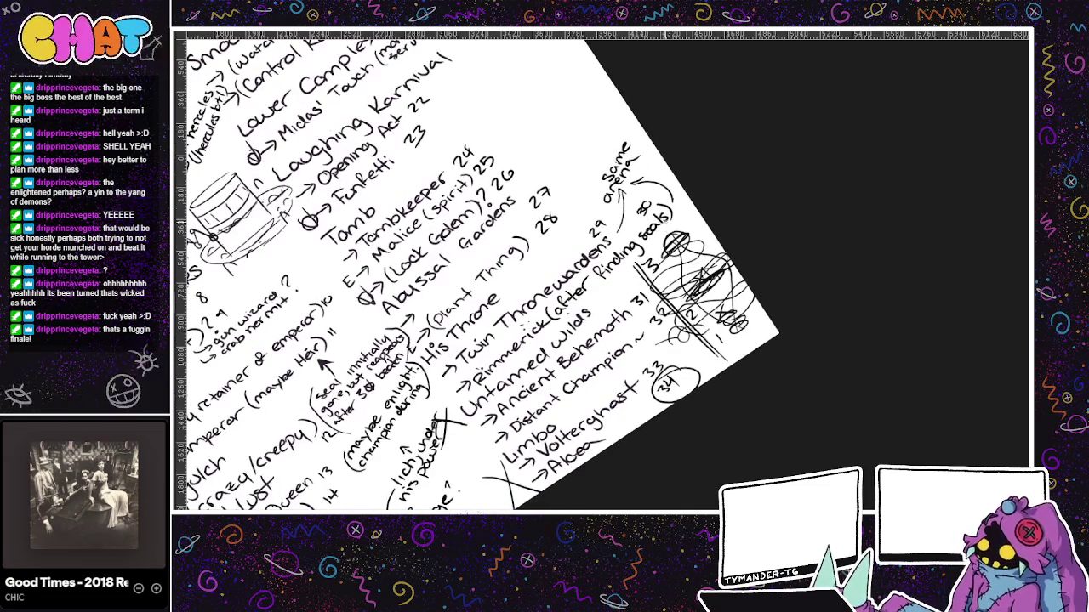
{"action": "left_click_drag", "start_coordinate": [603, 455], "coordinate": [650, 379]}
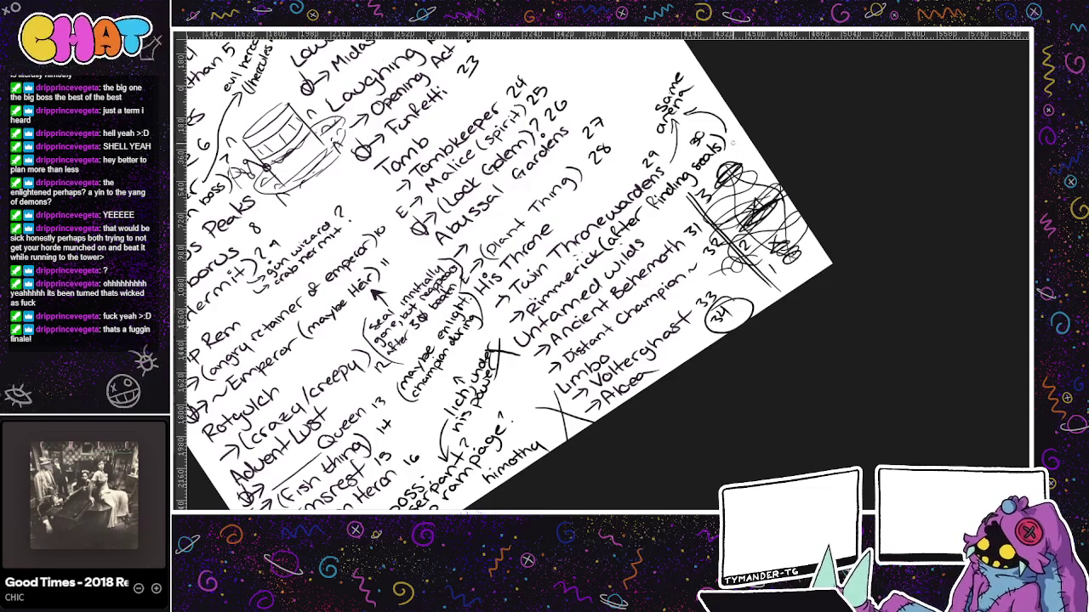
{"action": "left_click_drag", "start_coordinate": [649, 39], "coordinate": [692, 111]}
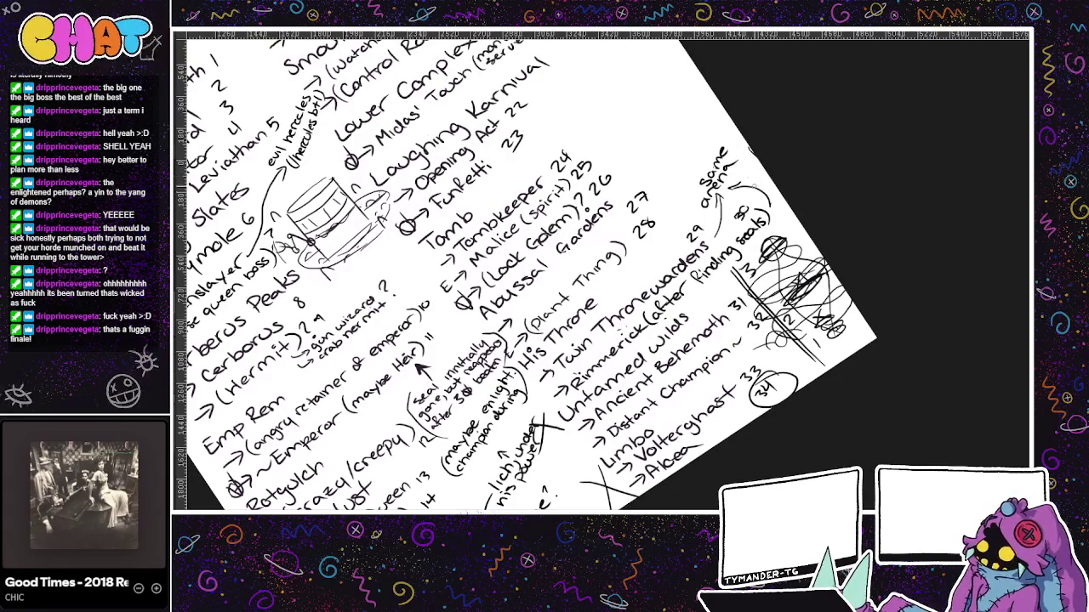
- Try and undo strokes over the arena note and Aloea entry, then move to the world map
{"action": "left_click_drag", "start_coordinate": [662, 124], "coordinate": [769, 127]}
{"action": "key", "text": "ctrl+z"}
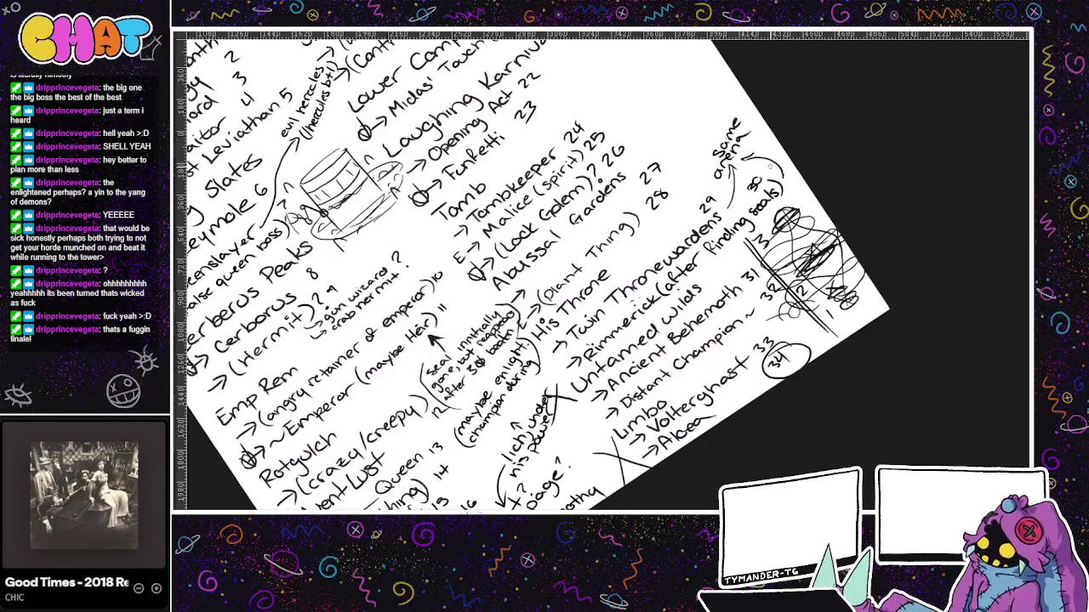
{"action": "left_click_drag", "start_coordinate": [720, 412], "coordinate": [674, 415]}
{"action": "key", "text": "ctrl+z"}
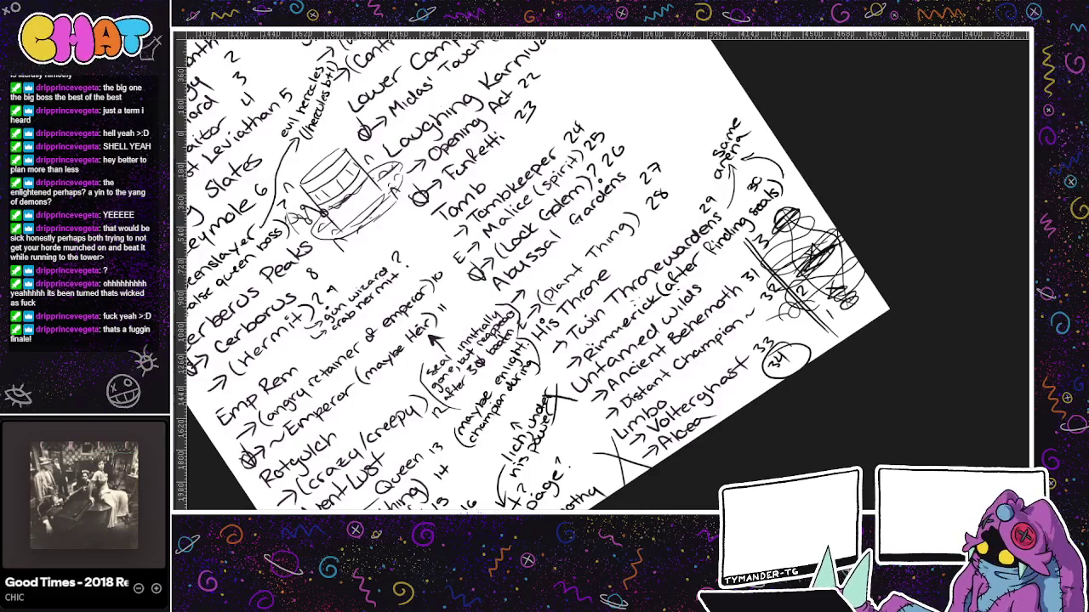
{"action": "key", "text": "ctrl+Tab"}
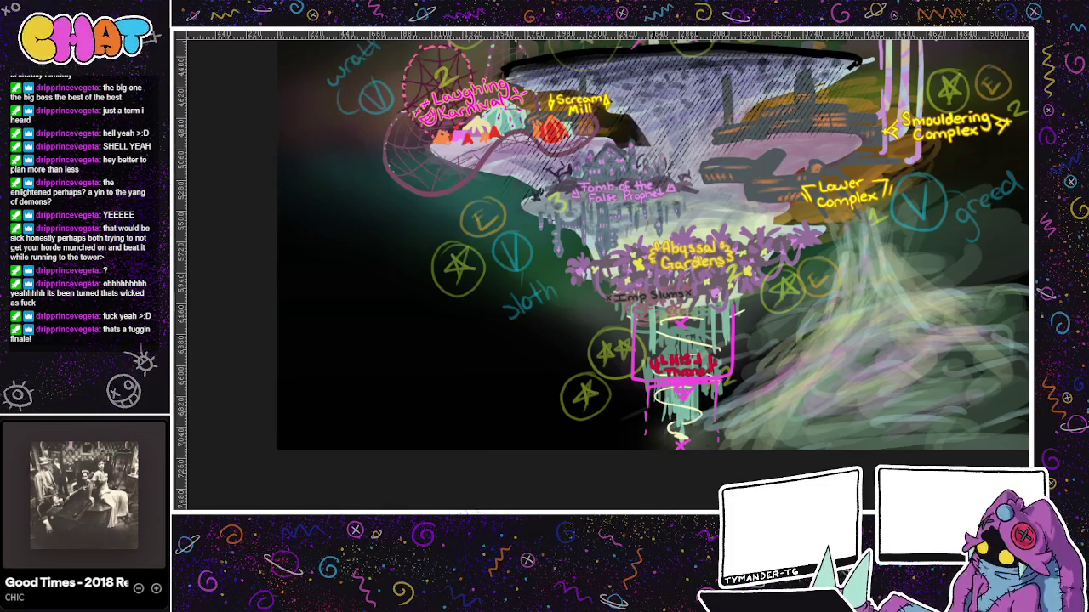
- Cycle to the purple sketch and undo a trial long curve and short arc there
{"action": "key", "text": "ctrl+Tab"}
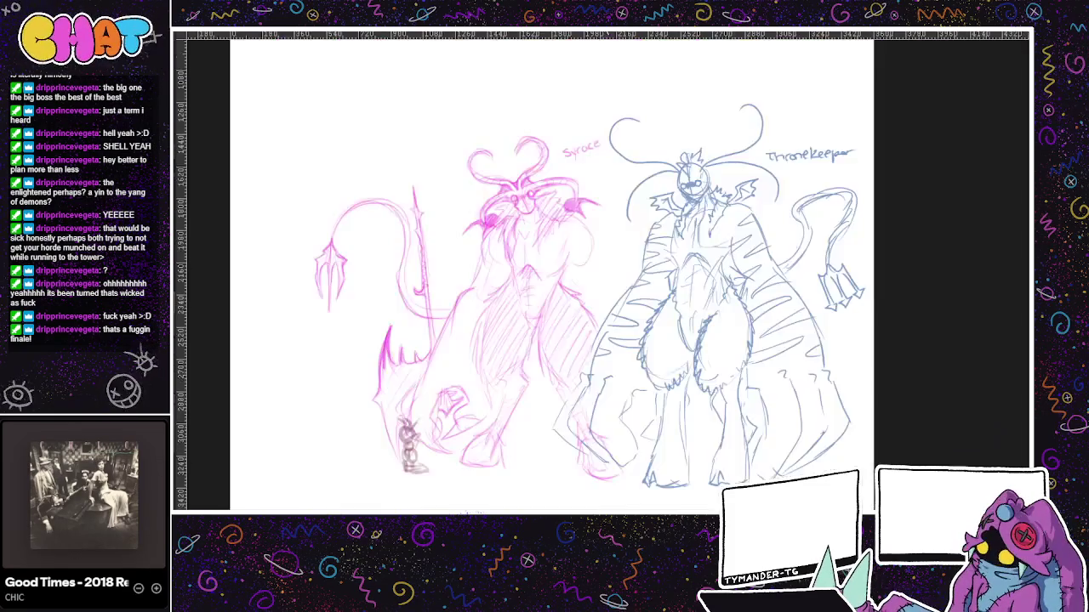
{"action": "key", "text": "ctrl+Tab"}
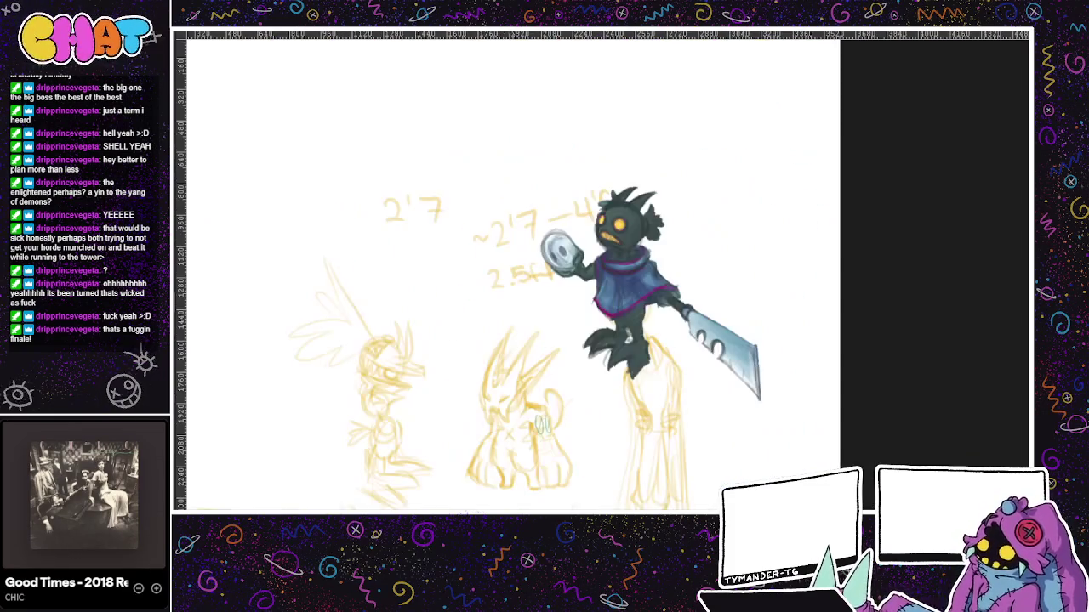
{"action": "key", "text": "ctrl+Tab"}
{"action": "mouse_move", "coordinate": [314, 488]}
{"action": "left_mouse_down"}
{"action": "mouse_move", "coordinate": [396, 348]}
{"action": "mouse_move", "coordinate": [574, 252]}
{"action": "left_mouse_up"}
{"action": "key", "text": "ctrl+z"}
{"action": "left_click_drag", "start_coordinate": [608, 110], "coordinate": [444, 180]}
{"action": "key", "text": "ctrl+z"}
- Pass through the tower map, viewing its top, then return to the handwritten notes
{"action": "key", "text": "ctrl+Tab"}
{"action": "left_click_drag", "start_coordinate": [595, 255], "coordinate": [453, 369]}
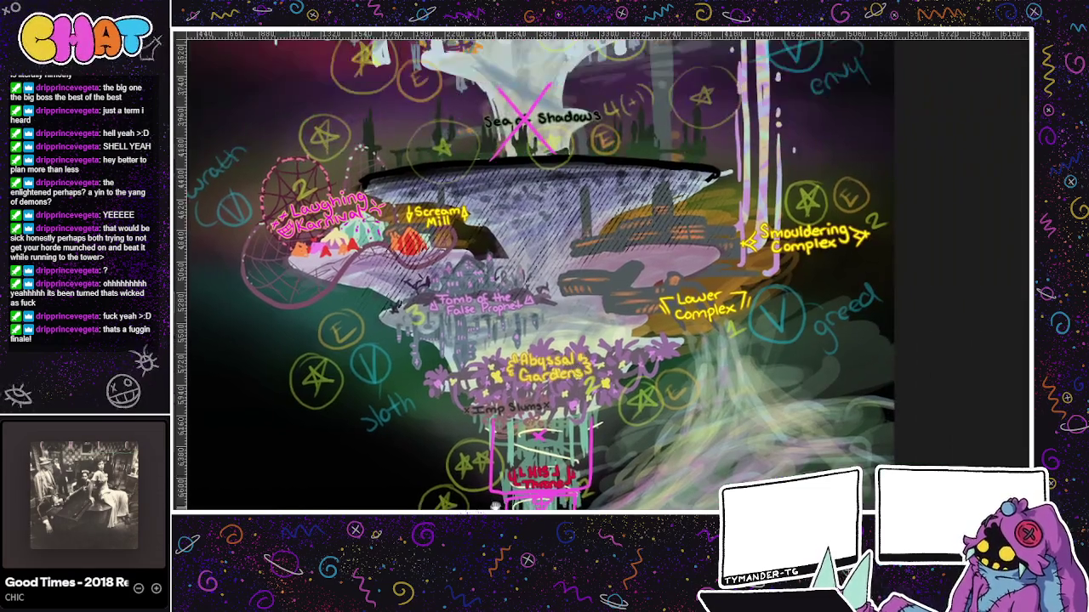
{"action": "key", "text": "ctrl+Tab"}
{"action": "key", "text": "ctrl+Tab"}
{"action": "left_click_drag", "start_coordinate": [595, 255], "coordinate": [541, 223]}
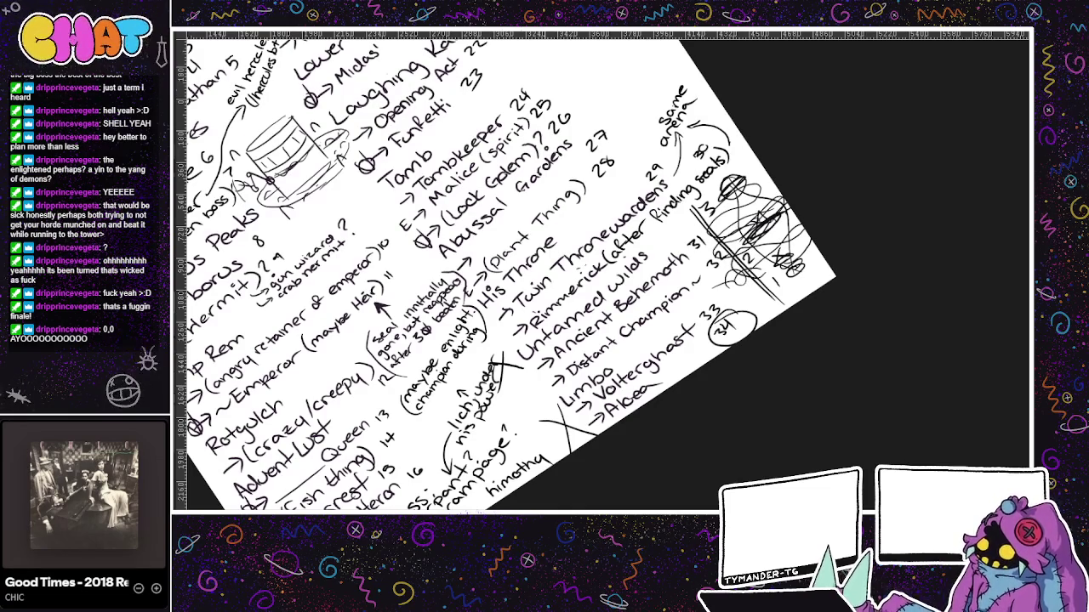
{"action": "scroll", "coordinate": [730, 93], "scroll_direction": "up", "scroll_amount": 3}
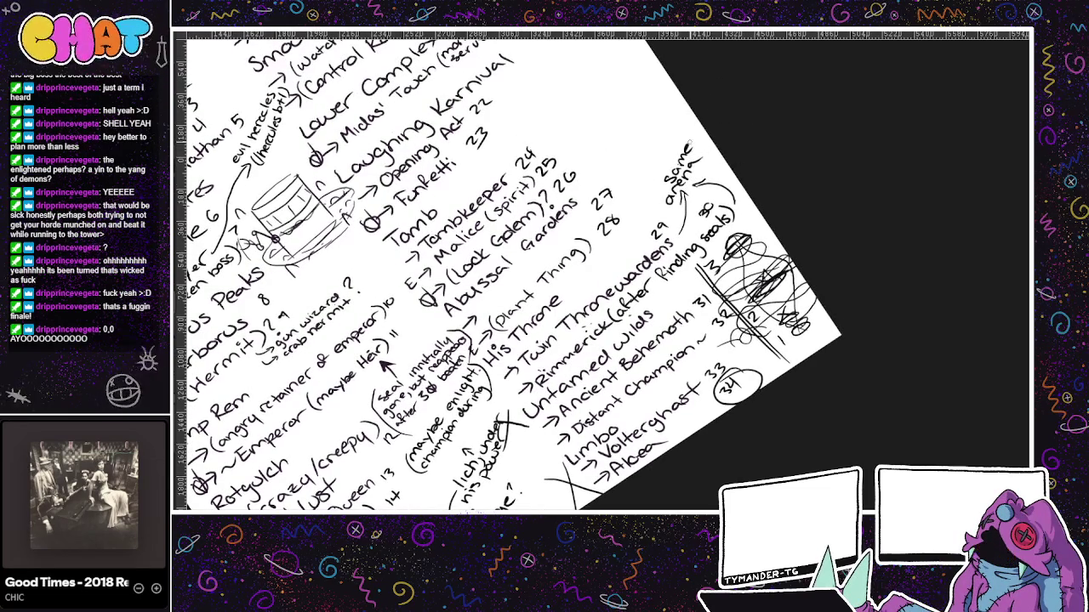
{"action": "scroll", "coordinate": [690, 134], "scroll_direction": "down", "scroll_amount": 1}
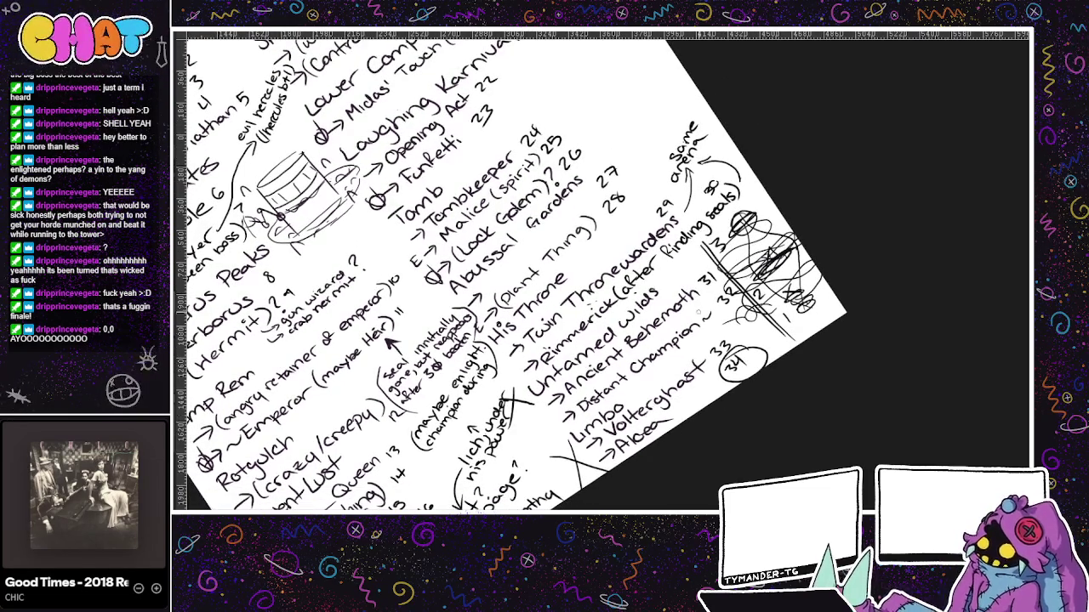
{"action": "scroll", "coordinate": [698, 313], "scroll_direction": "up", "scroll_amount": 3}
{"action": "left_click_drag", "start_coordinate": [711, 146], "coordinate": [687, 110]}
{"action": "key", "text": "ctrl+z"}
{"action": "left_click_drag", "start_coordinate": [712, 175], "coordinate": [621, 81]}
{"action": "key", "text": "ctrl+z"}
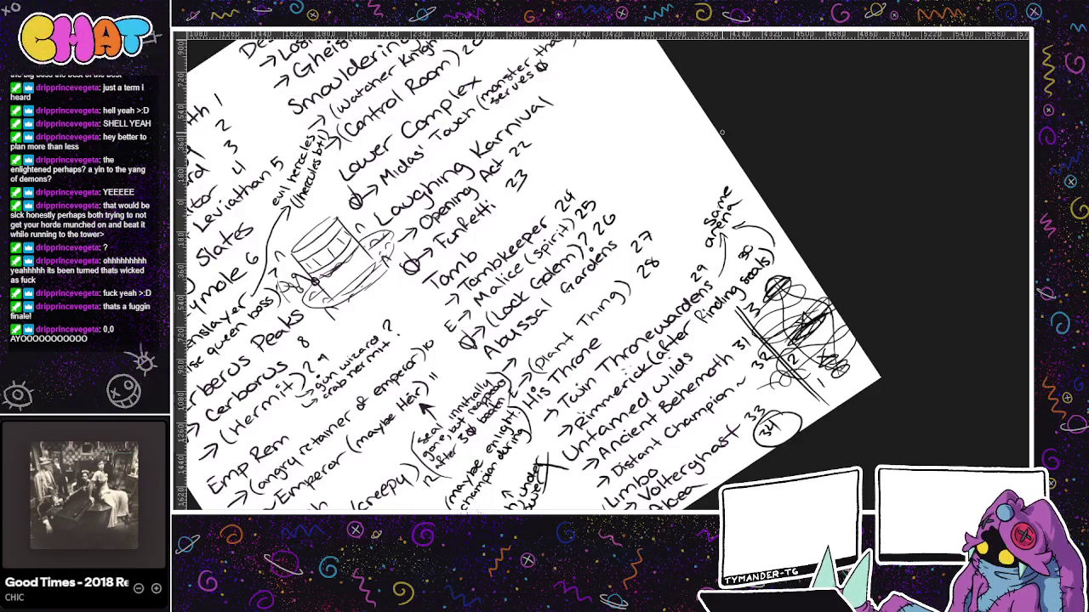
{"action": "key", "text": "ctrl+Tab"}
{"action": "key", "text": "ctrl+Tab"}
{"action": "key", "text": "ctrl+Tab"}
- Scroll to the map's lower right and paint a mist stroke below Lower Complex
{"action": "scroll", "coordinate": [545, 166], "scroll_direction": "down", "scroll_amount": 3}
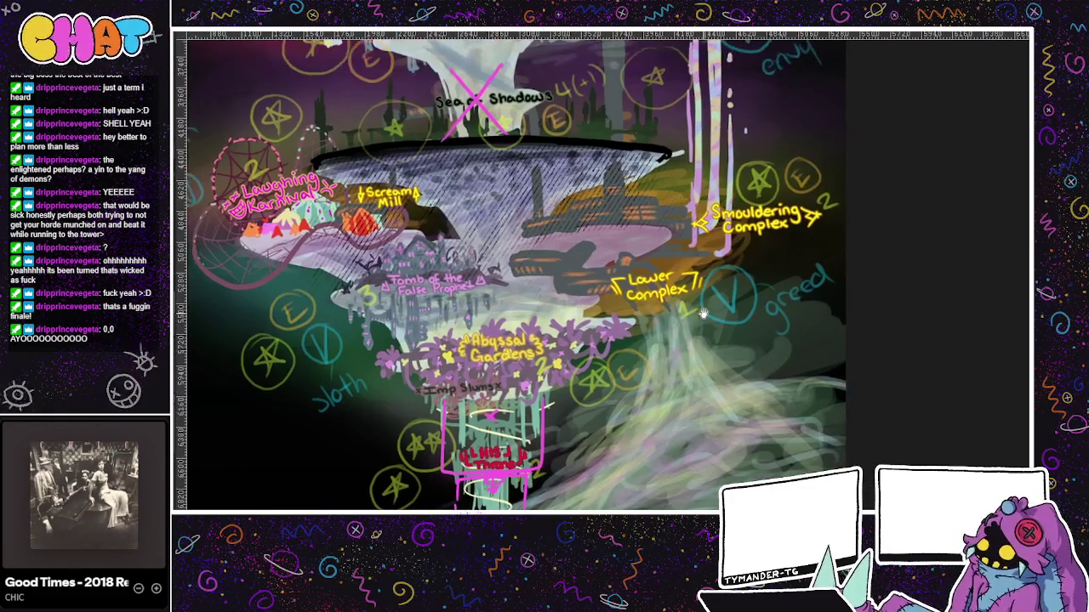
{"action": "scroll", "coordinate": [621, 376], "scroll_direction": "right", "scroll_amount": 2}
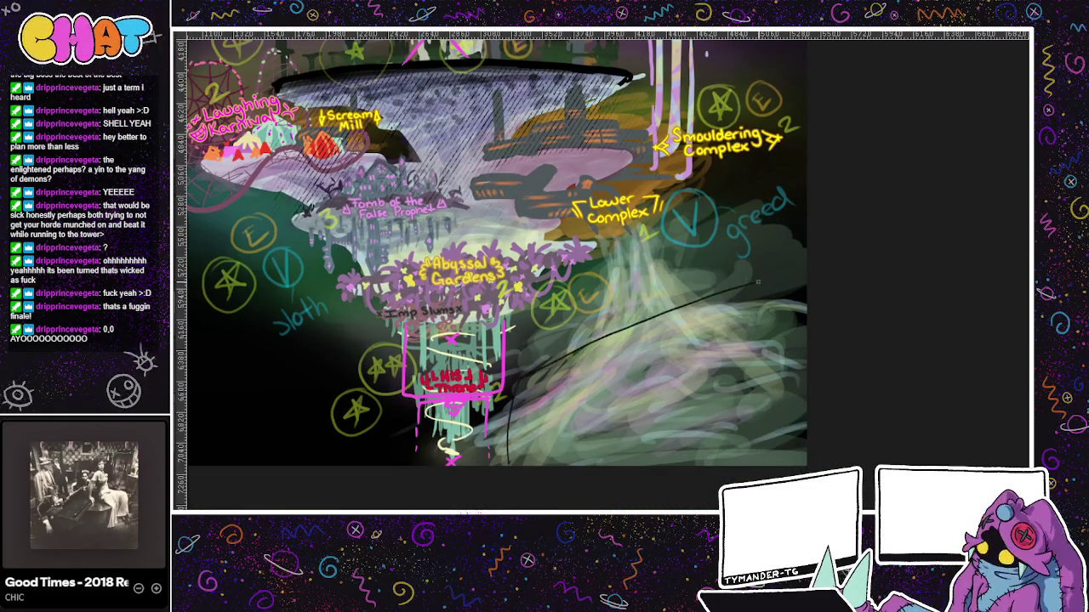
{"action": "mouse_move", "coordinate": [659, 333]}
{"action": "left_mouse_down"}
{"action": "mouse_move", "coordinate": [619, 457]}
{"action": "mouse_move", "coordinate": [655, 334]}
{"action": "left_mouse_up"}
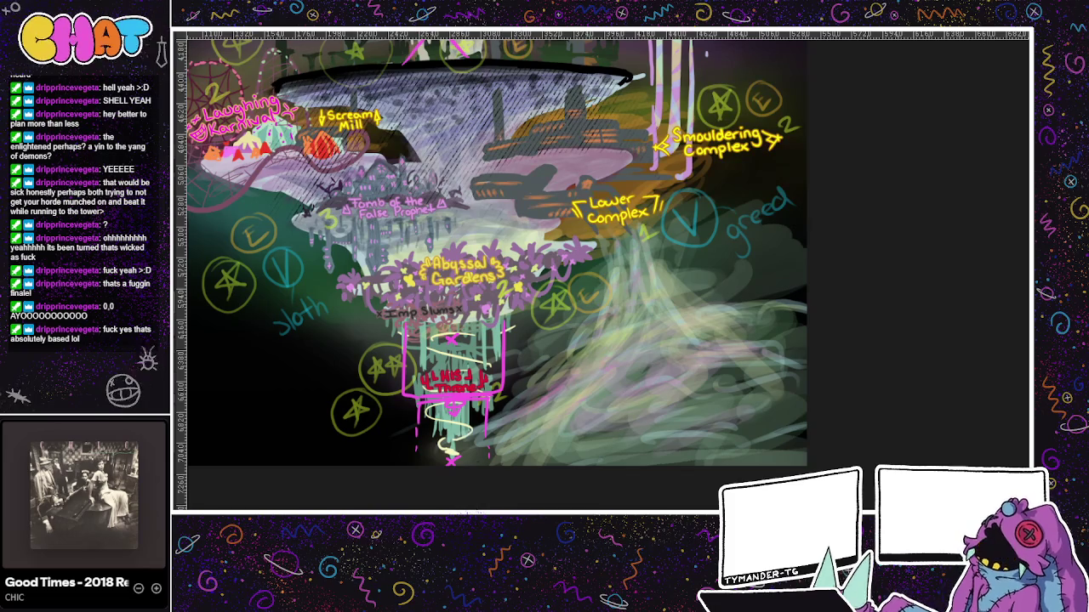
- Cycle through the purple, Syrace/Thronekeeper, yellow sketch and map documents back to the boss list
{"action": "key", "text": "ctrl+Tab"}
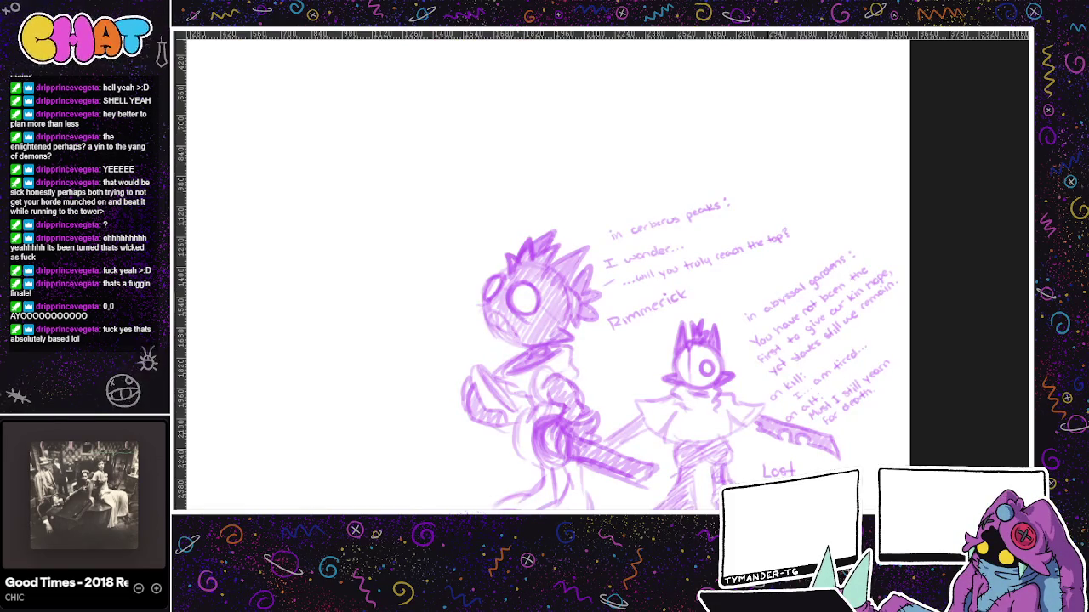
{"action": "key", "text": "ctrl+Tab"}
{"action": "key", "text": "ctrl+Tab"}
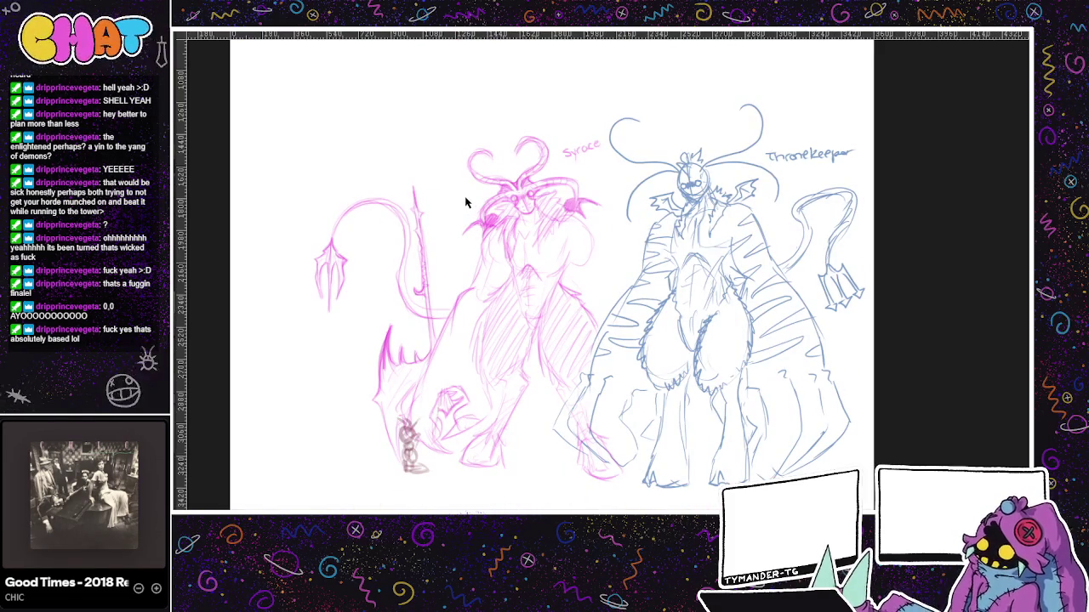
{"action": "key", "text": "ctrl+Tab"}
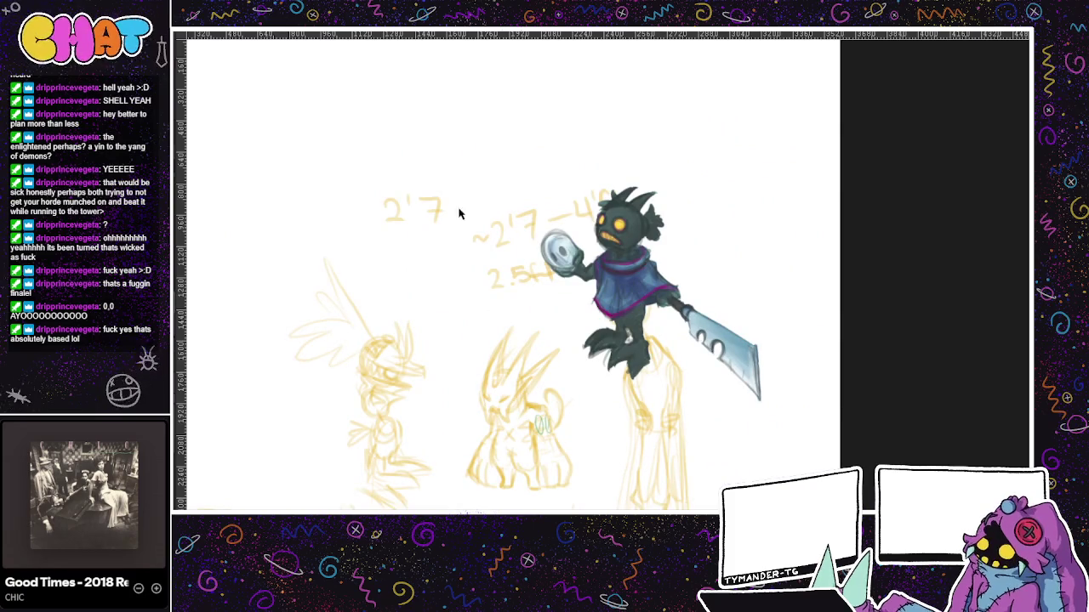
{"action": "key", "text": "ctrl+Tab"}
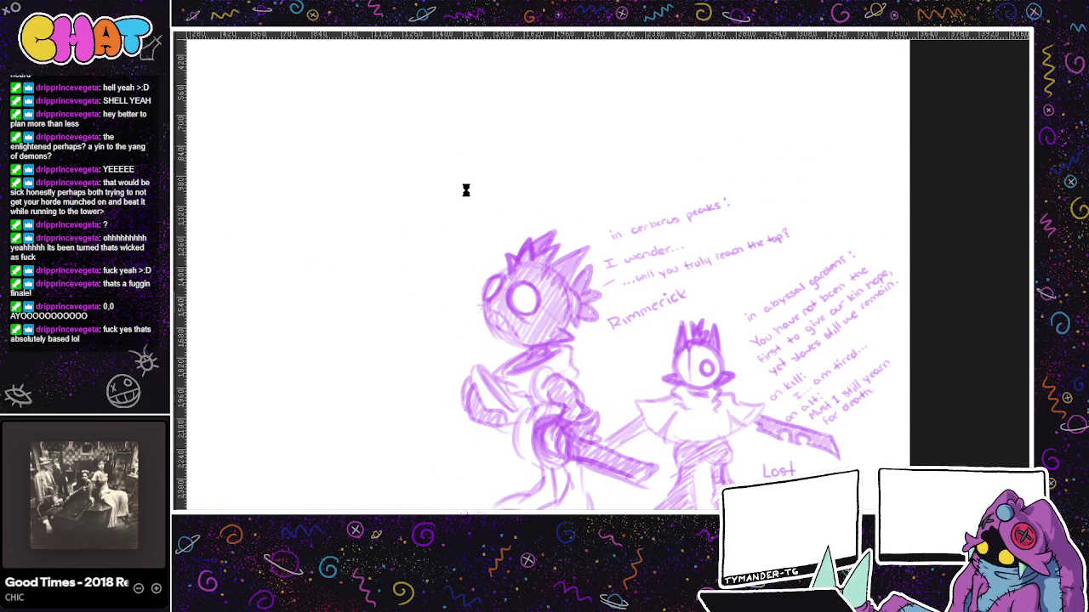
{"action": "key", "text": "ctrl+Tab"}
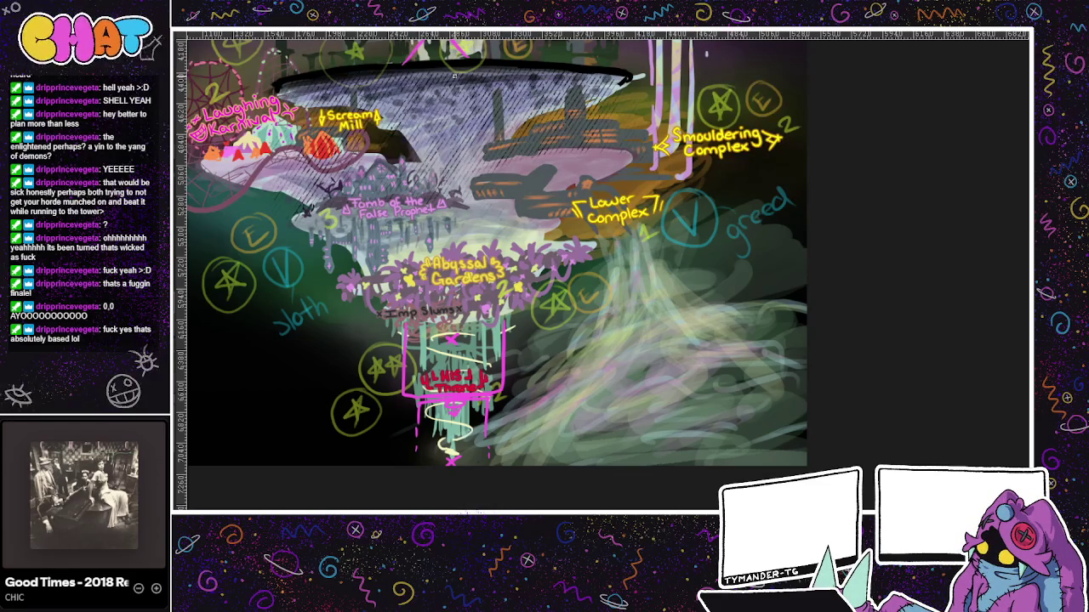
{"action": "key", "text": "ctrl+Tab"}
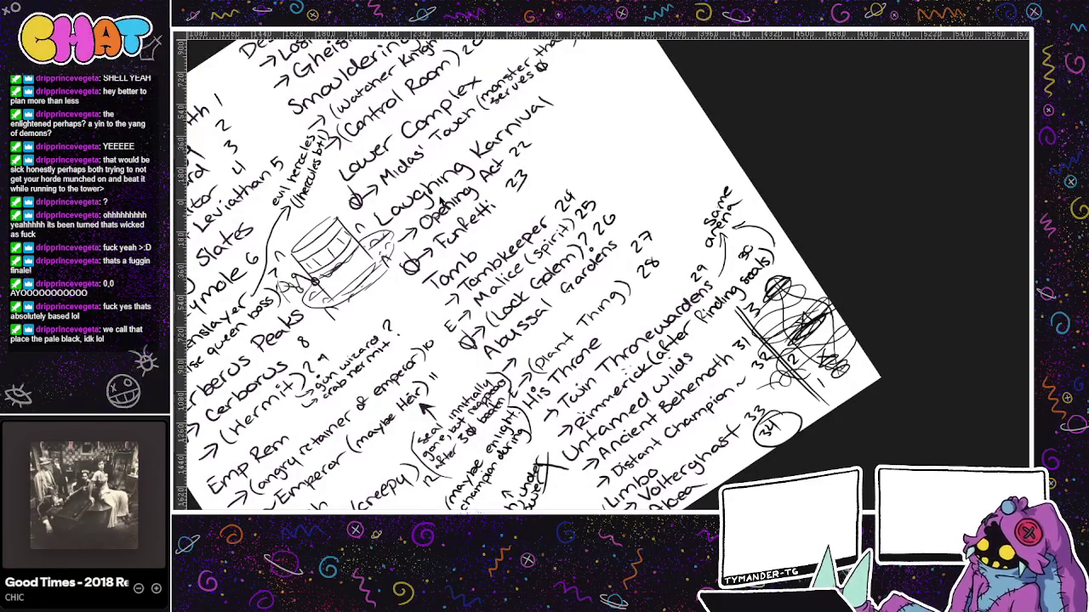
- Move past the FREAK and CLEAN badge page to the TAG SHOT logo and zoom out to fit
{"action": "key", "text": "ctrl+Tab"}
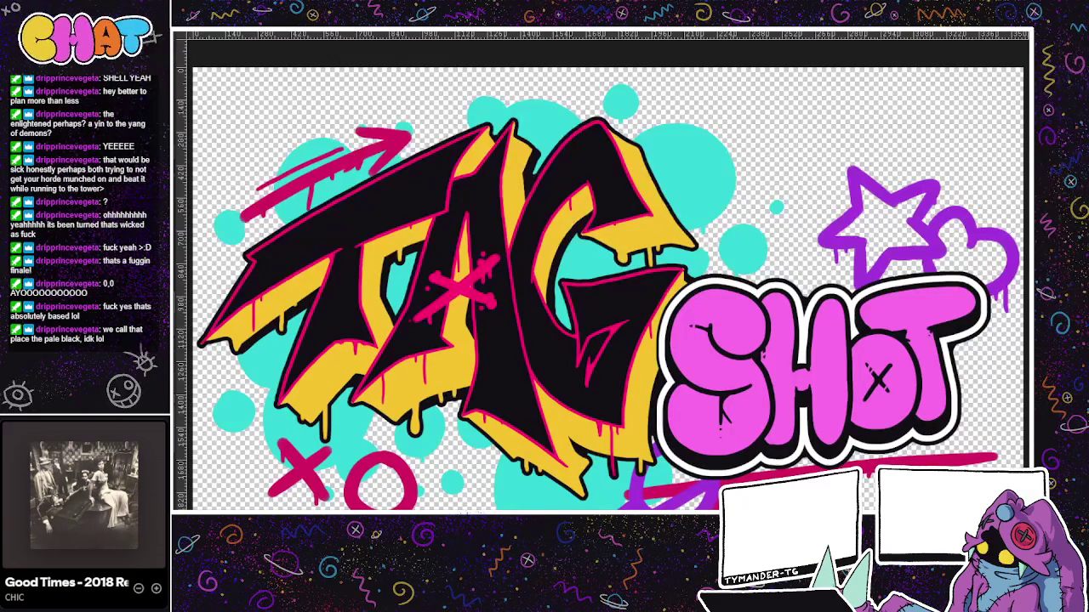
{"action": "scroll", "coordinate": [777, 398], "scroll_direction": "down", "scroll_amount": 1}
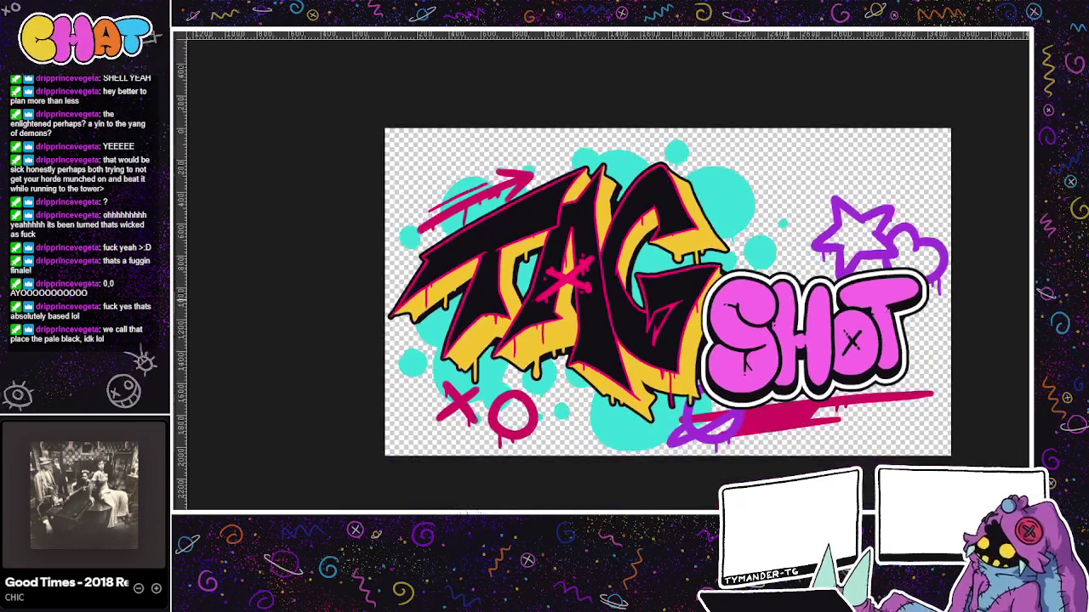
{"action": "scroll", "coordinate": [778, 398], "scroll_direction": "down", "scroll_amount": 1}
{"action": "scroll", "coordinate": [777, 398], "scroll_direction": "down", "scroll_amount": 1}
{"action": "scroll", "coordinate": [777, 398], "scroll_direction": "down", "scroll_amount": 1}
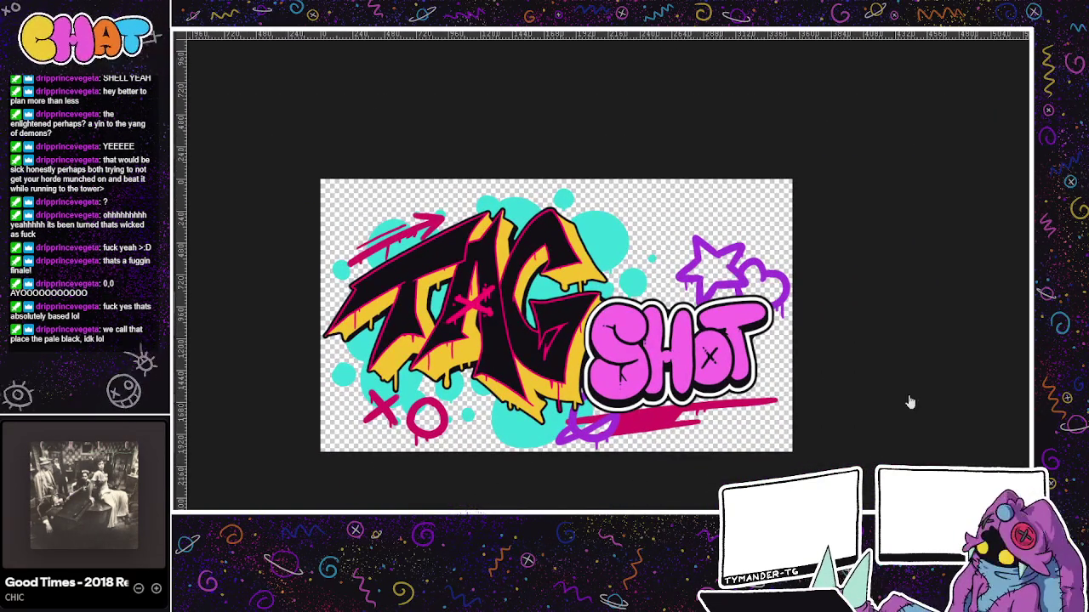